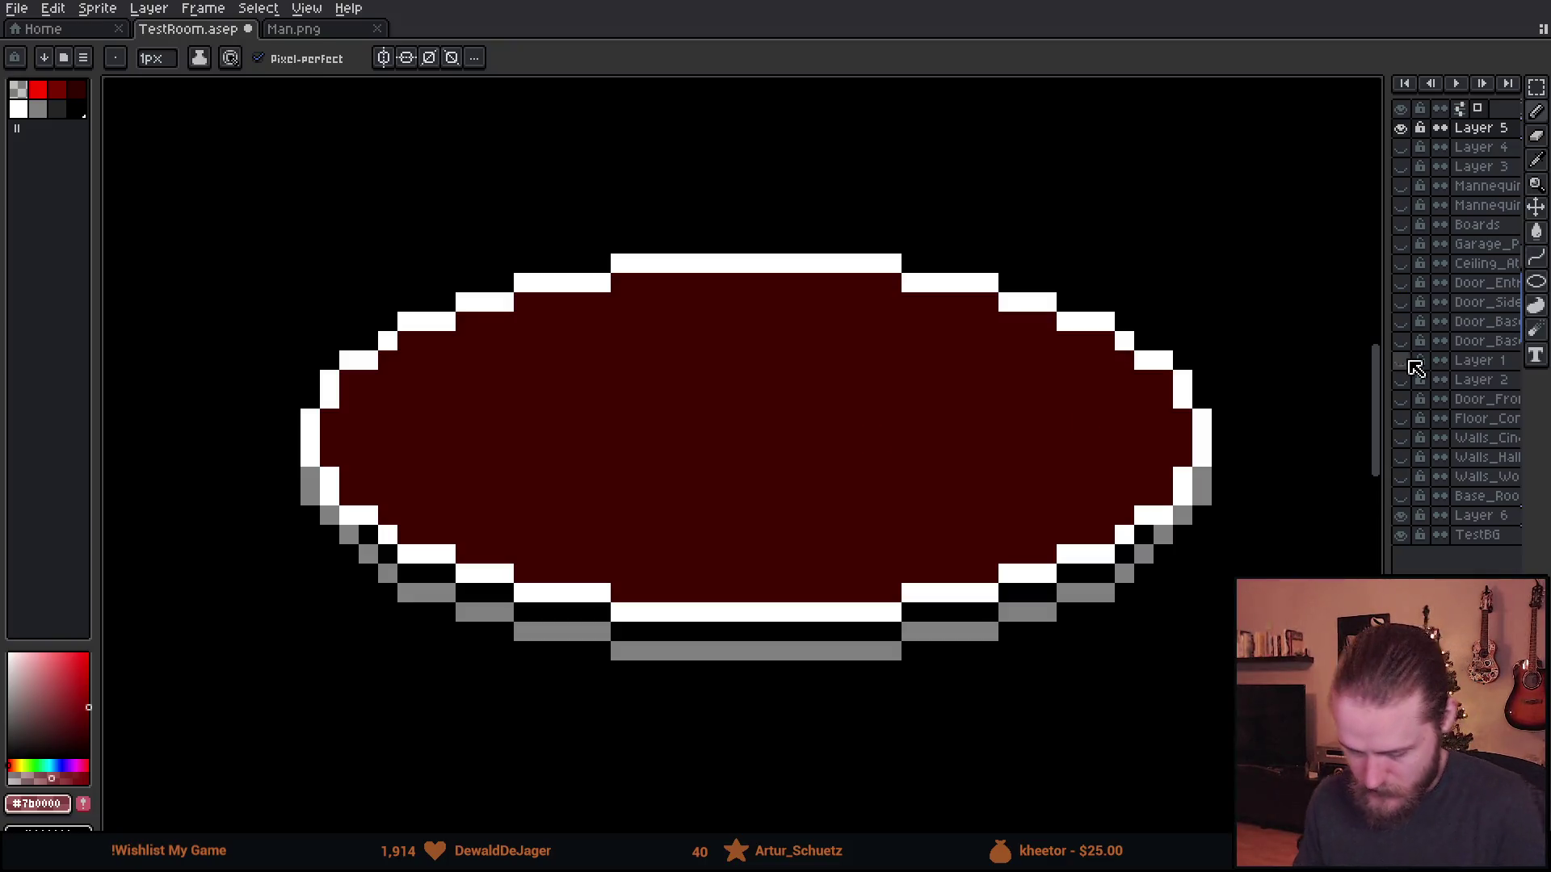
- Draw a lighter red curved ripple line across the rug, then recentre and zoom to check it
key("shift+l")
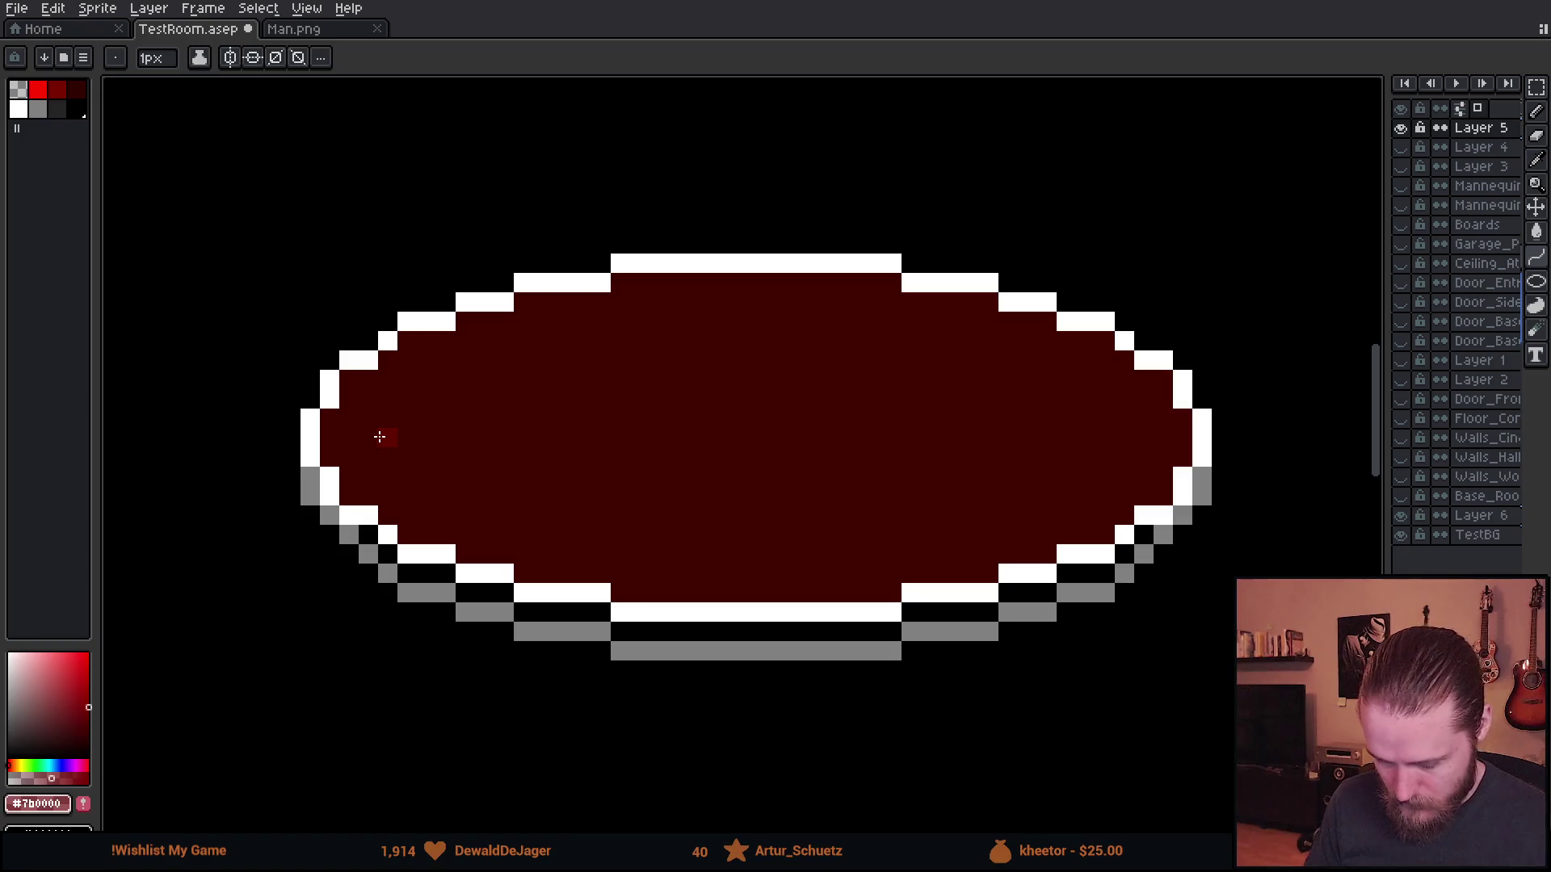
left_click_drag(379, 437, 1134, 430)
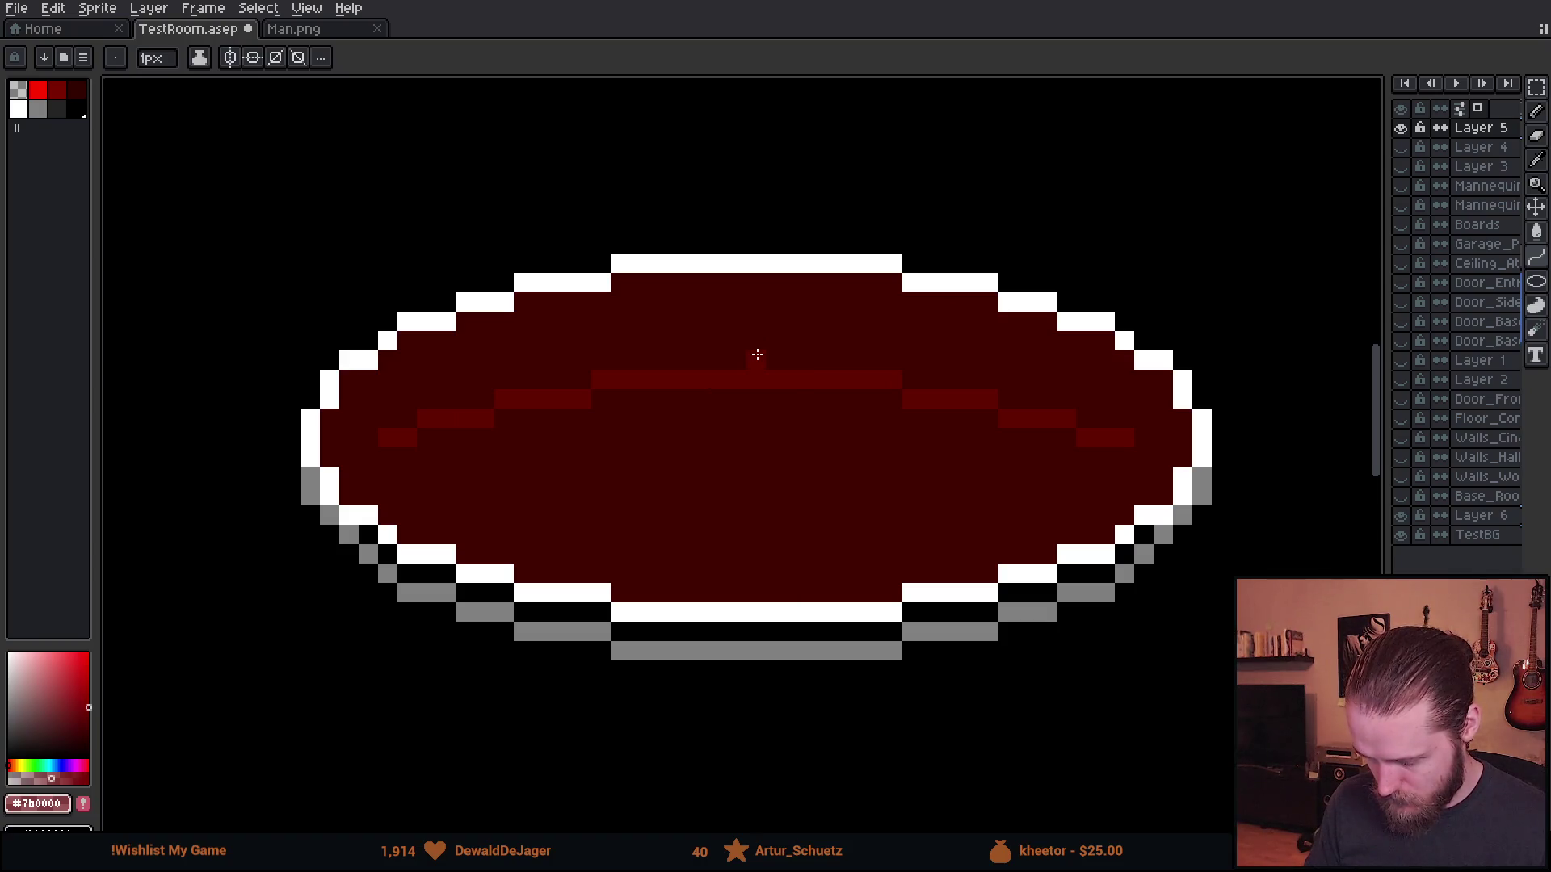
scroll(806, 545, "down", 5)
left_click_drag(863, 563, 701, 475)
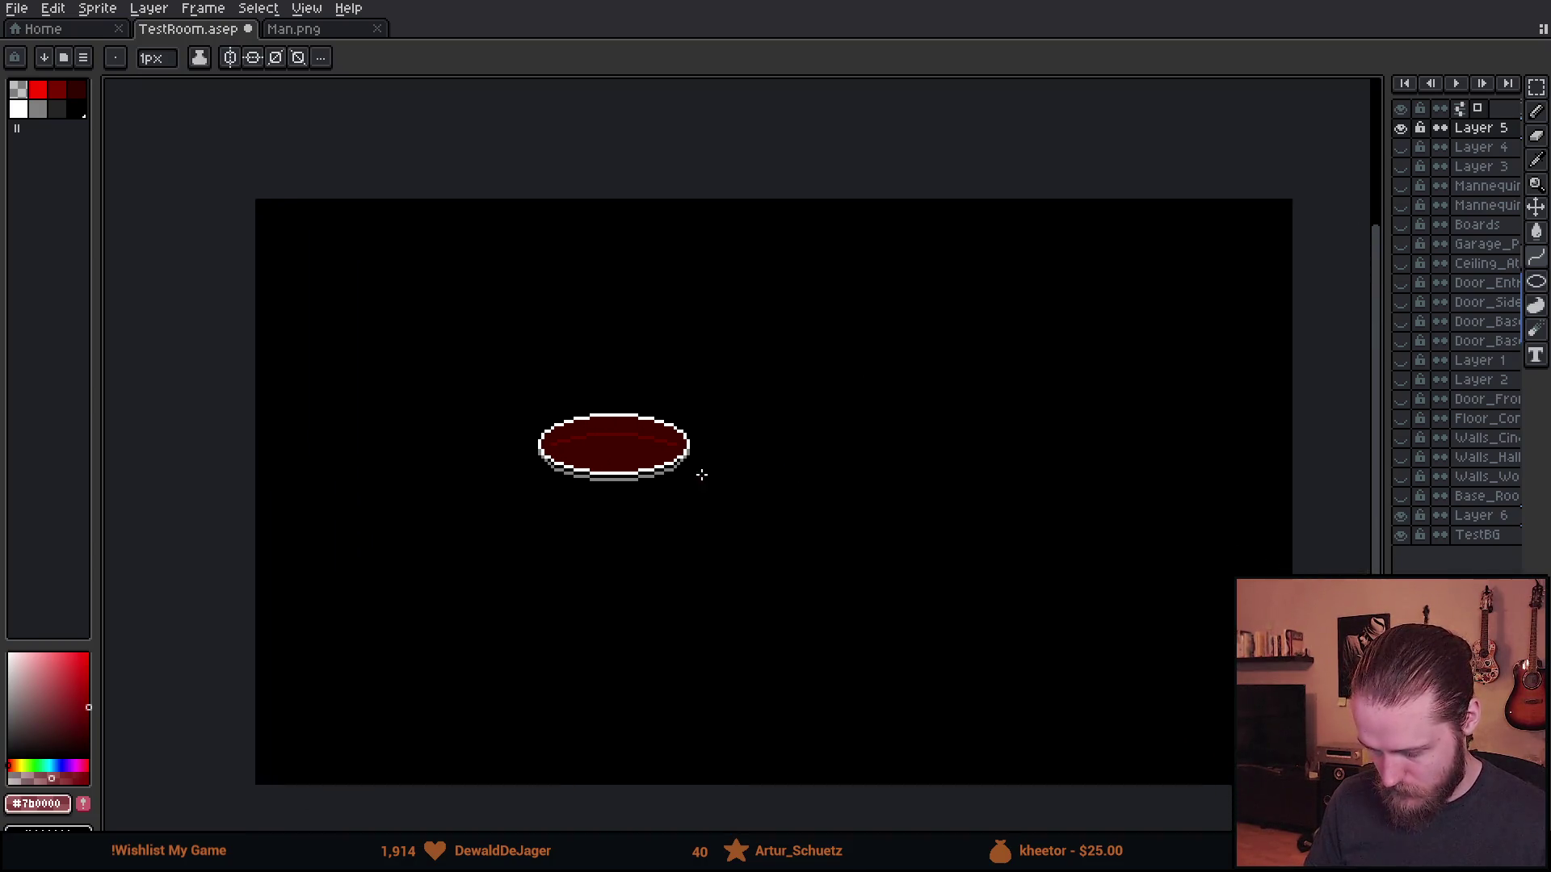
scroll(689, 477, "down", 1)
scroll(687, 480, "up", 1)
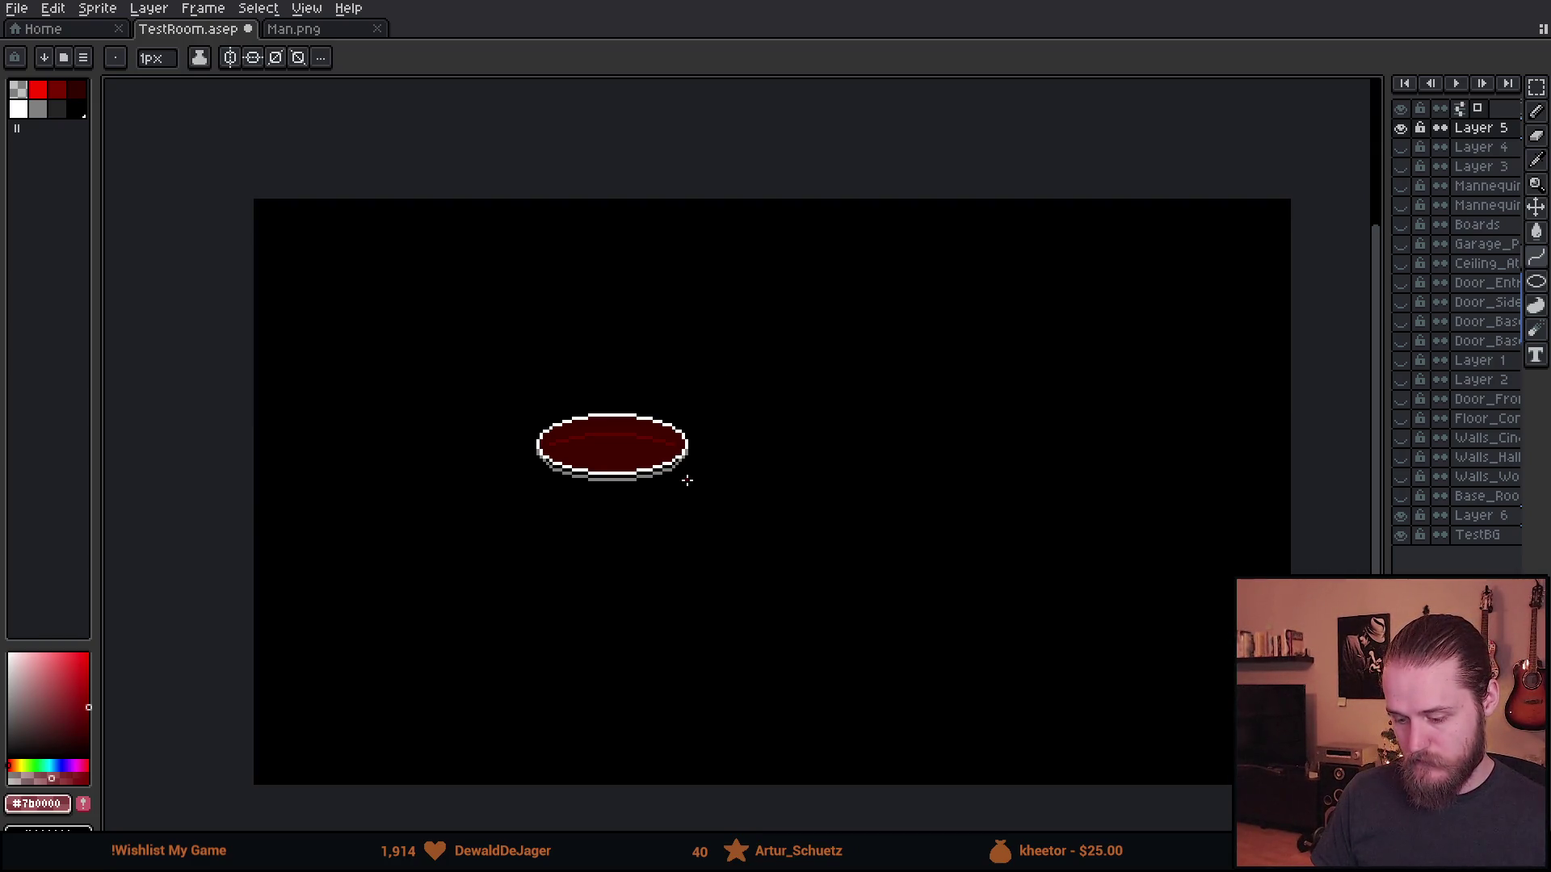
scroll(638, 462, "up", 3)
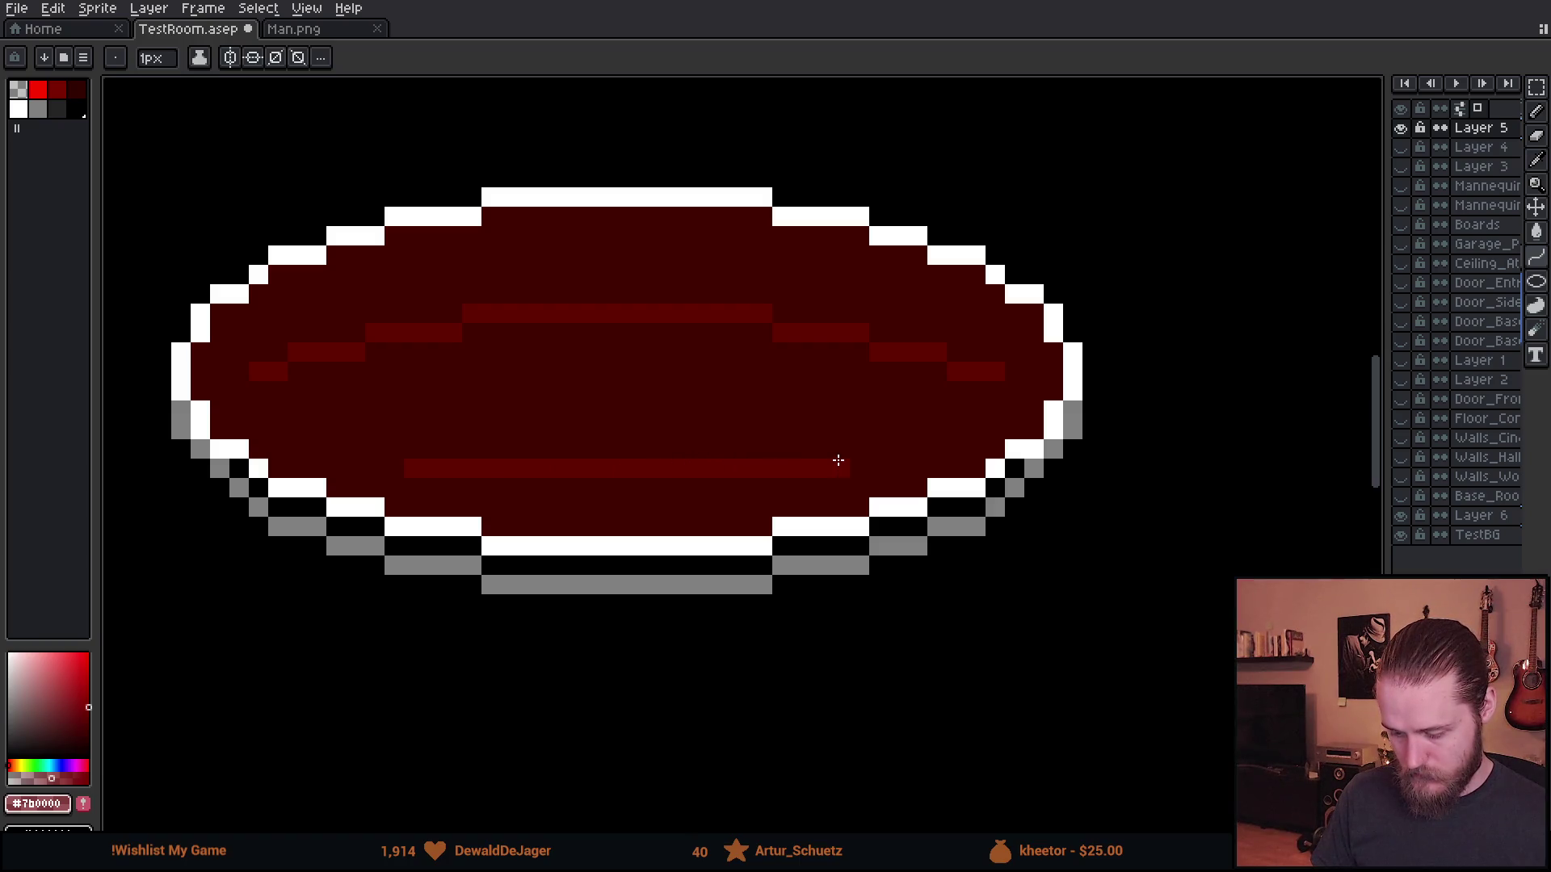
- Raise the middle of the lower ripple line by one pixel with the Pencil
left_click_drag(481, 448, 772, 448)
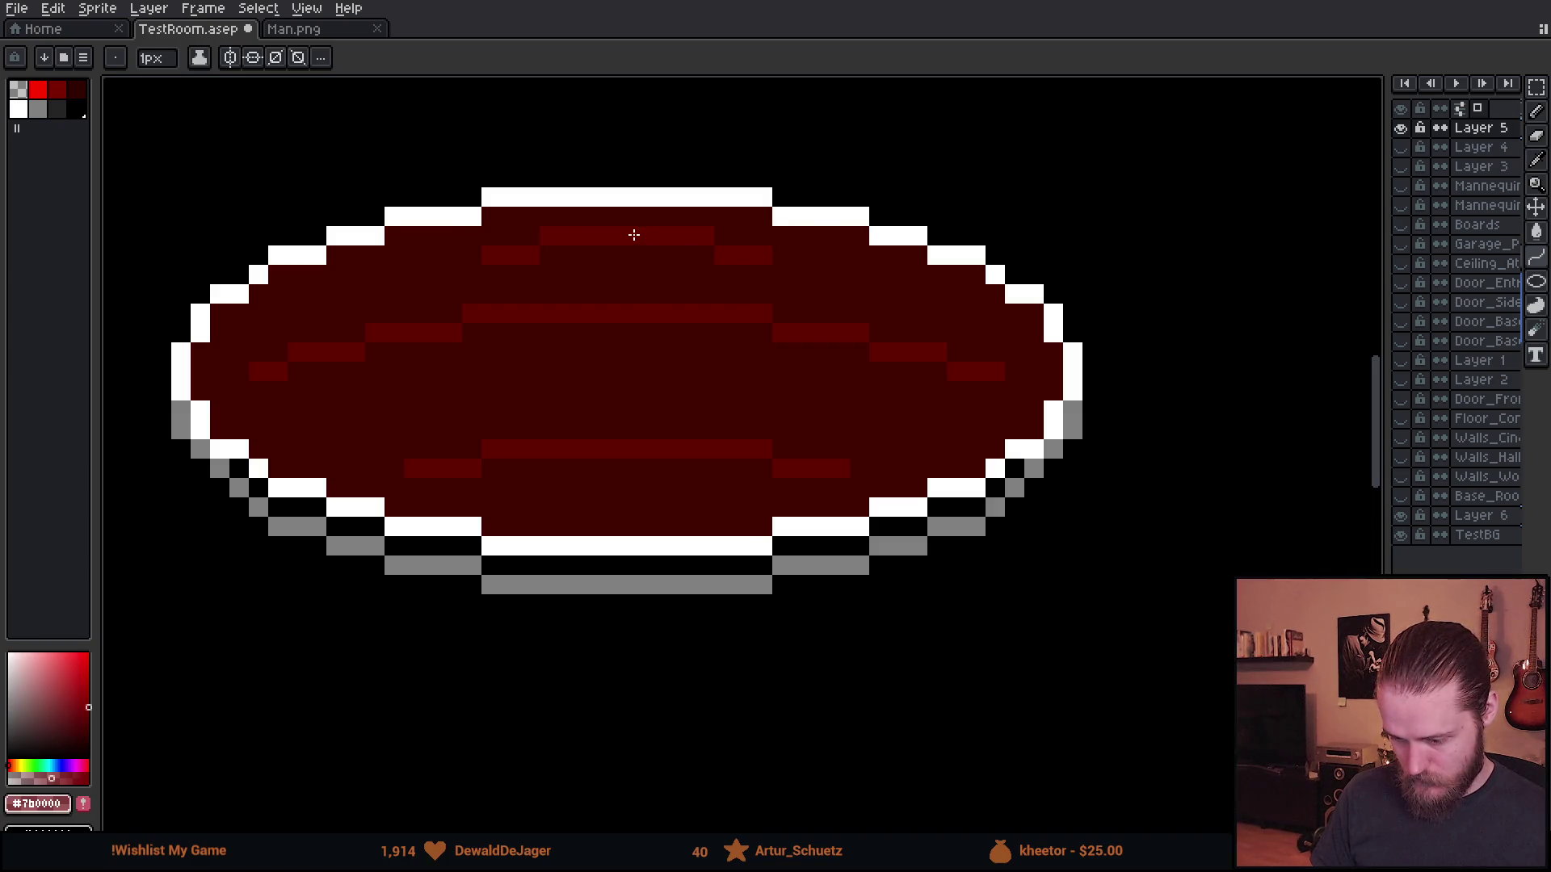
scroll(730, 515, "down", 5)
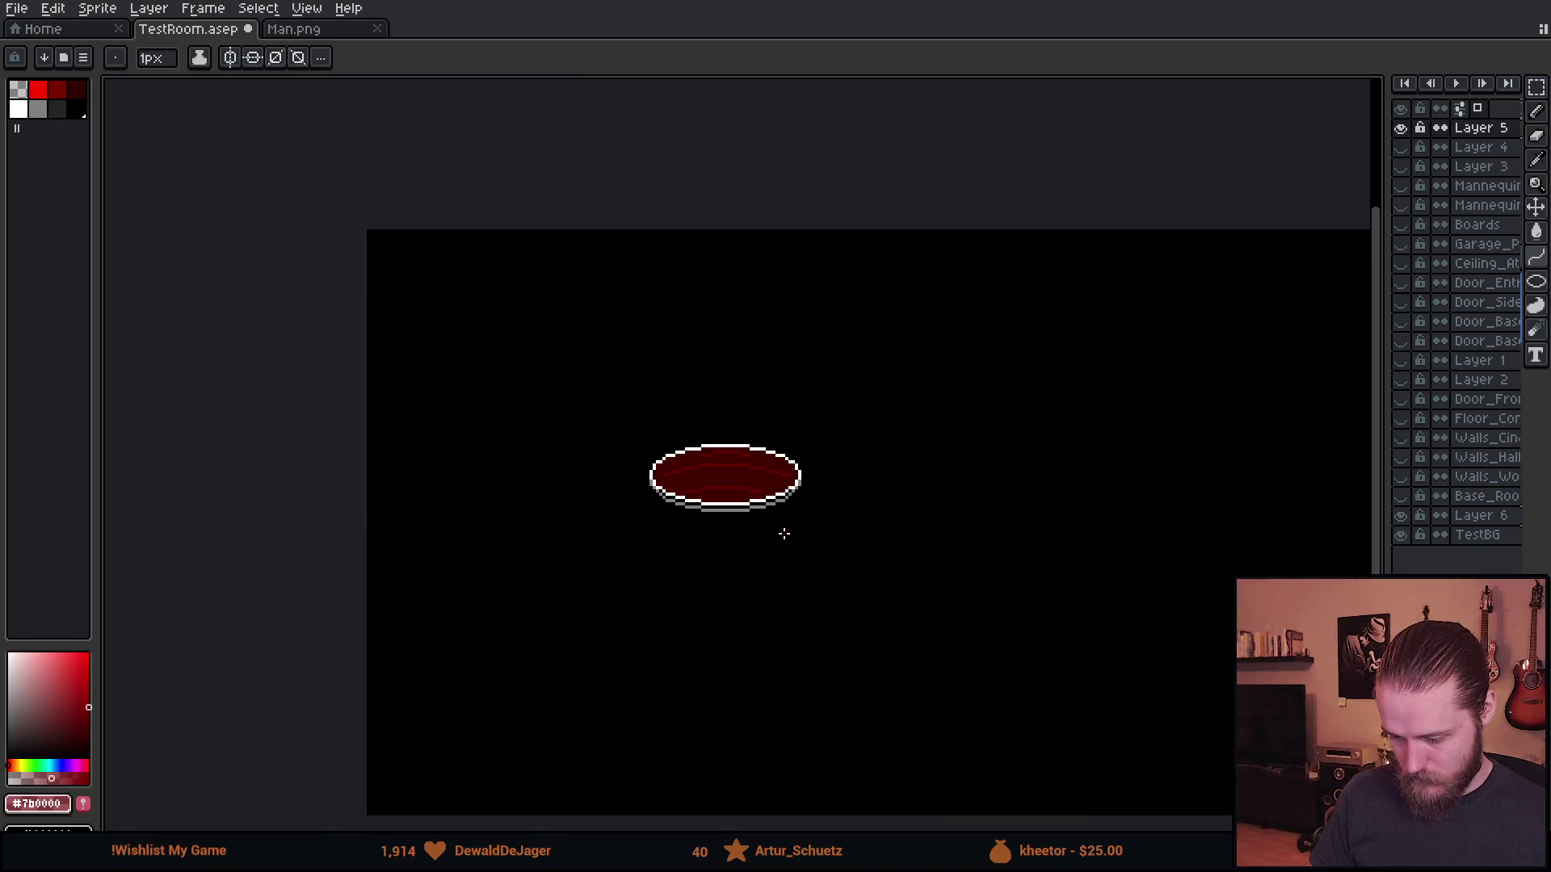
scroll(689, 599, "up", 5)
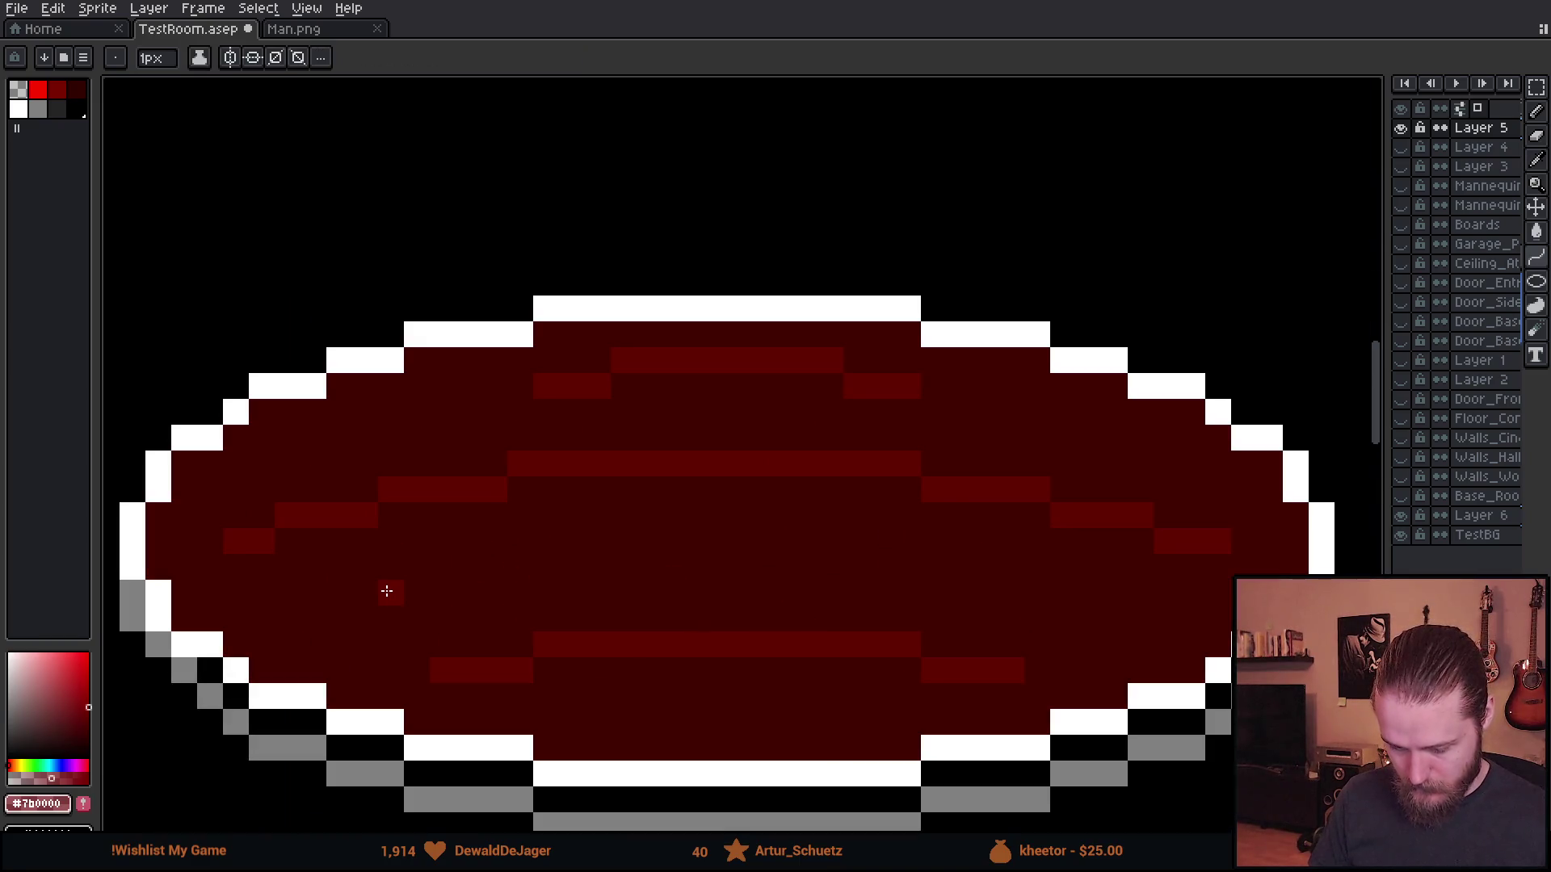
- Toggle Layer 6 off and on, then cut hole pixels into the left, lower and right ripple lines
left_click(1401, 516)
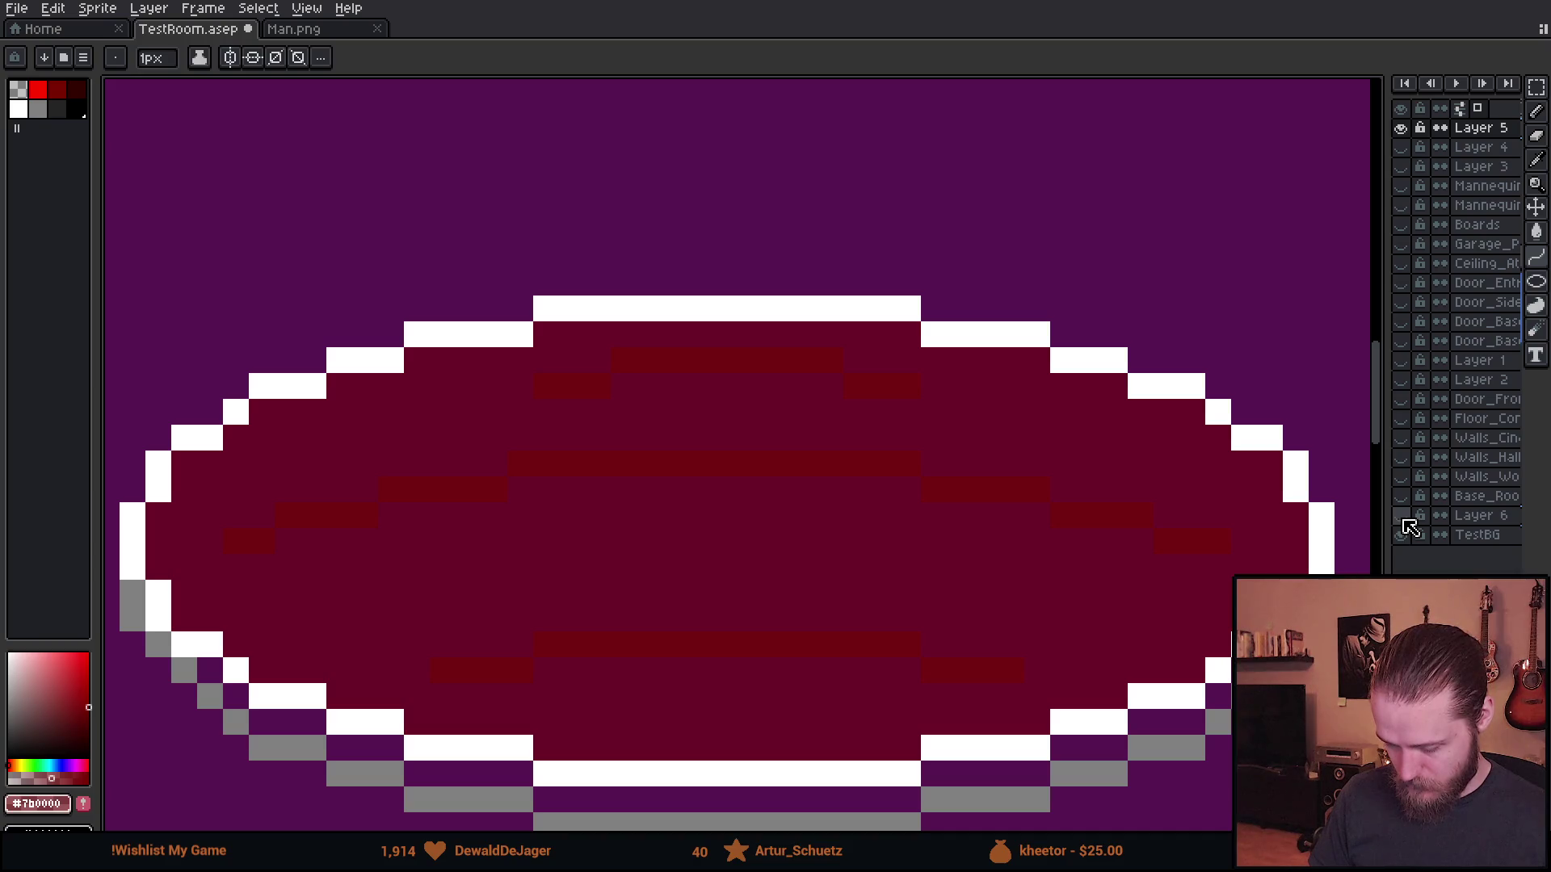
left_click(1403, 519)
left_click(262, 541)
left_click(339, 516)
left_click(469, 670)
left_click(546, 645)
left_click(907, 645)
left_click(985, 670)
left_click(1192, 541)
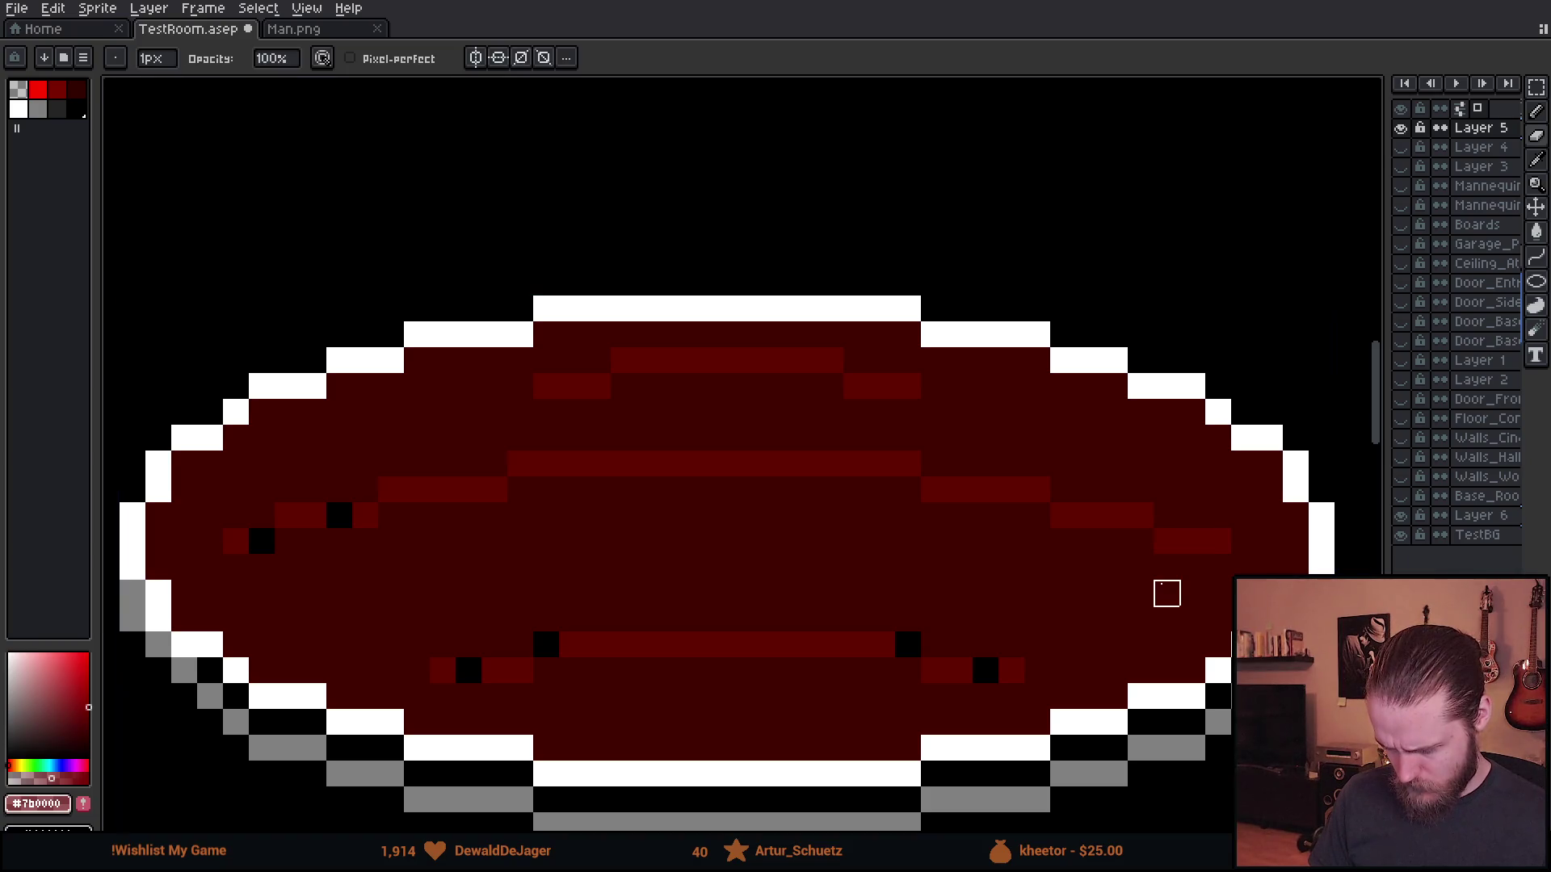
- Erase three more hole pixels along the right stripe
left_click_drag(780, 566, 660, 592)
left_click_drag(762, 619, 869, 606)
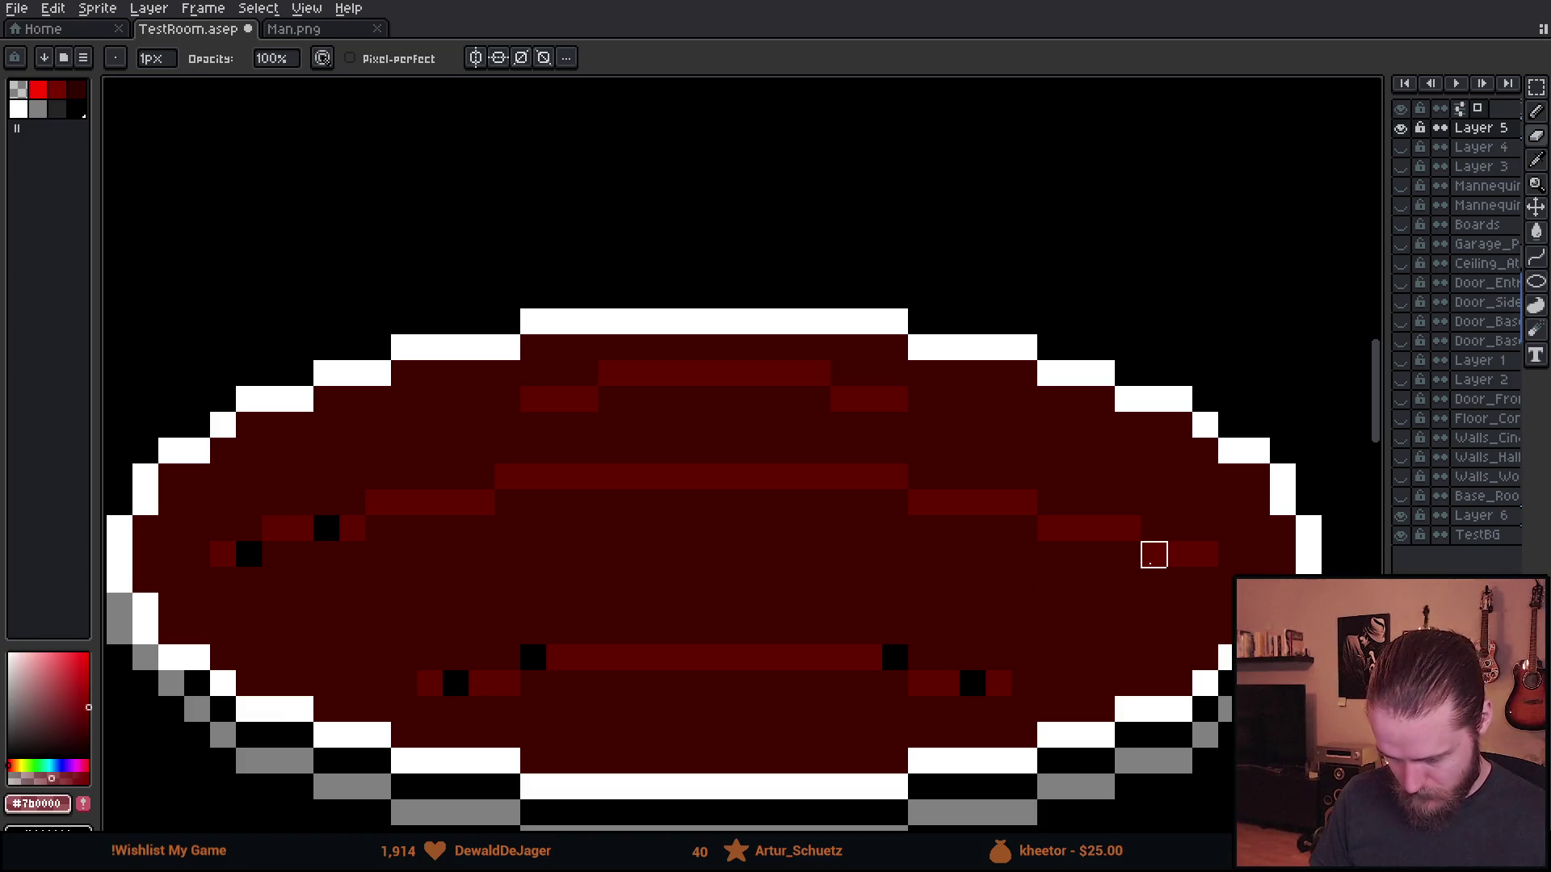
left_click_drag(1153, 555, 1179, 554)
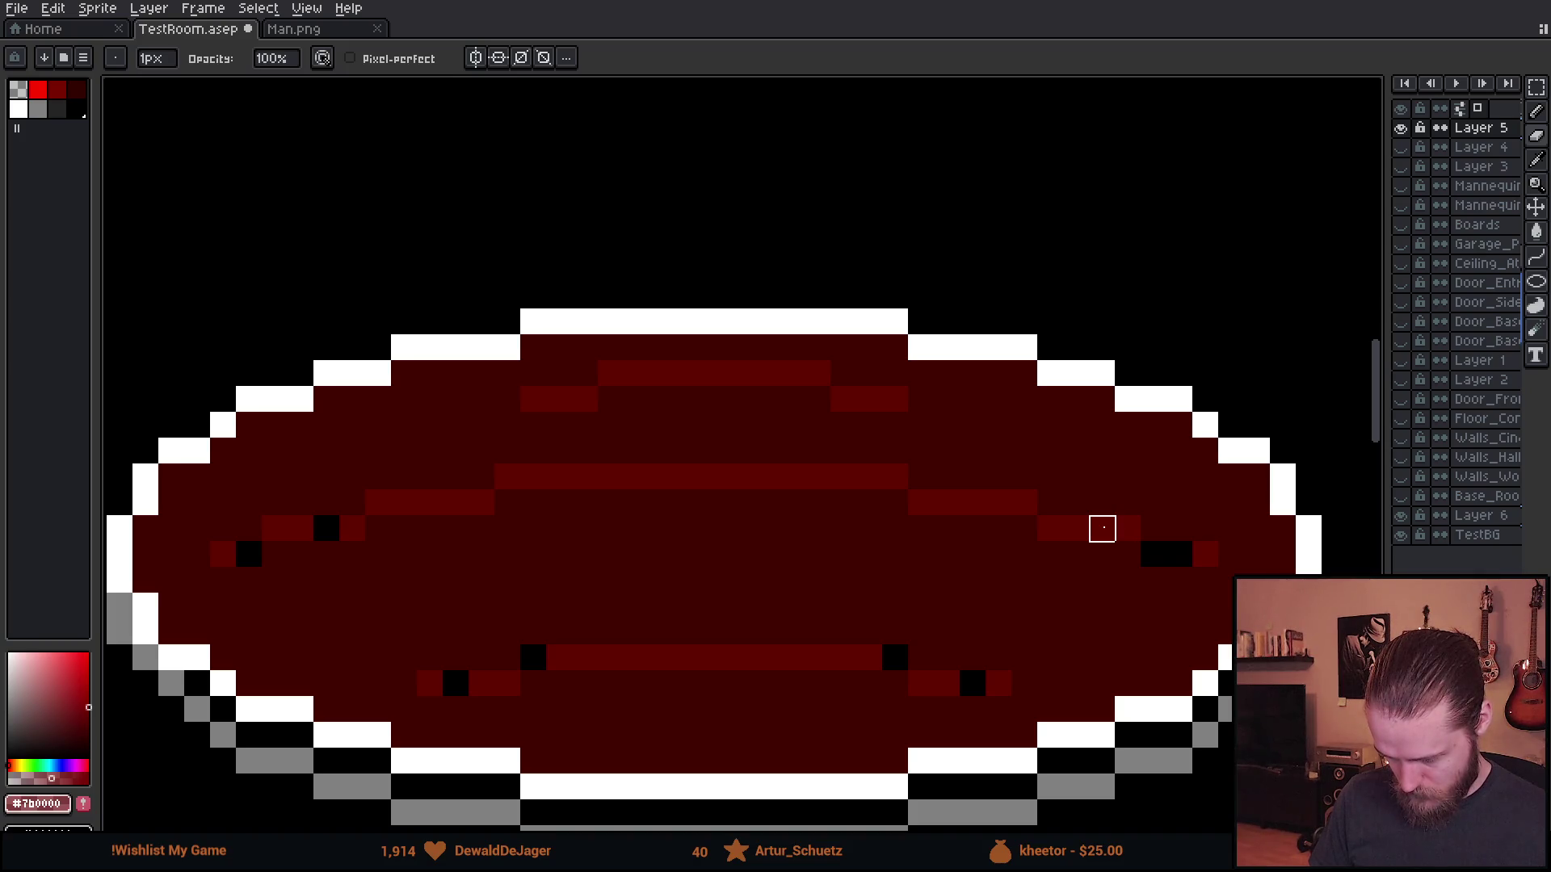
left_click(1103, 529)
- Pick the darker red #610000, return to the Pencil and hide Layer 6
scroll(1083, 585, "right", 2)
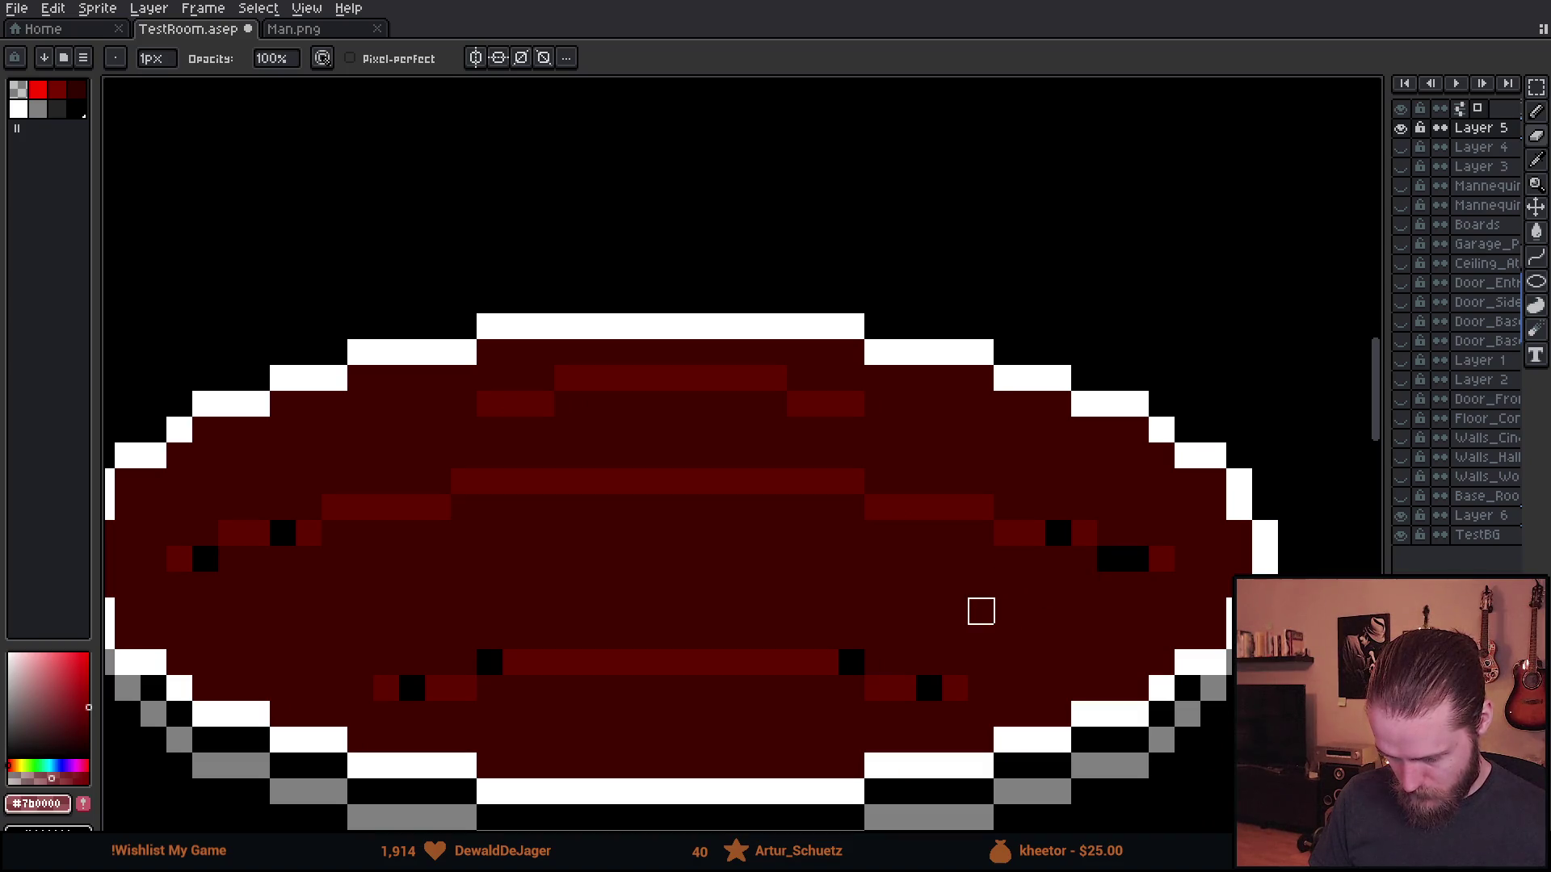
left_click(1084, 530, "alt")
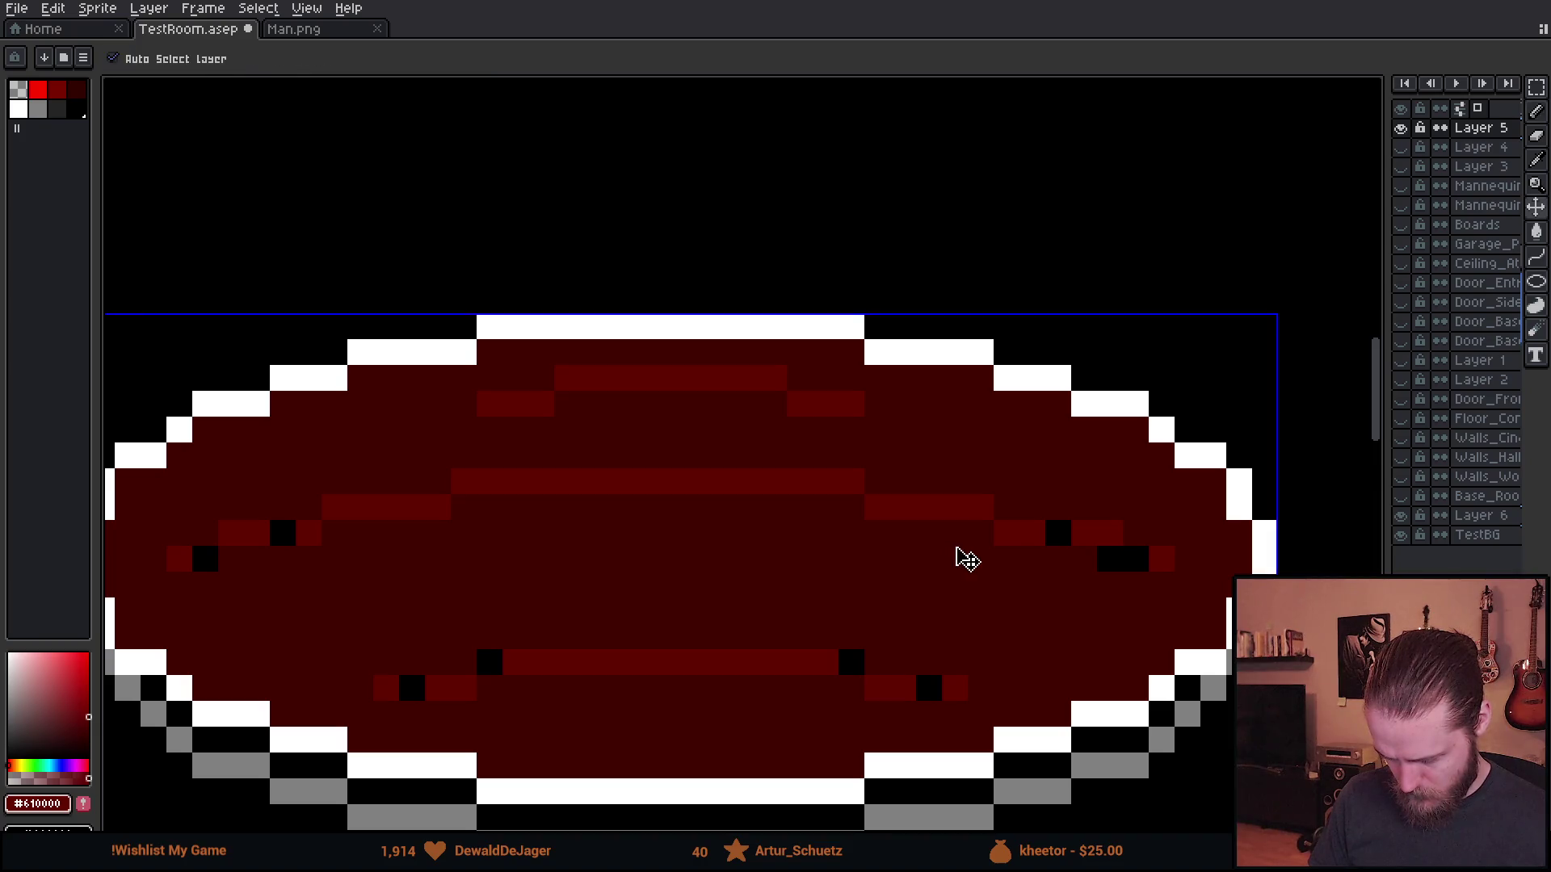
key("e")
key("b")
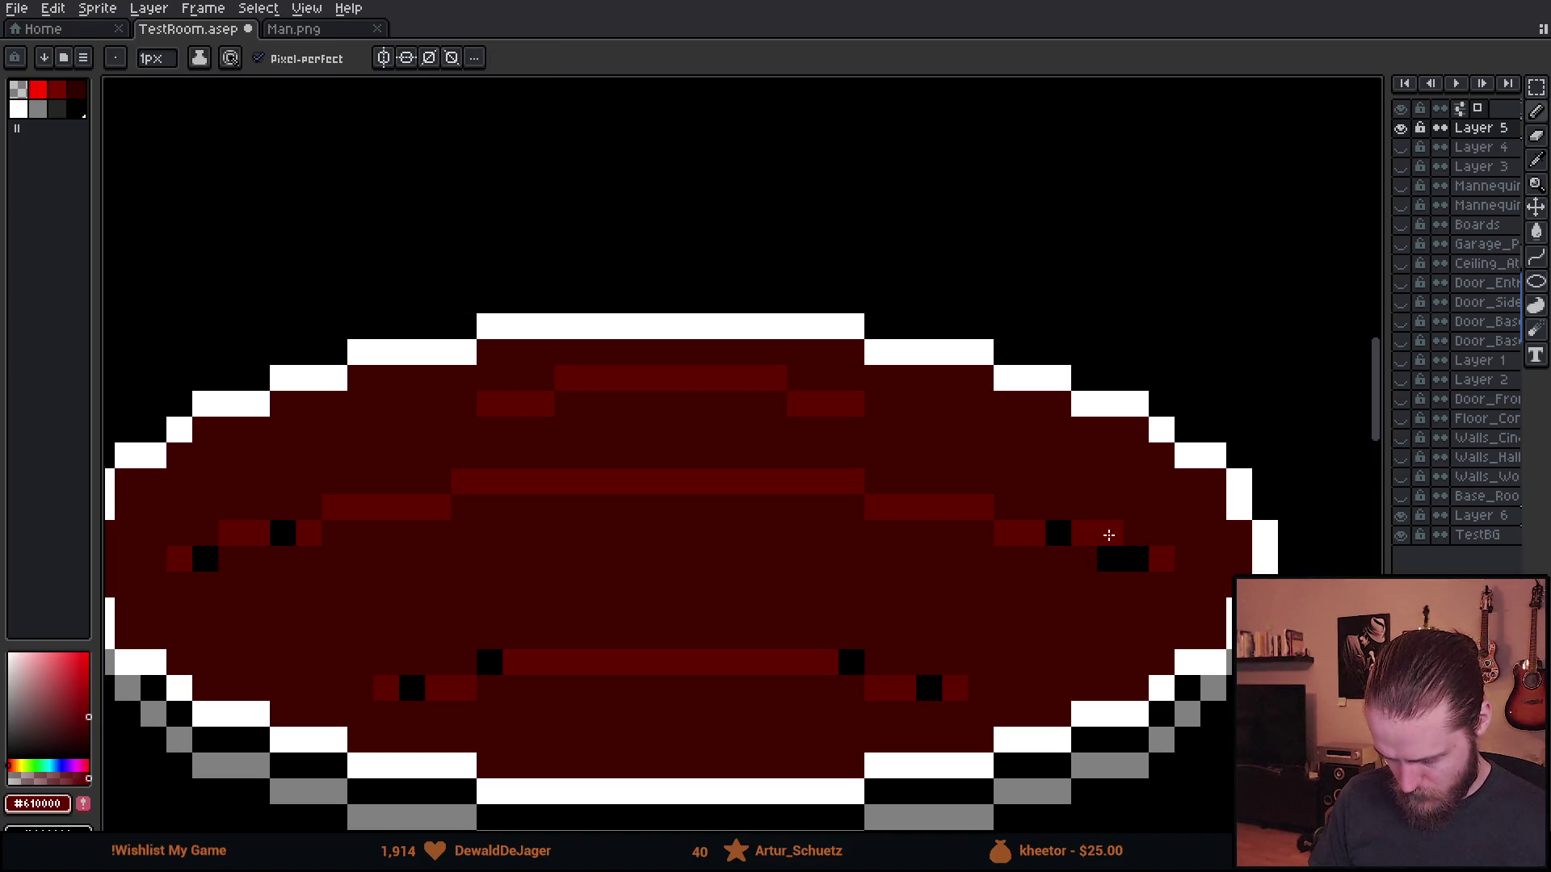
left_click(1399, 515)
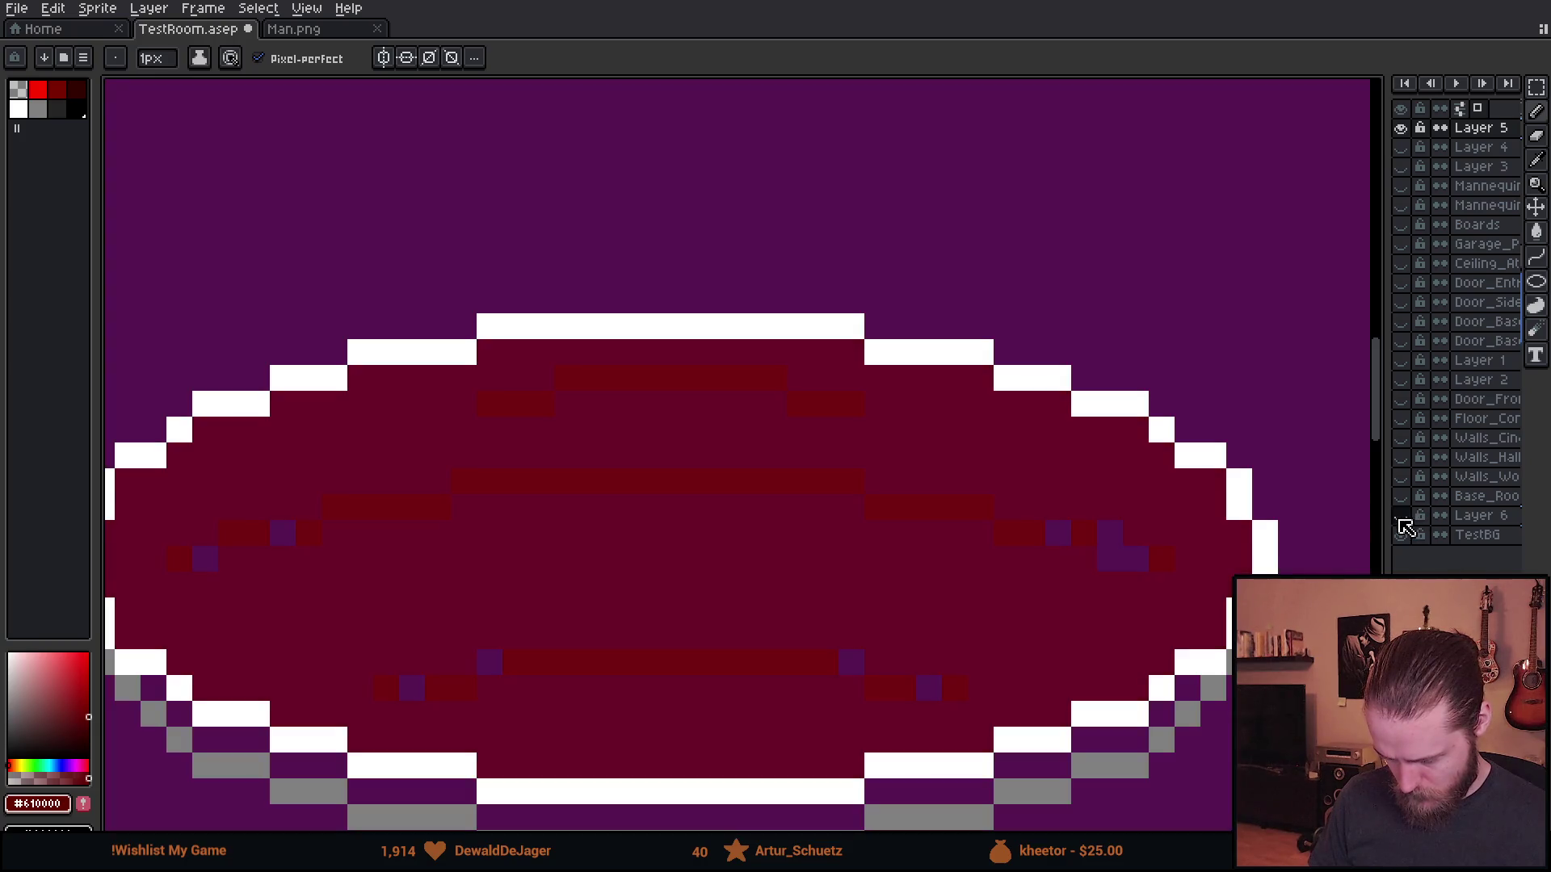
- Hide TestBG, pick the main red #7b0000, and repaint stray transparent pixels on the right stripe
left_click(1395, 539)
left_click(1094, 529, "alt")
left_click(1083, 592, "alt")
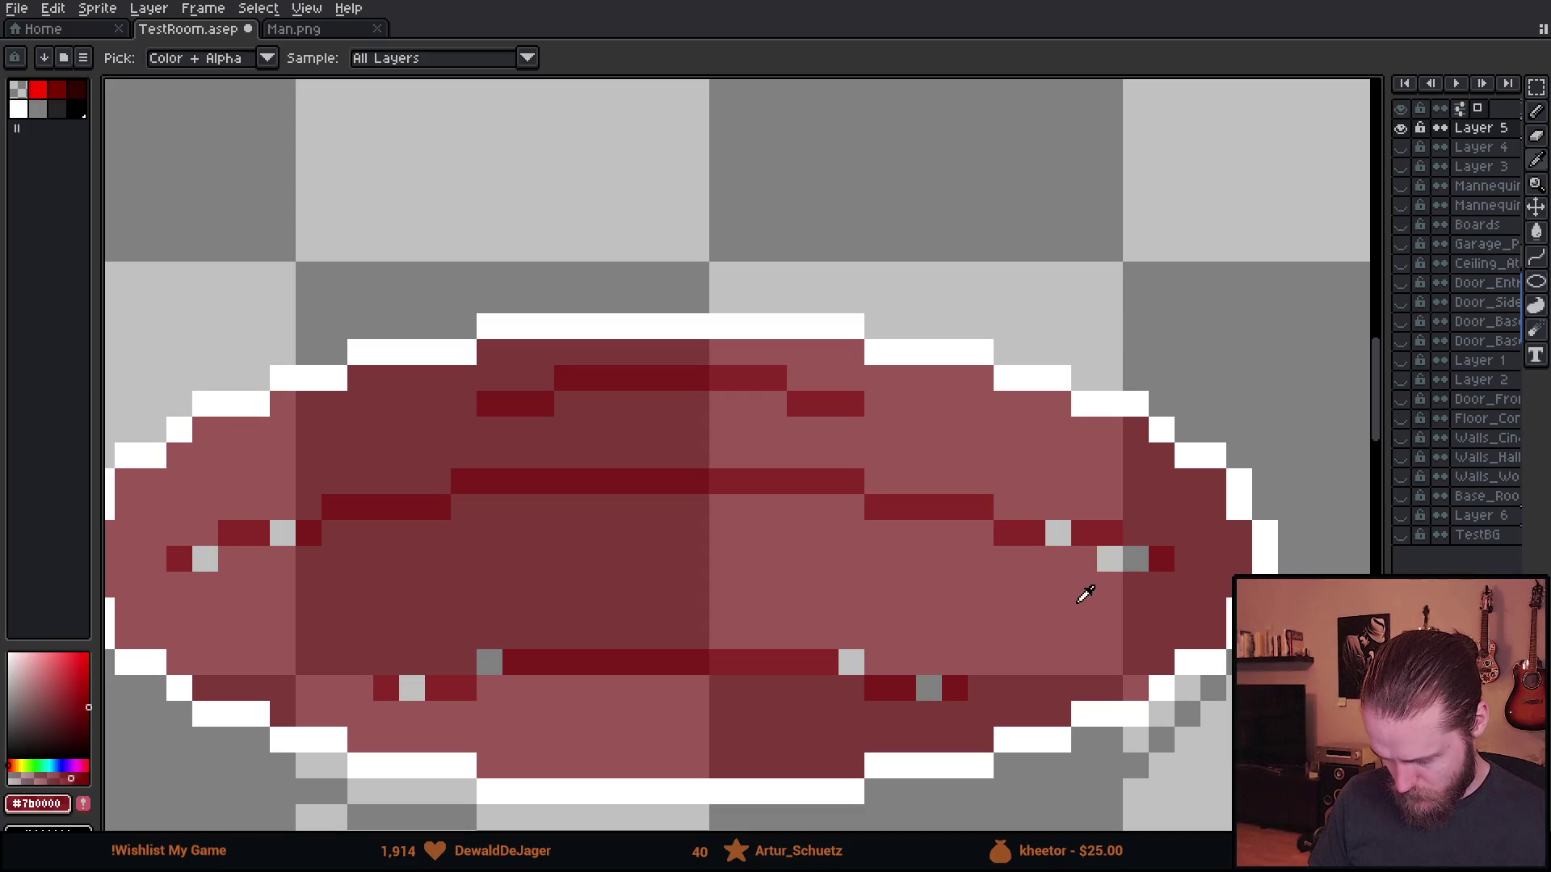
left_click_drag(1110, 559, 1135, 559)
left_click(1059, 545)
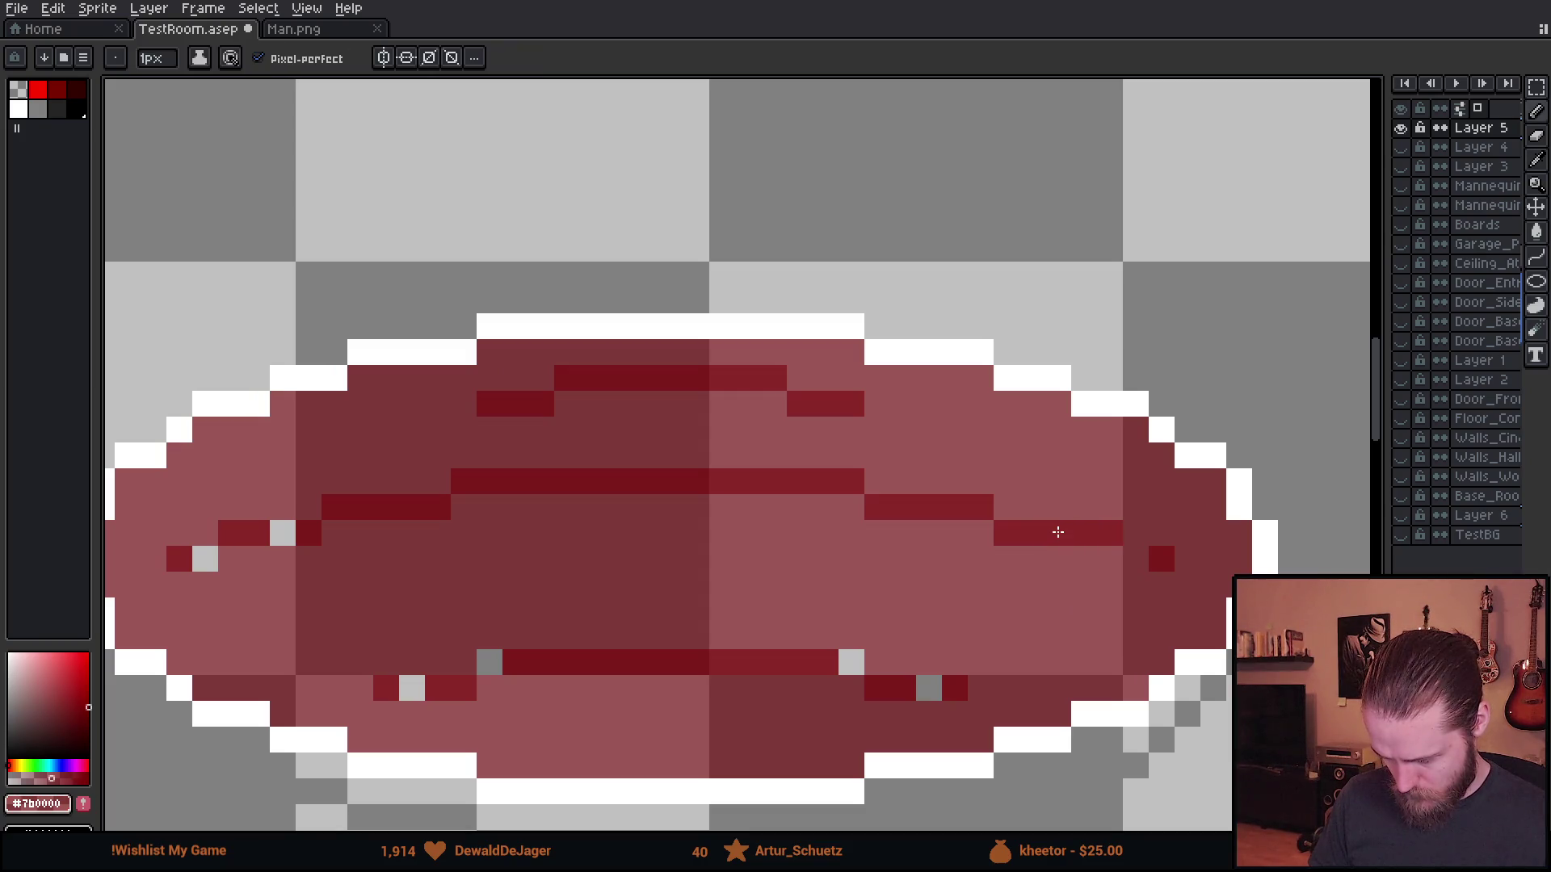
- Extend the dark ripple row by one pixel and add a dark red pixel at its end
key("e")
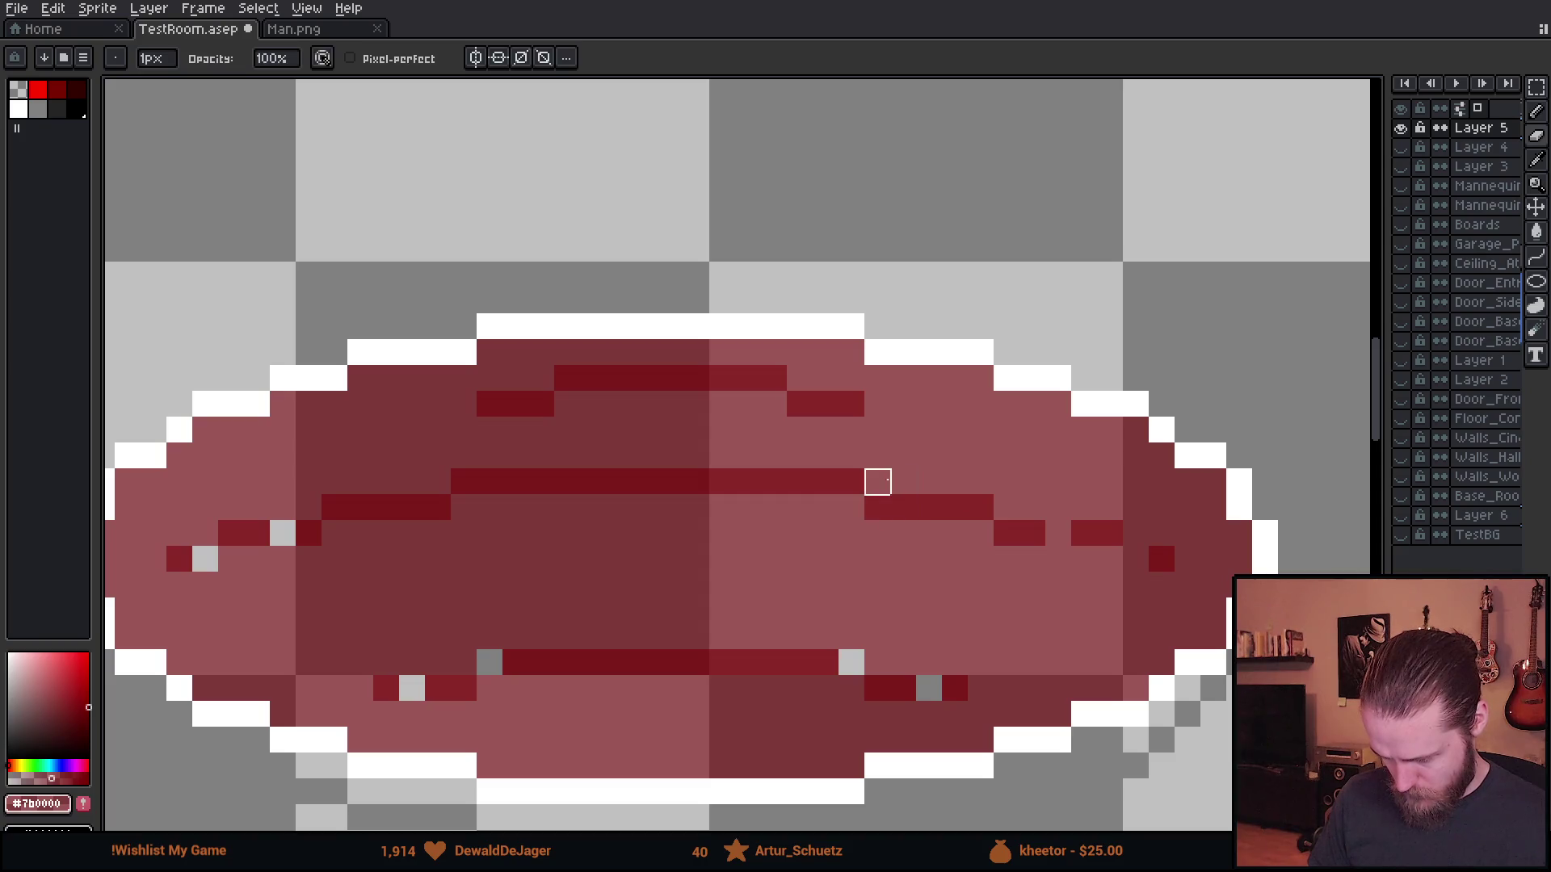
key("b")
left_click(882, 487)
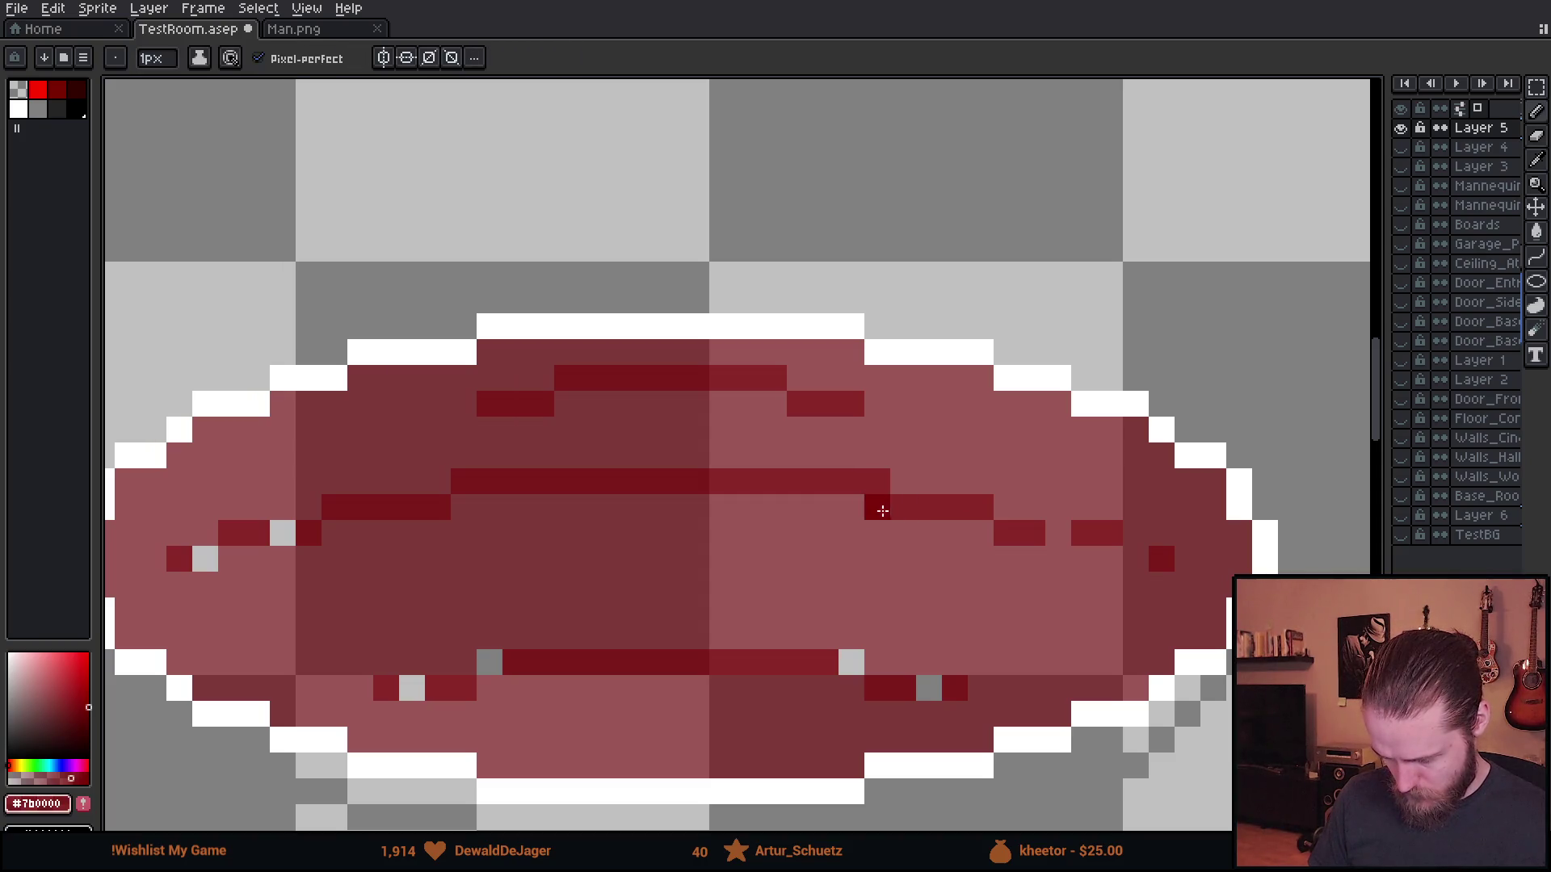
left_click(879, 501)
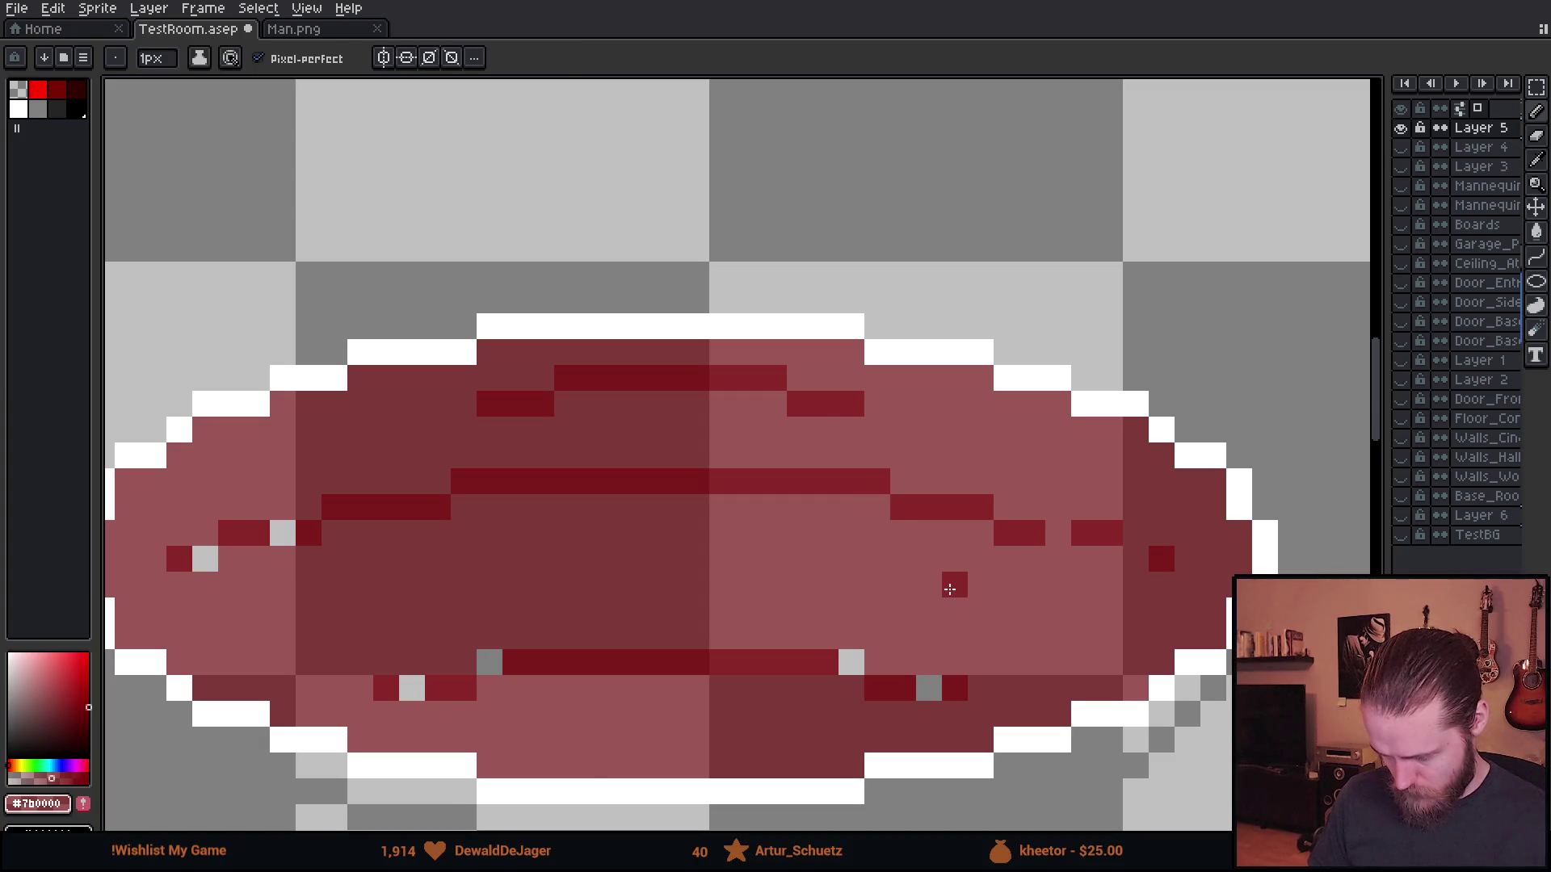
scroll(950, 589, "down", 1)
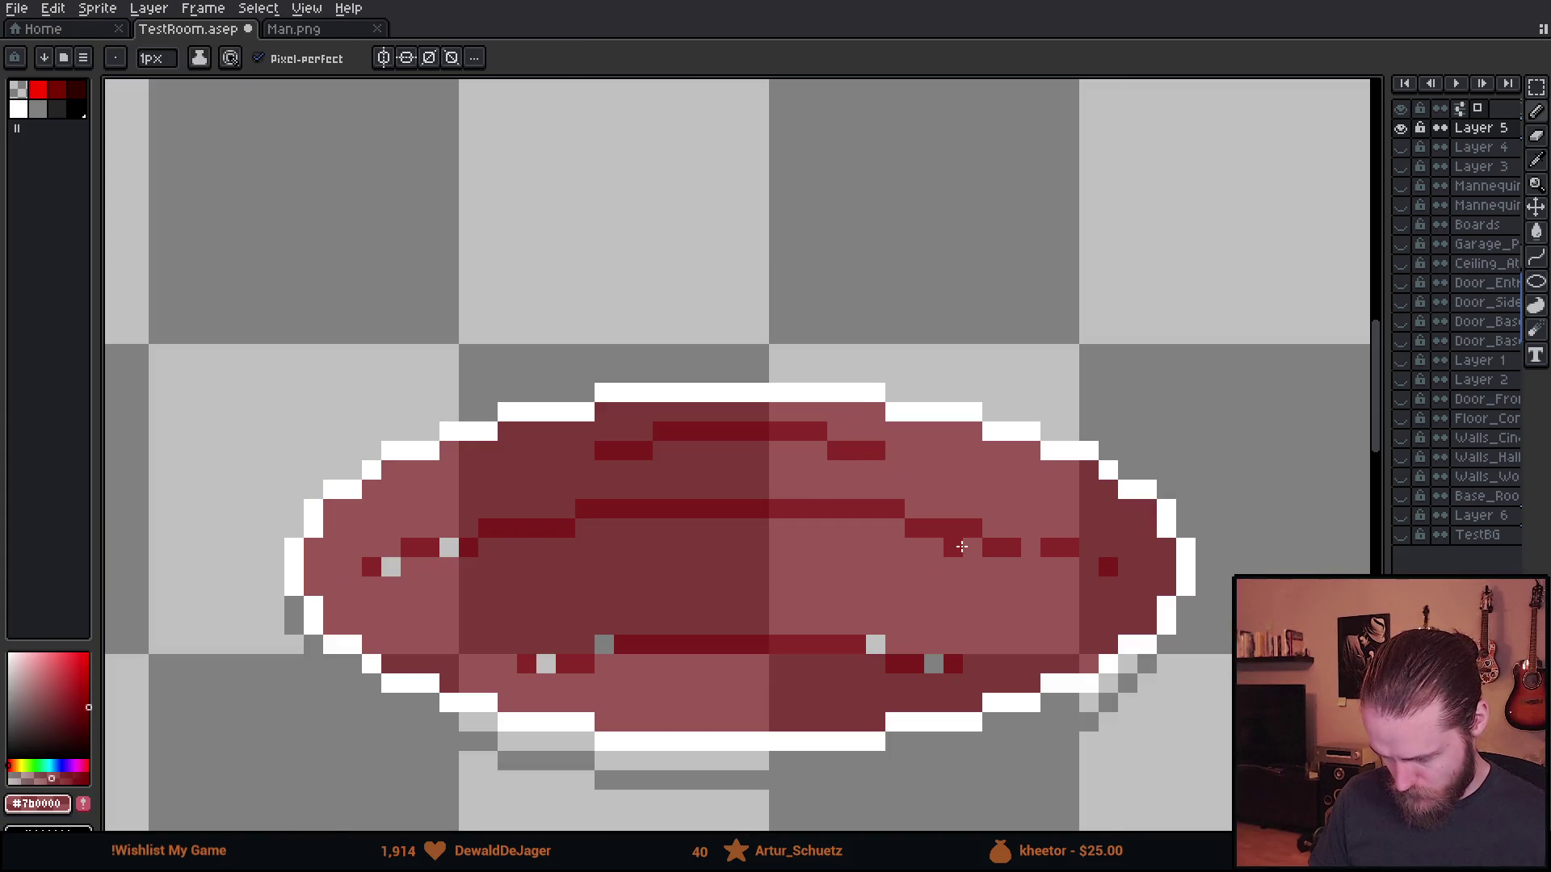
scroll(965, 537, "up", 1)
left_click(993, 527)
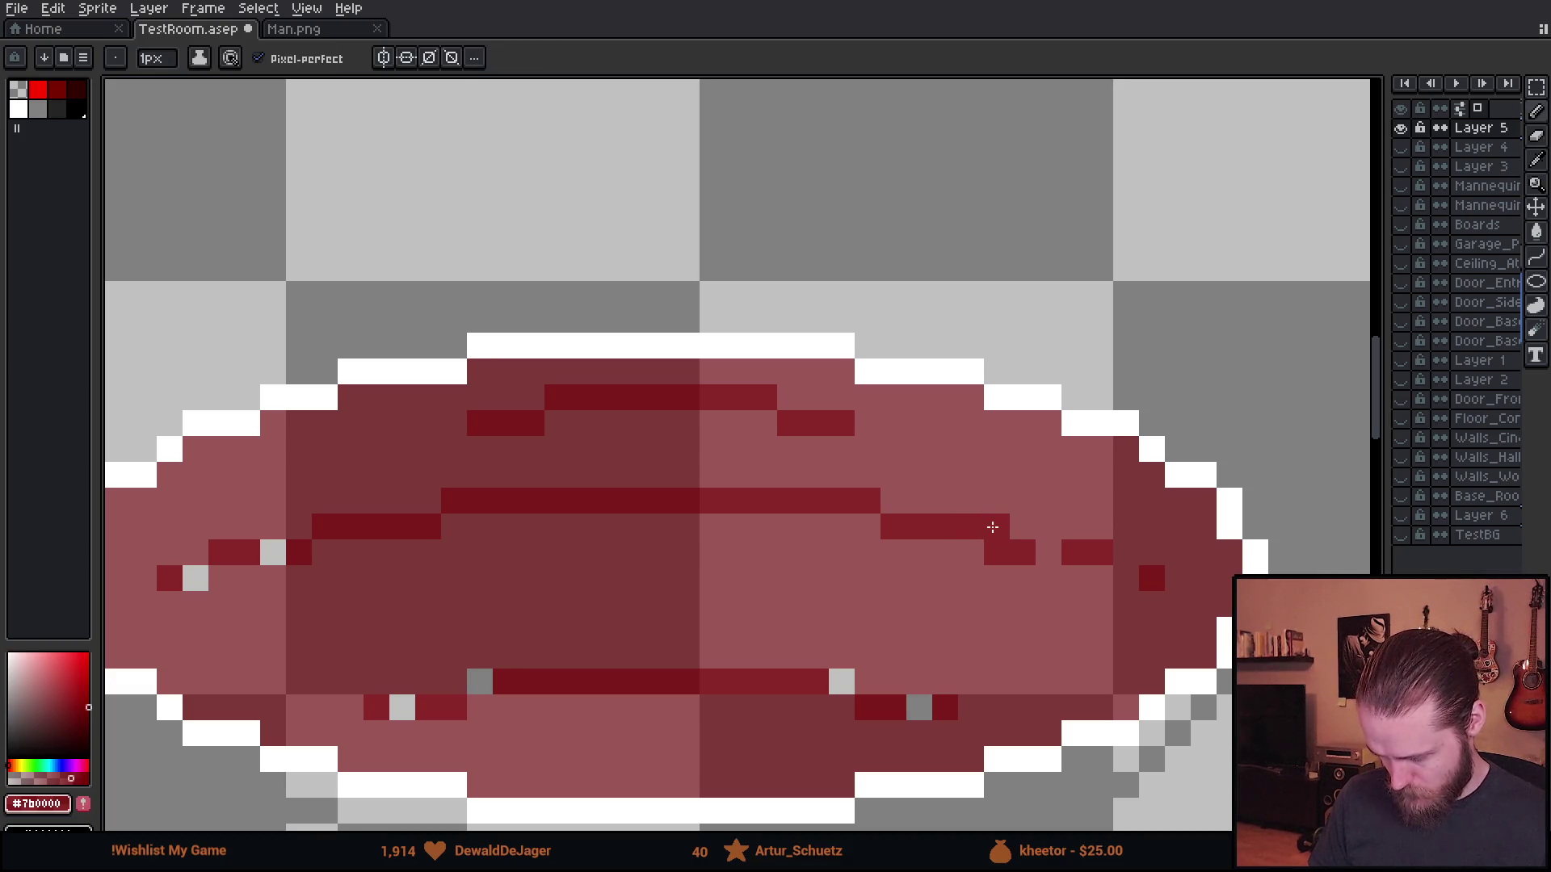
right_click(996, 552)
left_click(999, 557)
- Show TestBG and Layer 6 to preview the rug on the black backdrop
scroll(916, 702, "down", 4)
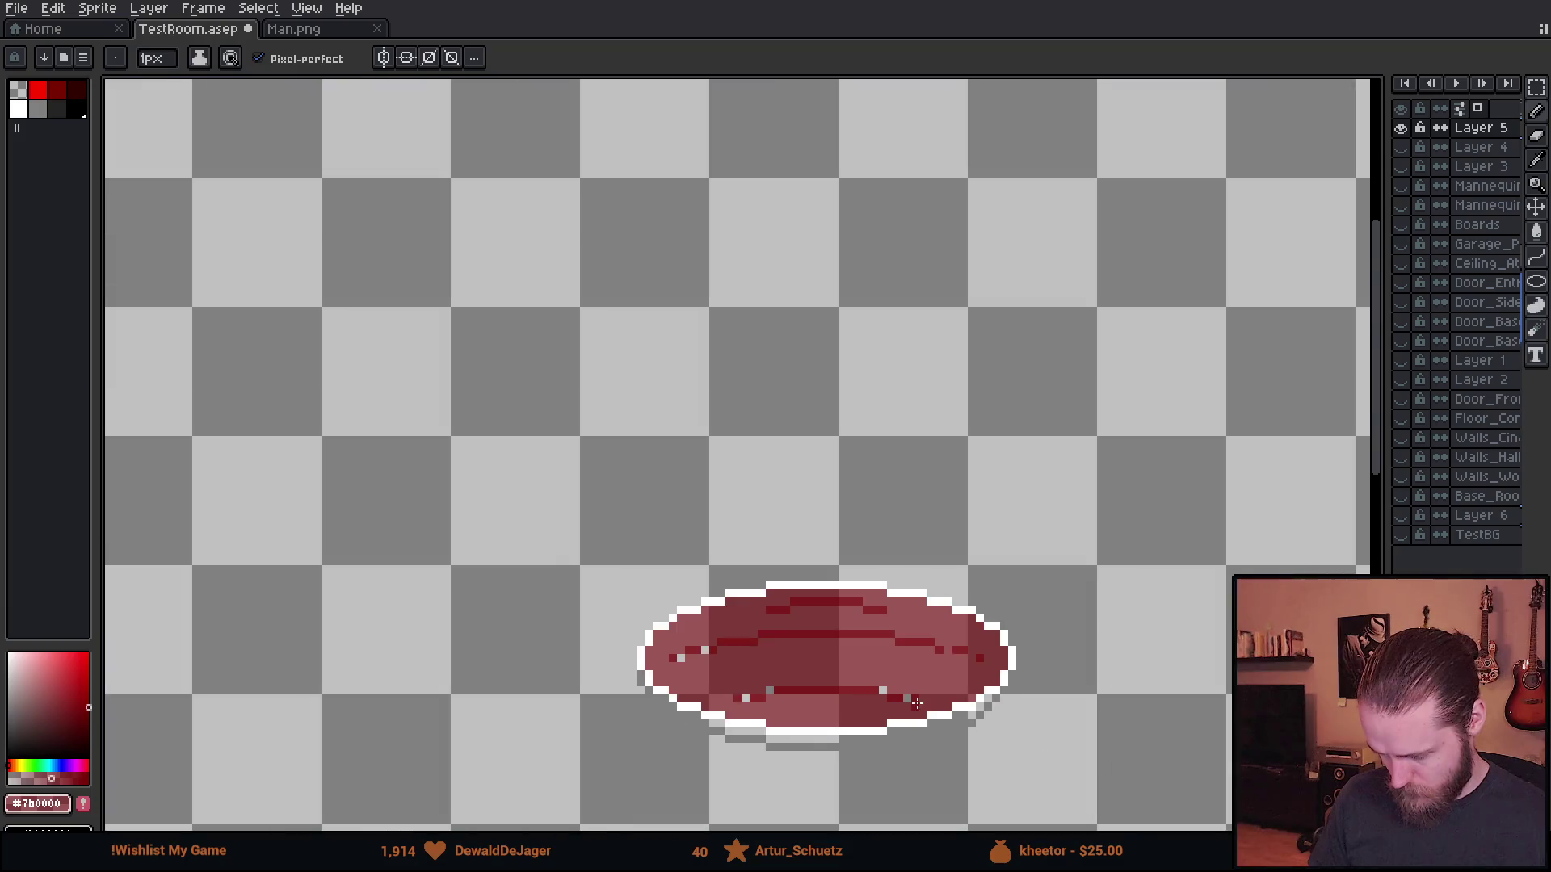
left_click(1400, 535)
left_click(1401, 515)
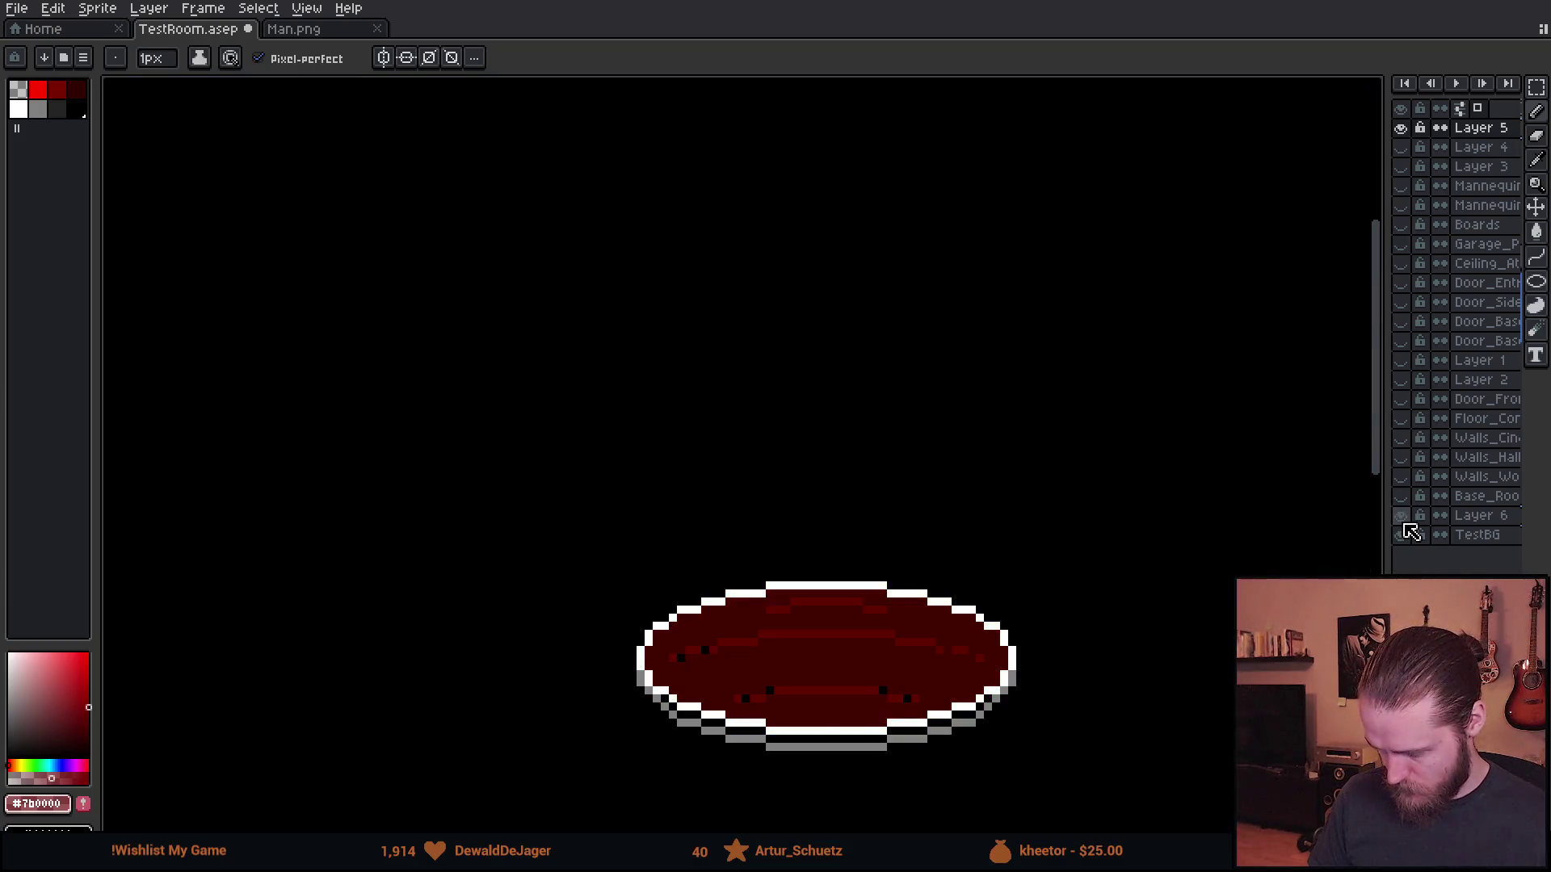
- Hide Layer 6 and TestBG, then fill two hole pixels on the left with pink
left_click_drag(1052, 596, 761, 455)
scroll(762, 455, "down", 2)
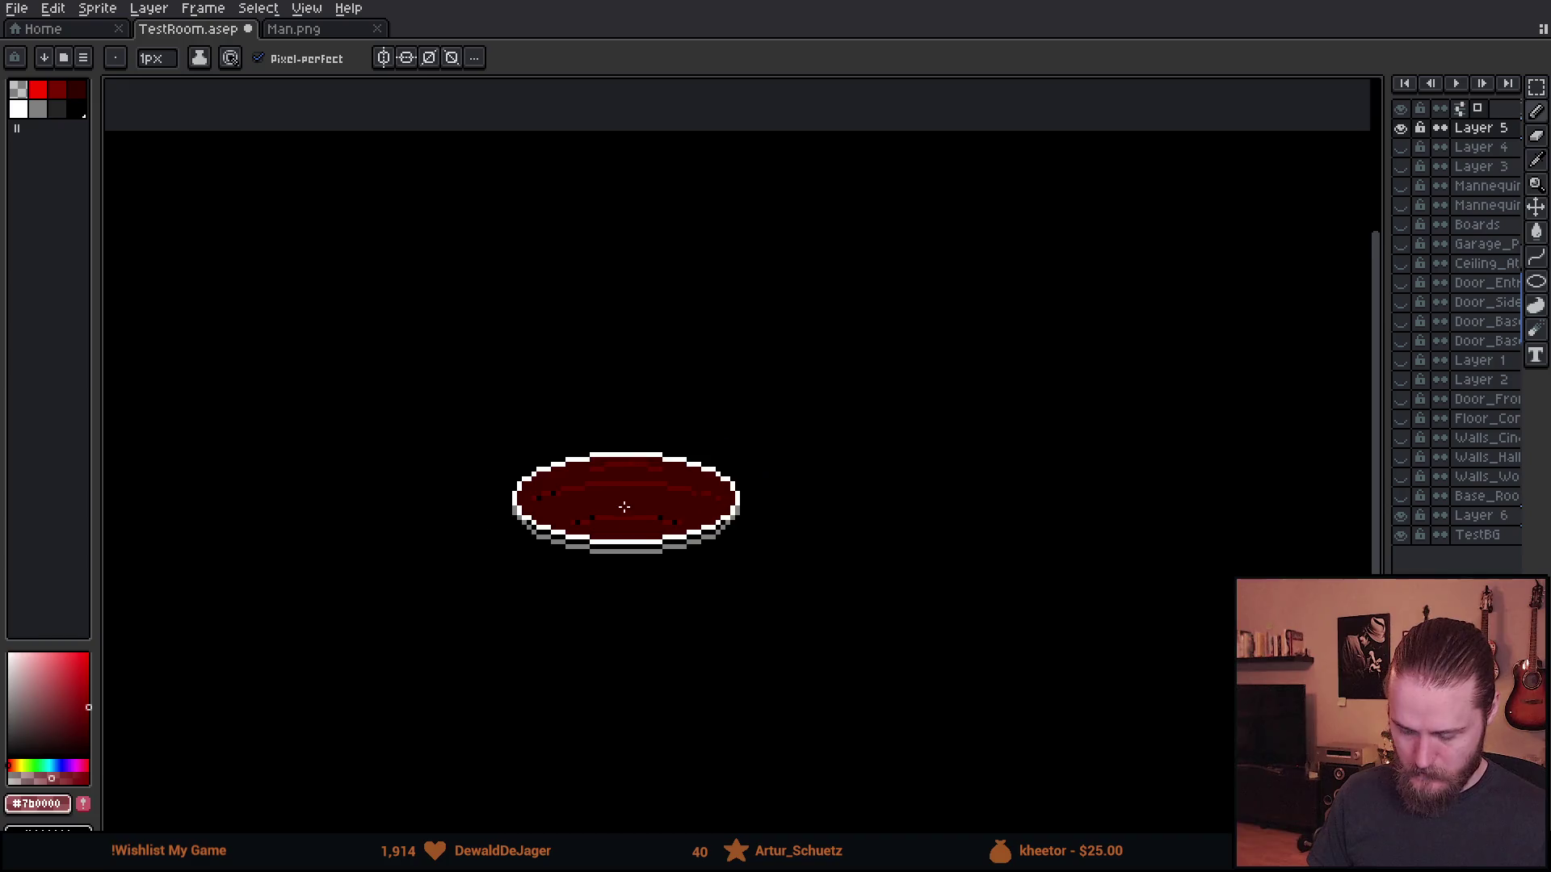
scroll(536, 460, "up", 4)
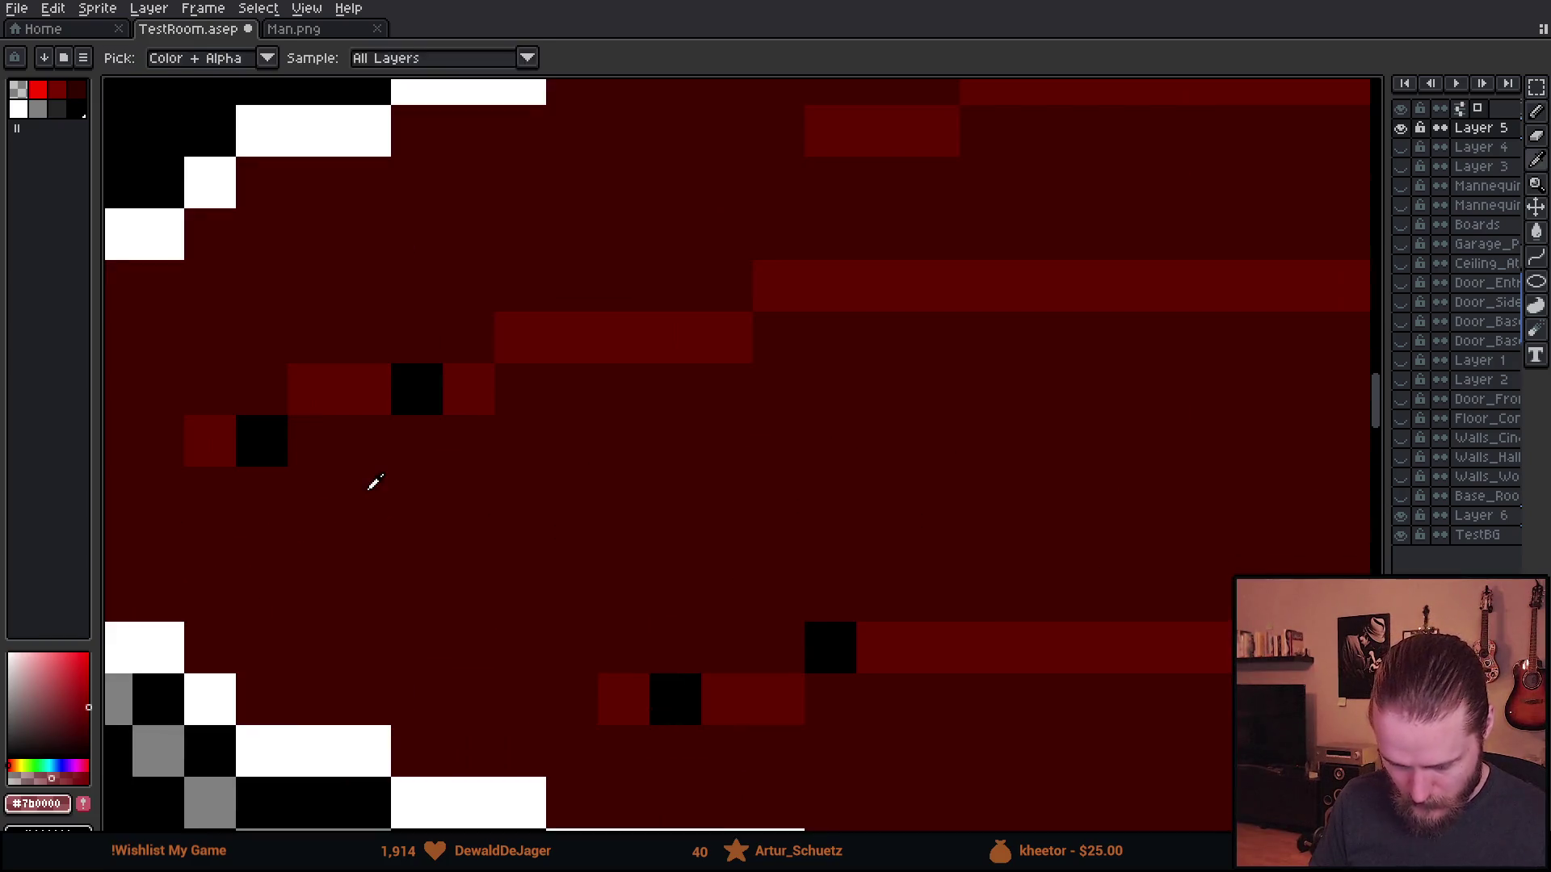
left_click(1400, 515)
left_click(1400, 534)
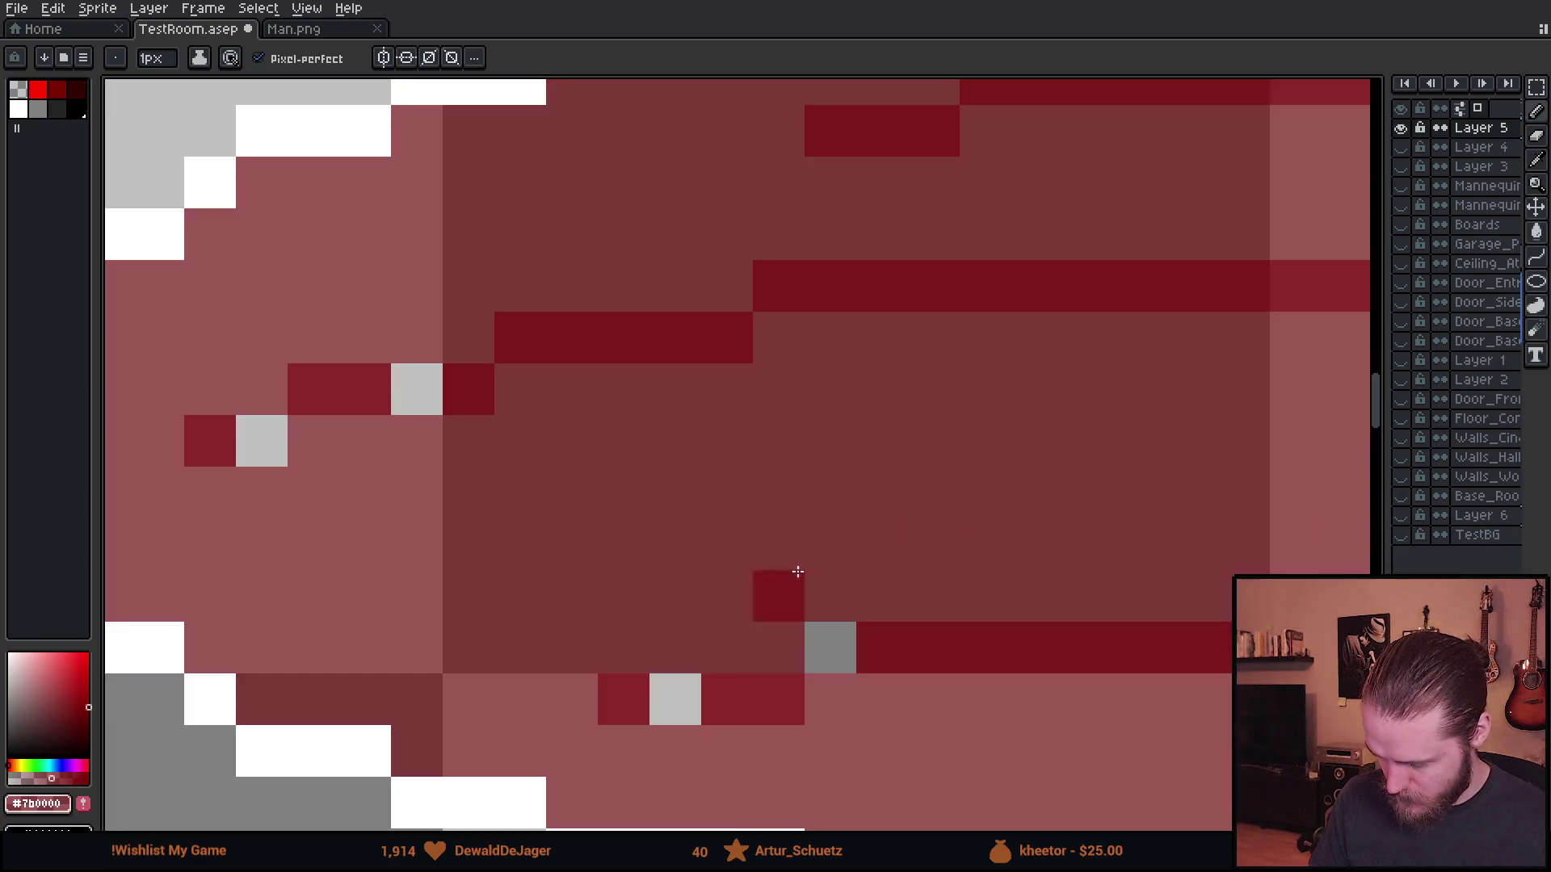
right_click(417, 389)
right_click(262, 441)
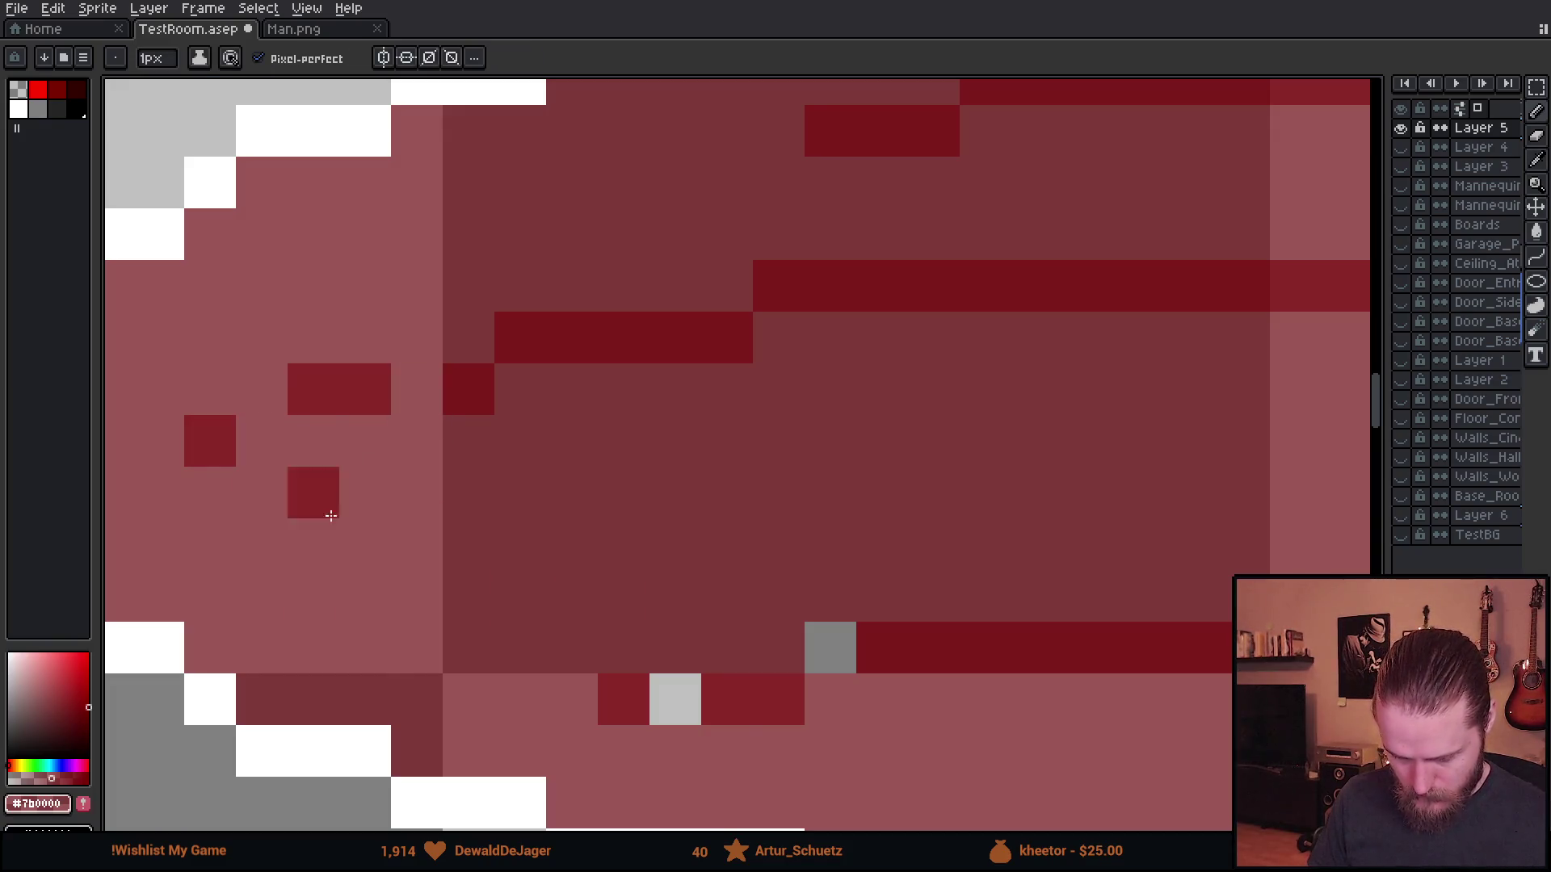
- Paint the grey gap in the lower ripple dark red
scroll(525, 574, "right", 10)
left_click_drag(844, 611, 797, 609)
scroll(798, 608, "down", 3)
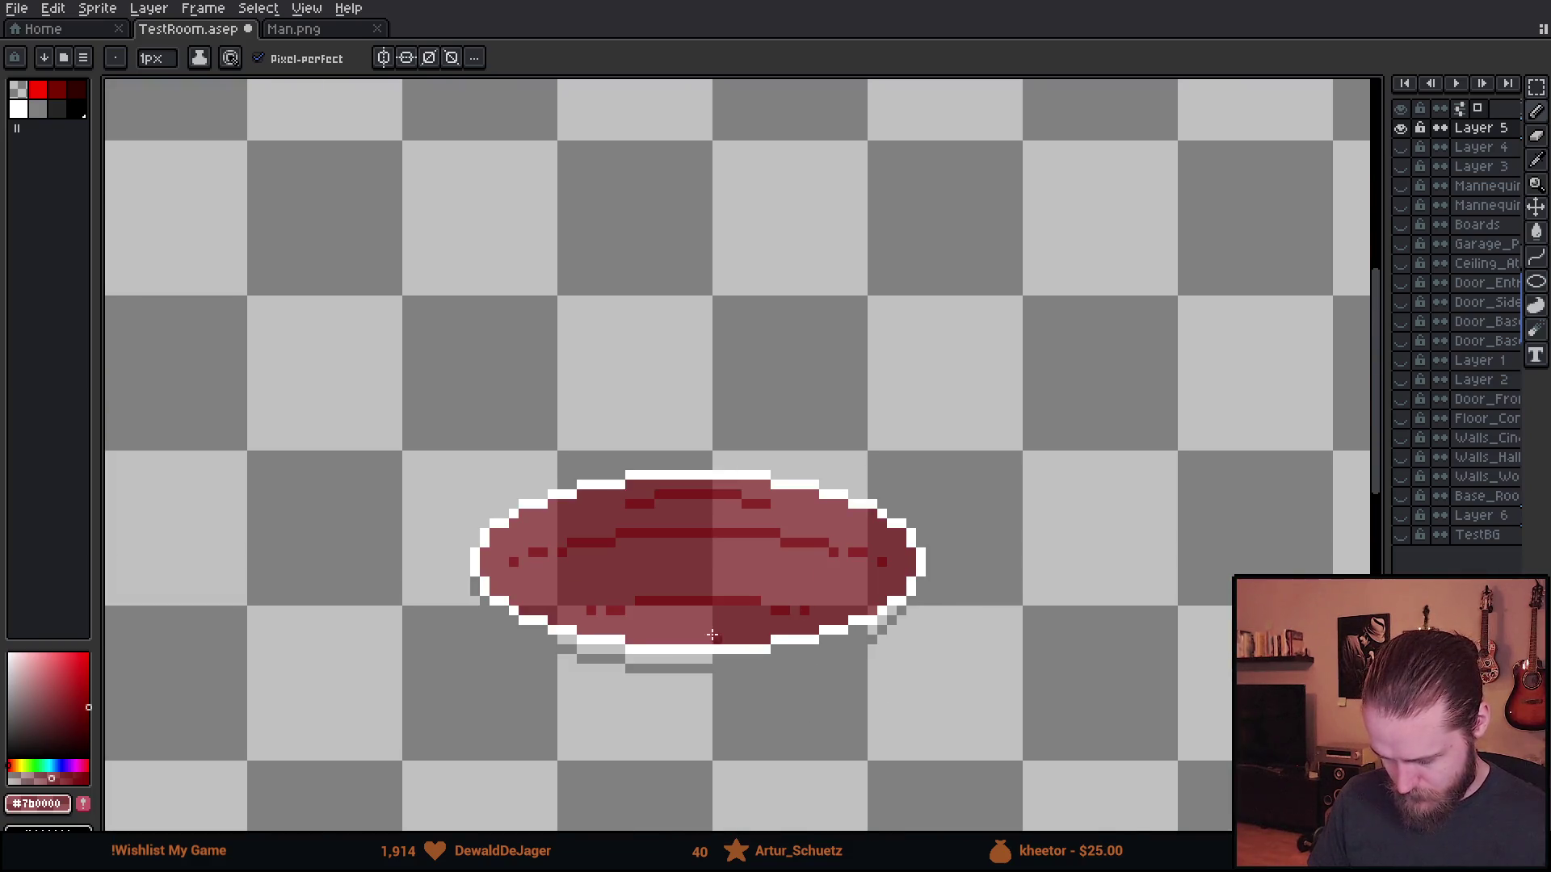
scroll(711, 635, "up", 3)
scroll(544, 467, "up", 1)
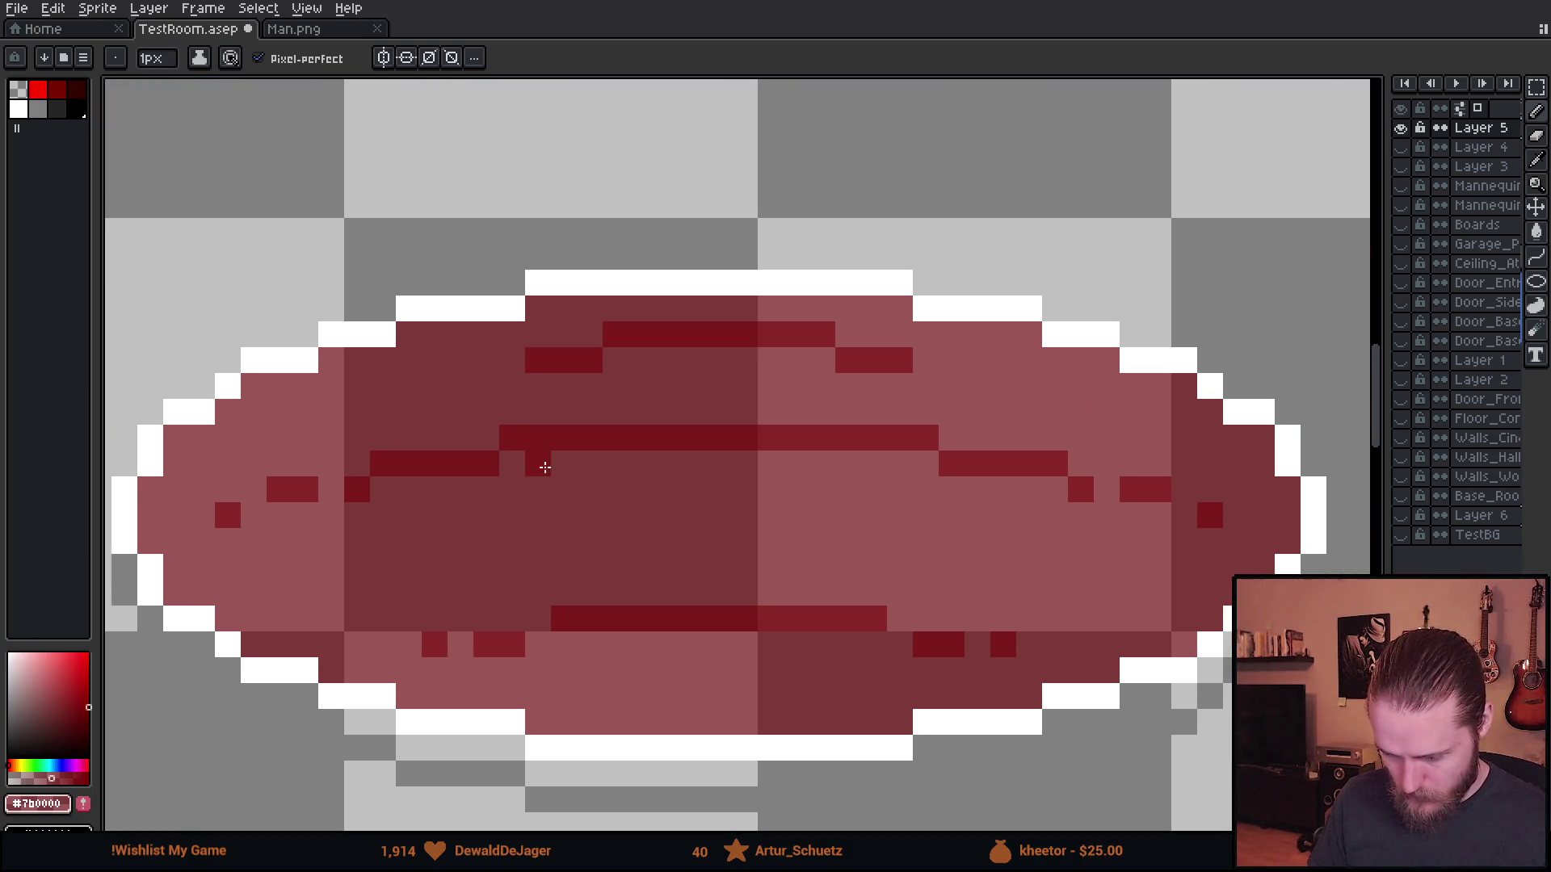
scroll(567, 366, "up", 1)
scroll(571, 388, "down", 5)
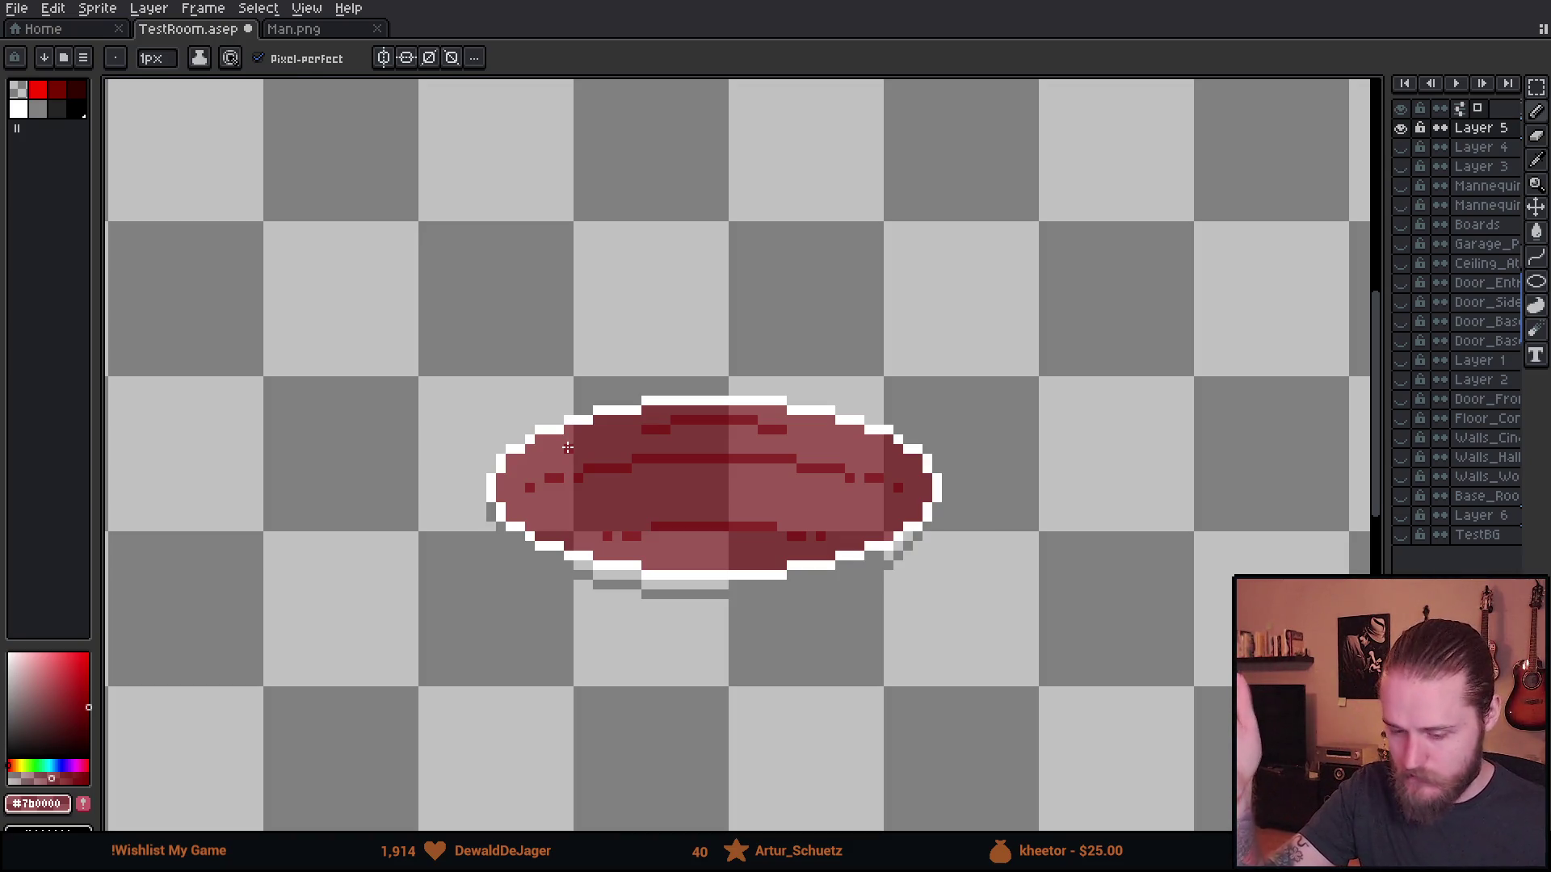
scroll(606, 501, "up", 4)
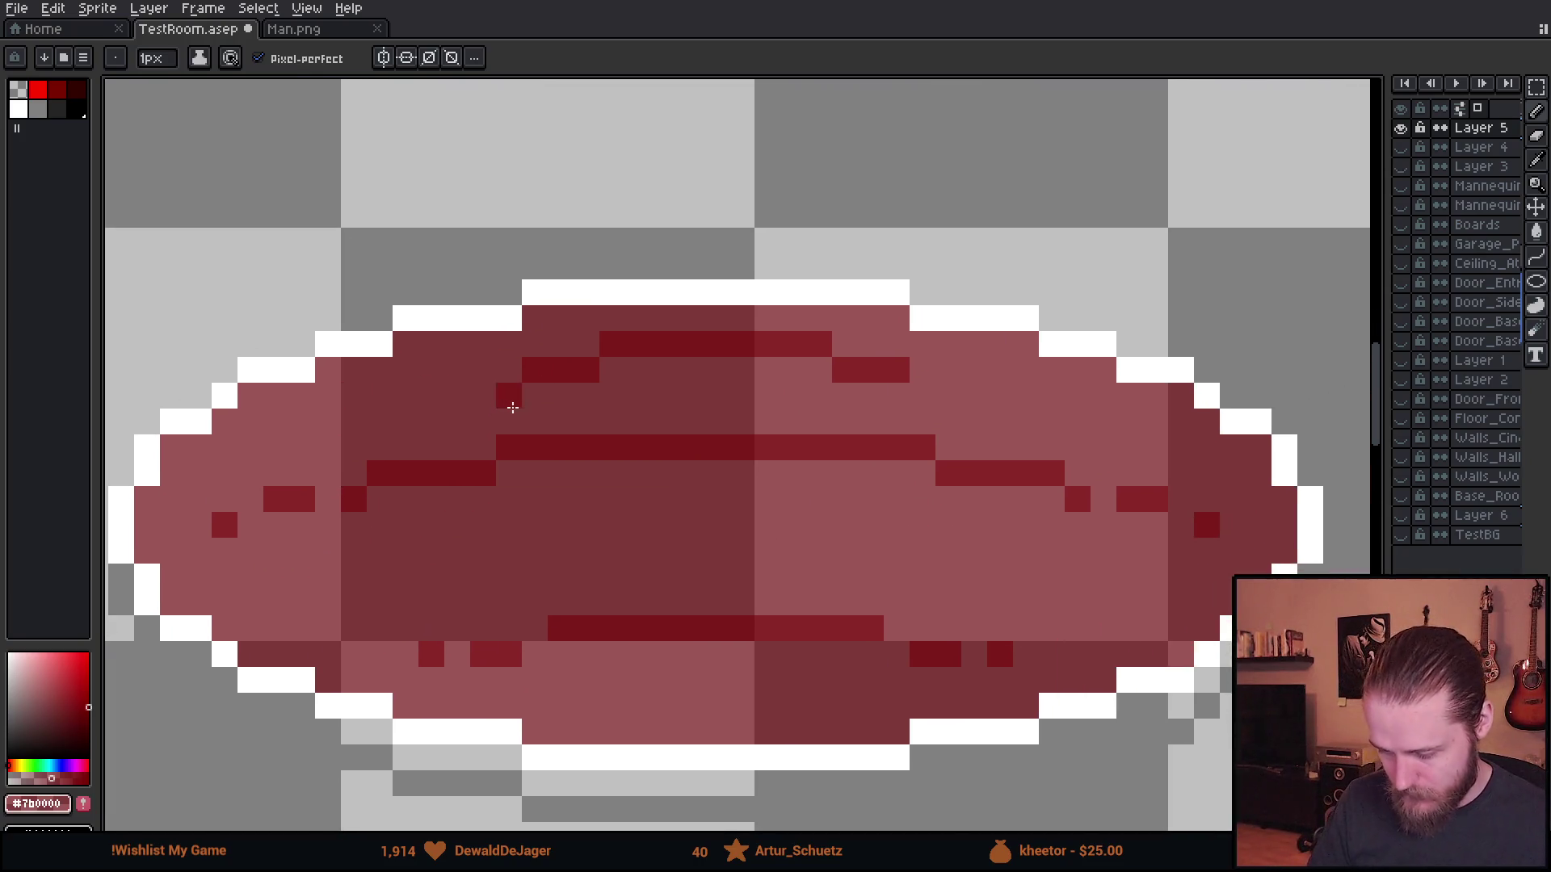
- Erase several upper ripple pixels to punch new holes, undoing one misplaced erase
scroll(512, 407, "up", 2)
key("e")
left_click(540, 343)
left_click(772, 267)
mouse_move(1009, 409)
left_mouse_down()
mouse_move(769, 403)
mouse_move(323, 450)
left_mouse_up()
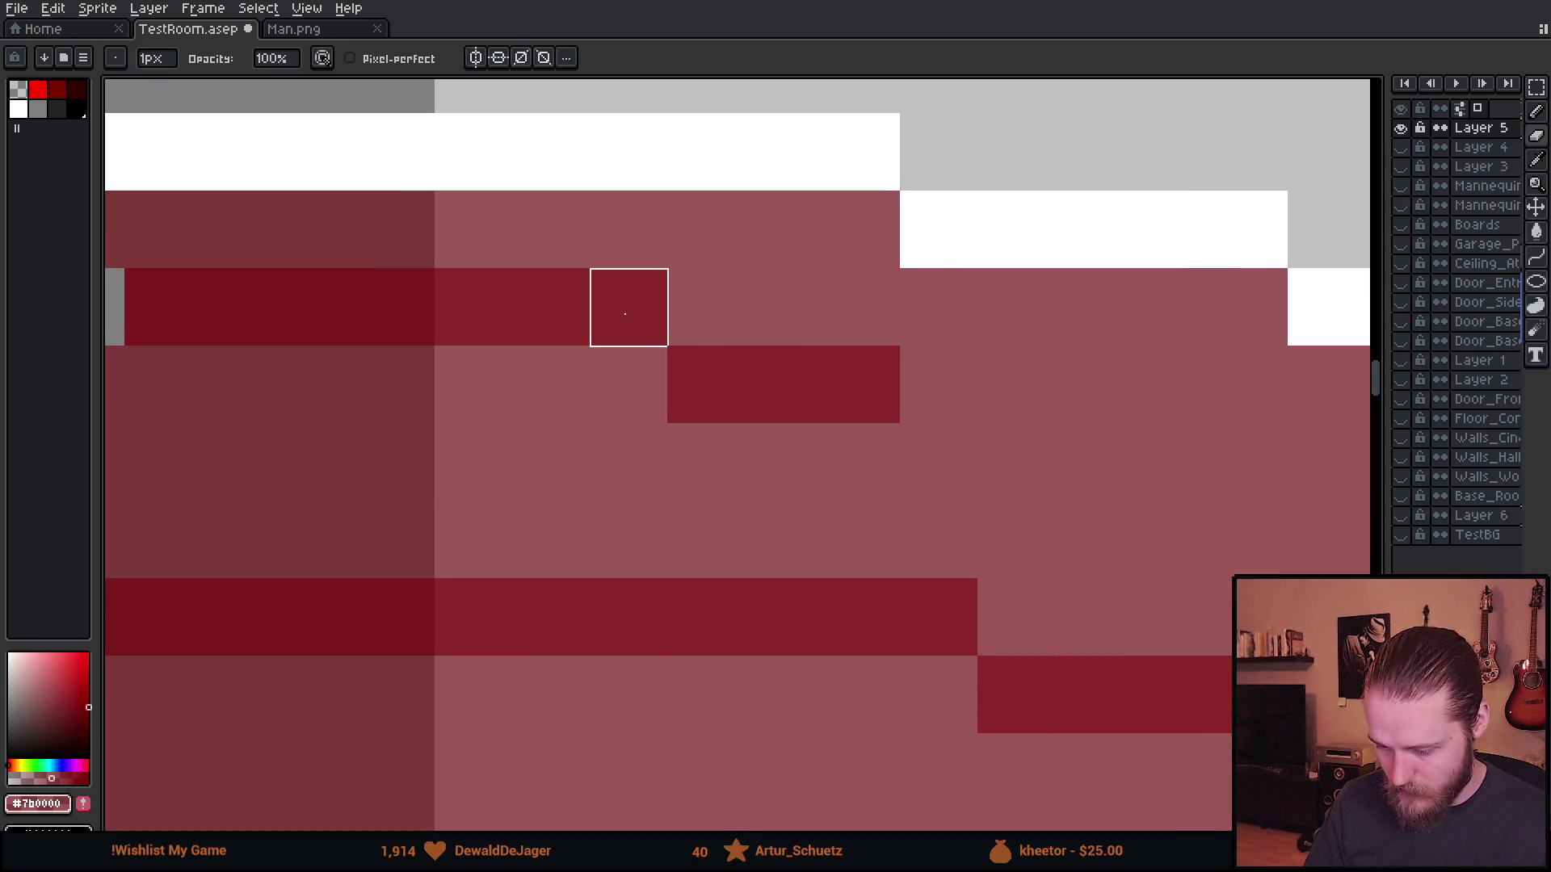
left_click(627, 304)
key("ctrl+z")
left_click(551, 307)
left_click(784, 384)
- Patch two holes with pink and paint a grey gap pixel dark red
left_click(606, 457, "alt")
key("b")
left_click(550, 307)
left_click(784, 384)
scroll(322, 468, "down", 3)
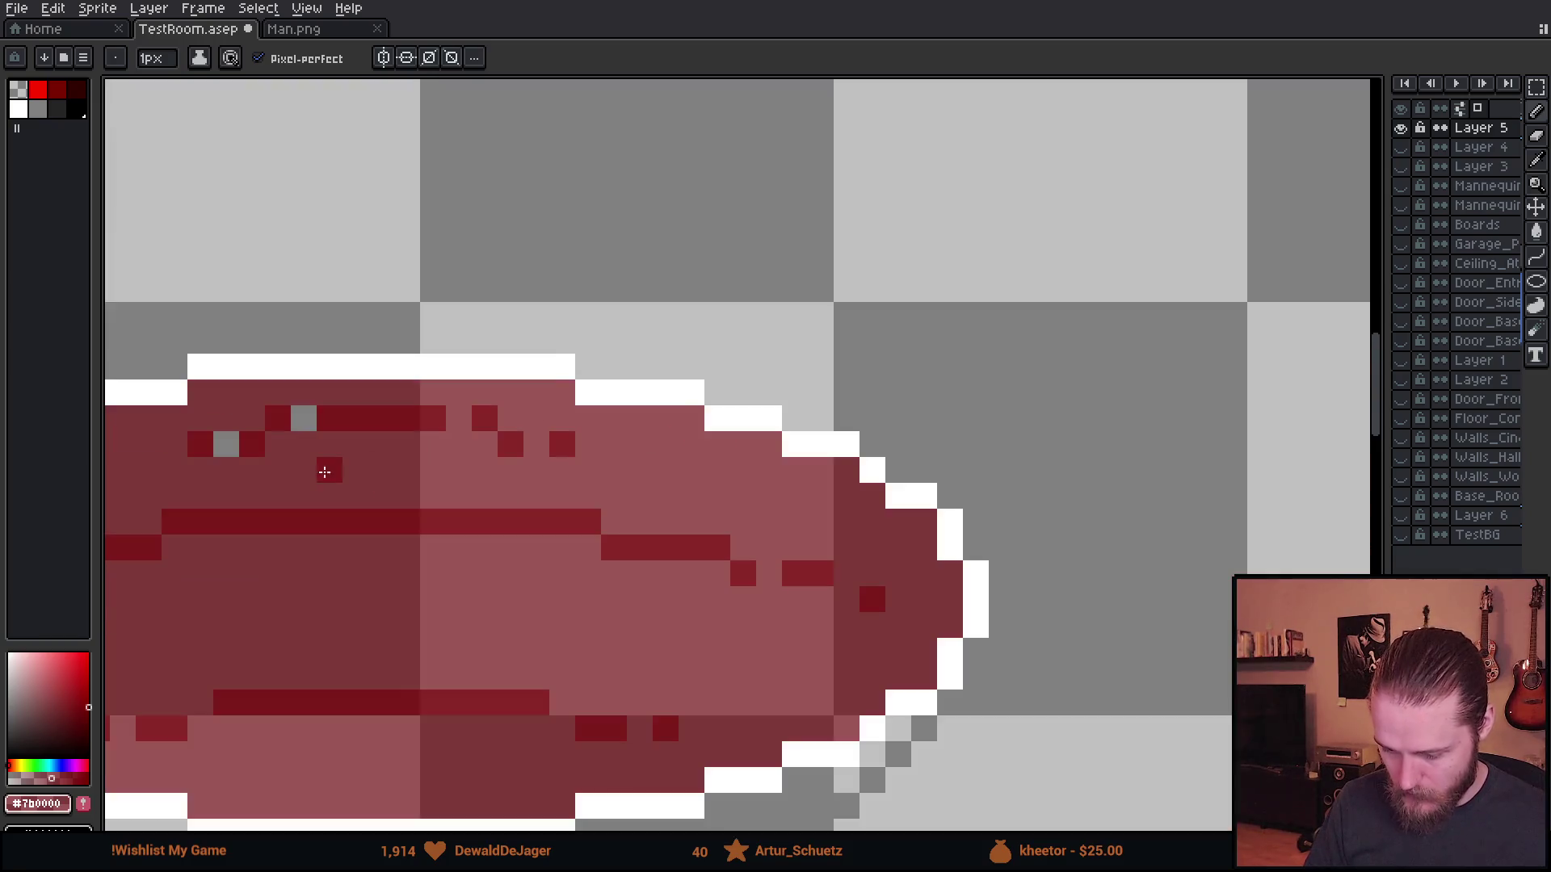
scroll(790, 440, "up", 3)
left_click(612, 429)
scroll(757, 537, "down", 3)
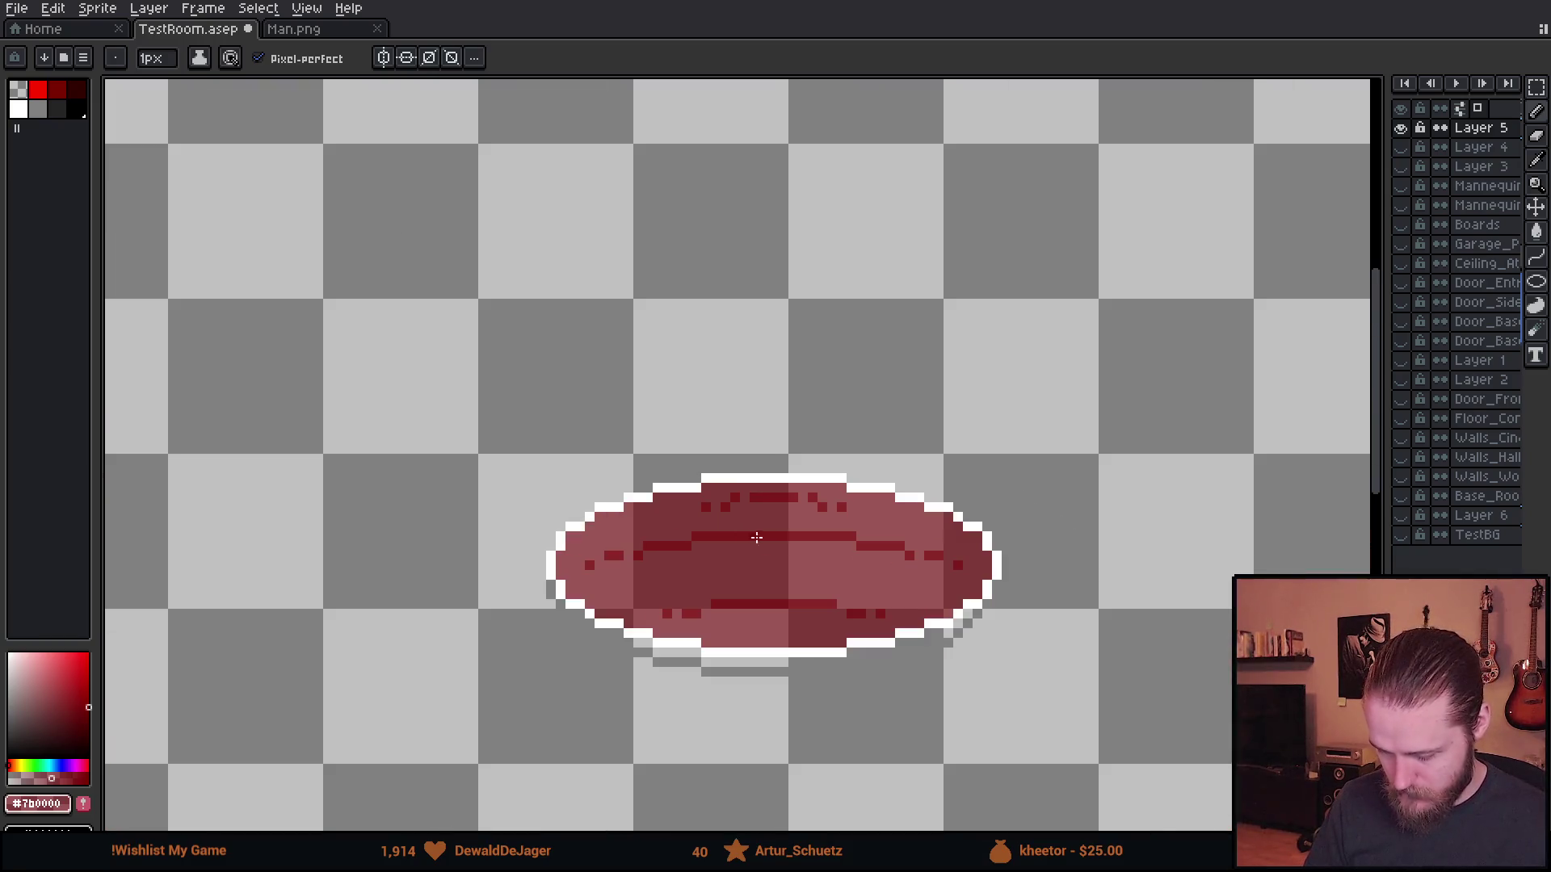
scroll(820, 565, "down", 1)
scroll(737, 517, "up", 5)
- Erase dark red pixels to extend a hole down the ripple
key("e")
left_click(729, 525)
left_click(726, 458)
scroll(633, 540, "right", 5)
left_click_drag(807, 506, 807, 431)
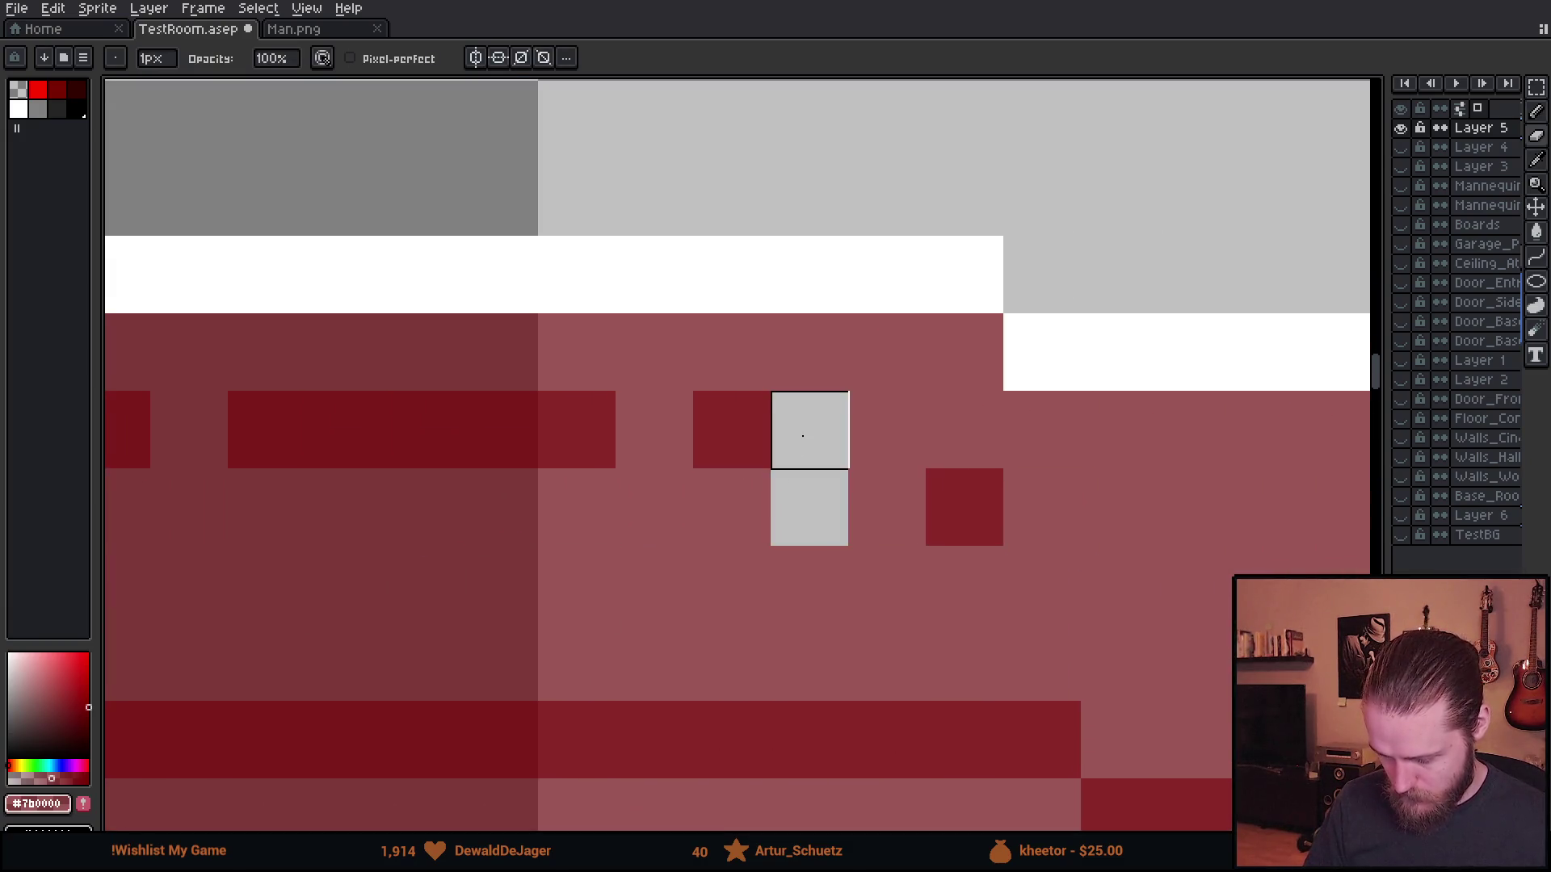
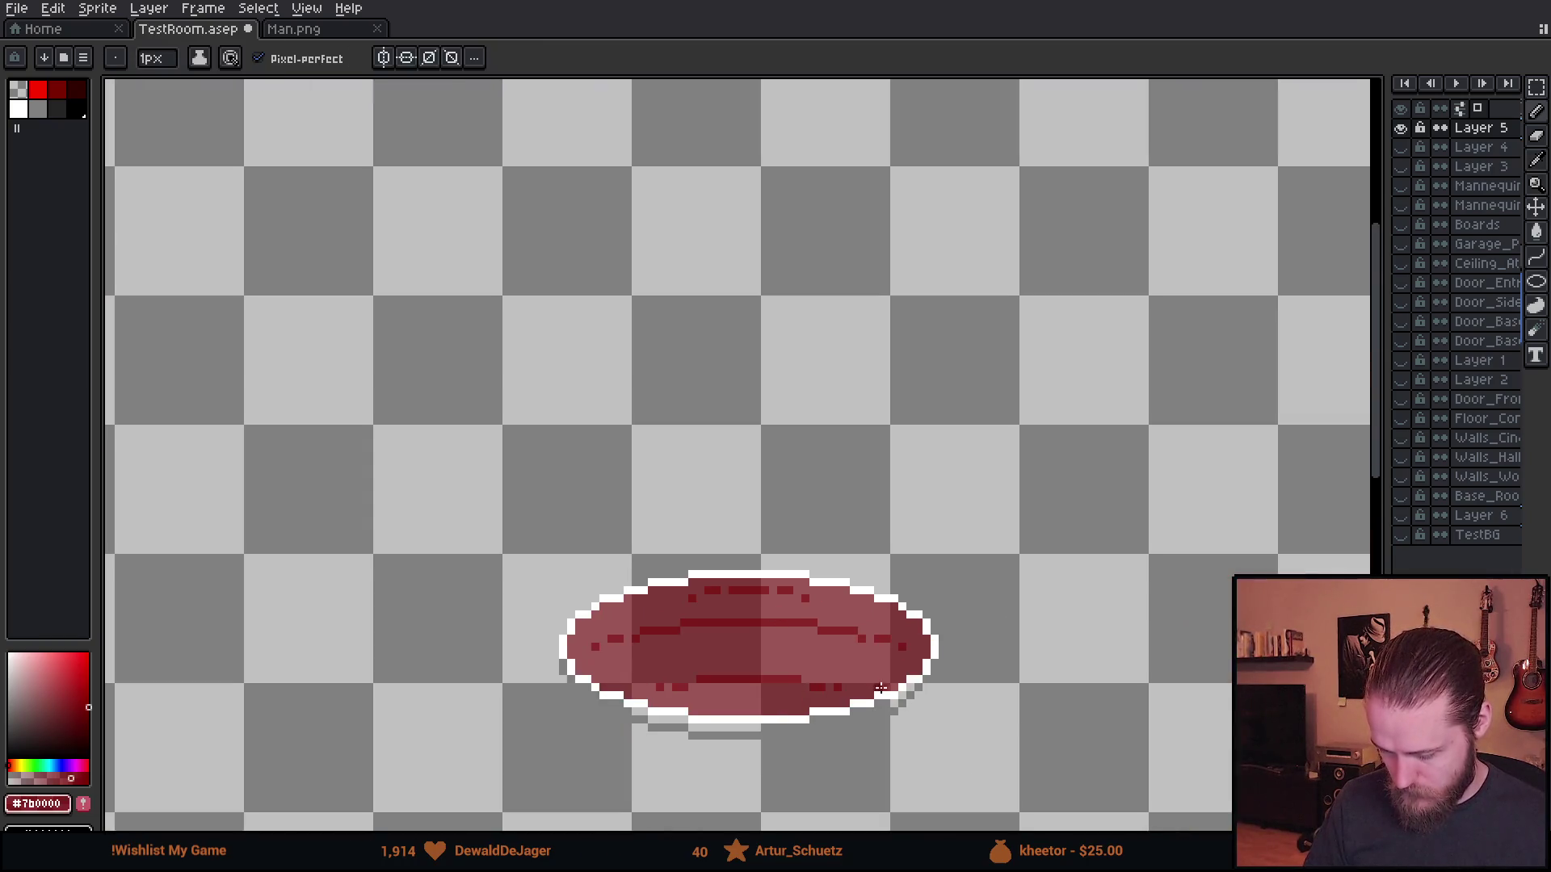
- Show Layer 6 and the TestBG black background, then bring the red rug into view
left_click(1400, 516)
left_click(1400, 534)
scroll(1216, 558, "down", 3)
mouse_move(1216, 558)
left_mouse_down()
mouse_move(794, 495)
mouse_move(661, 437)
left_mouse_up()
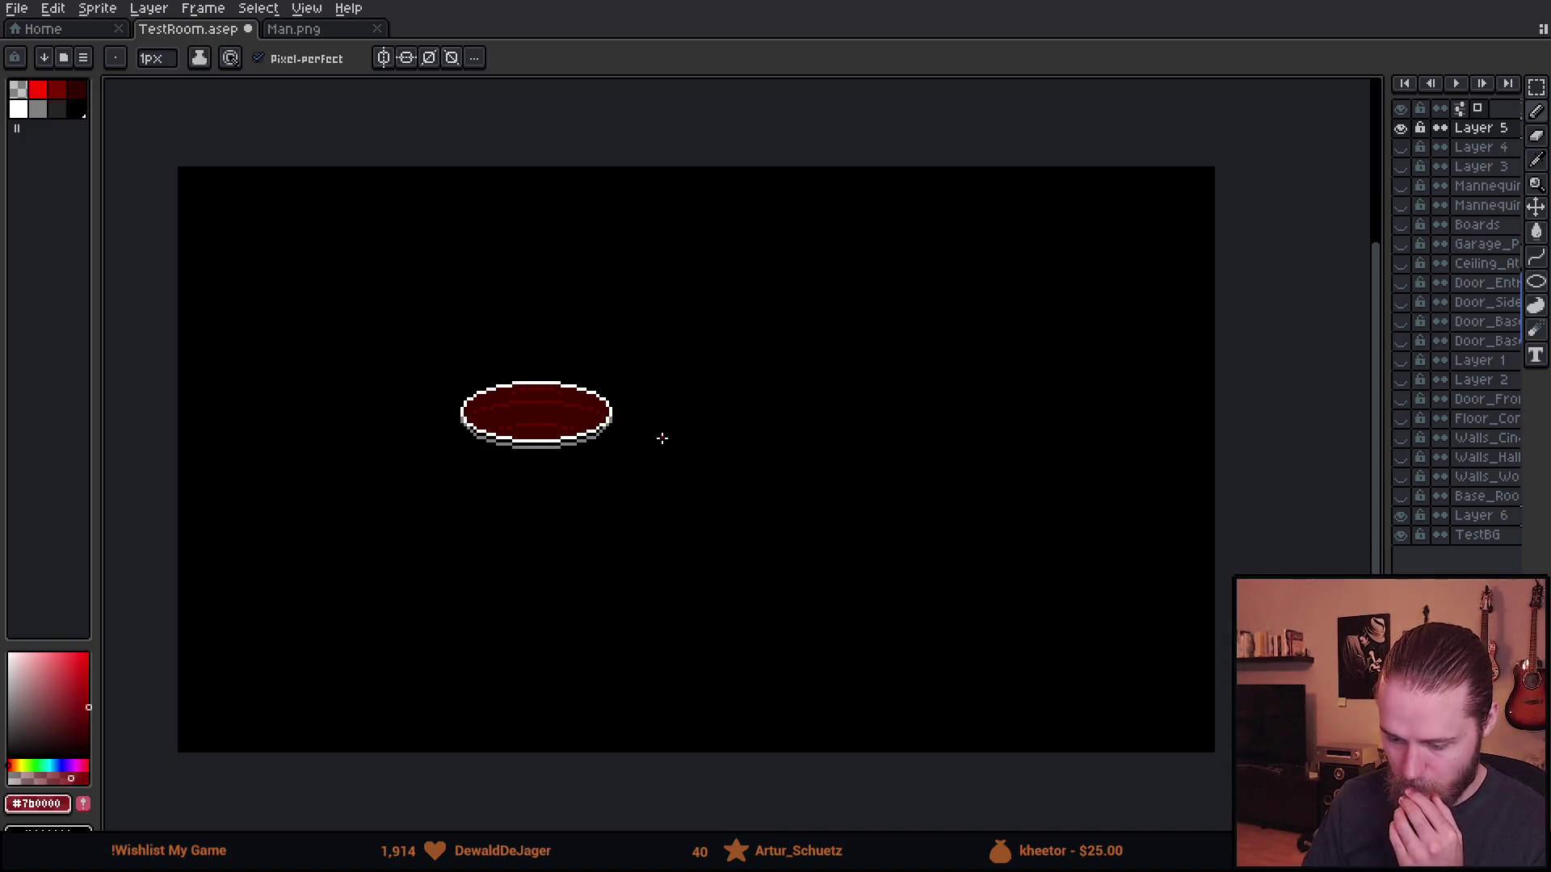
- Marquee-select the red rug, move it down and to the right, and deselect
key("m")
left_click_drag(378, 310, 872, 627)
mouse_move(703, 525)
left_mouse_down()
mouse_move(886, 568)
mouse_move(789, 545)
left_mouse_up()
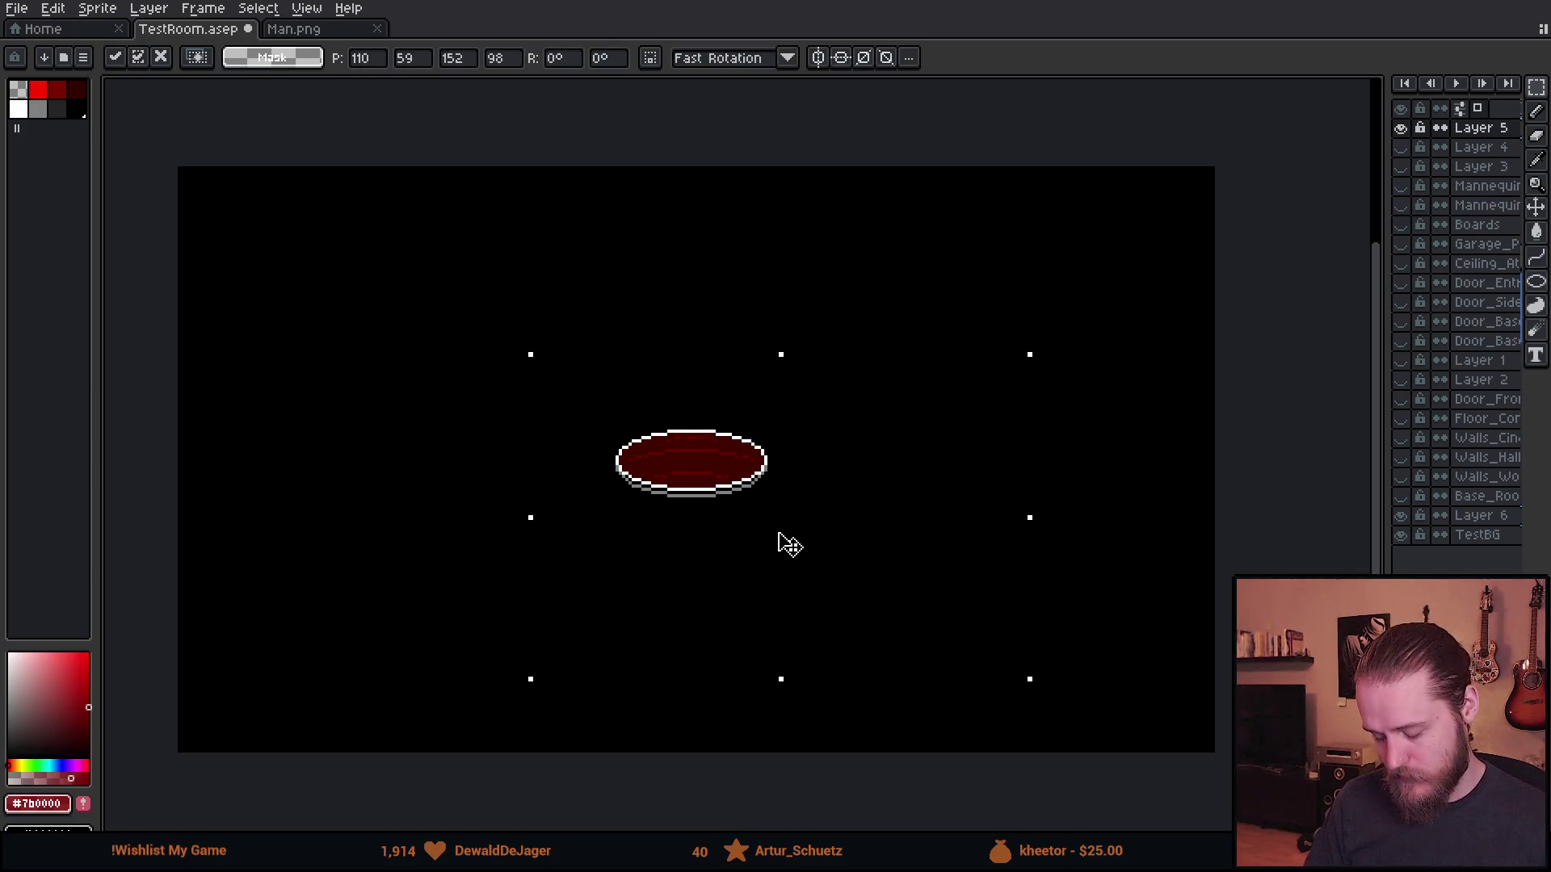
left_click(433, 467)
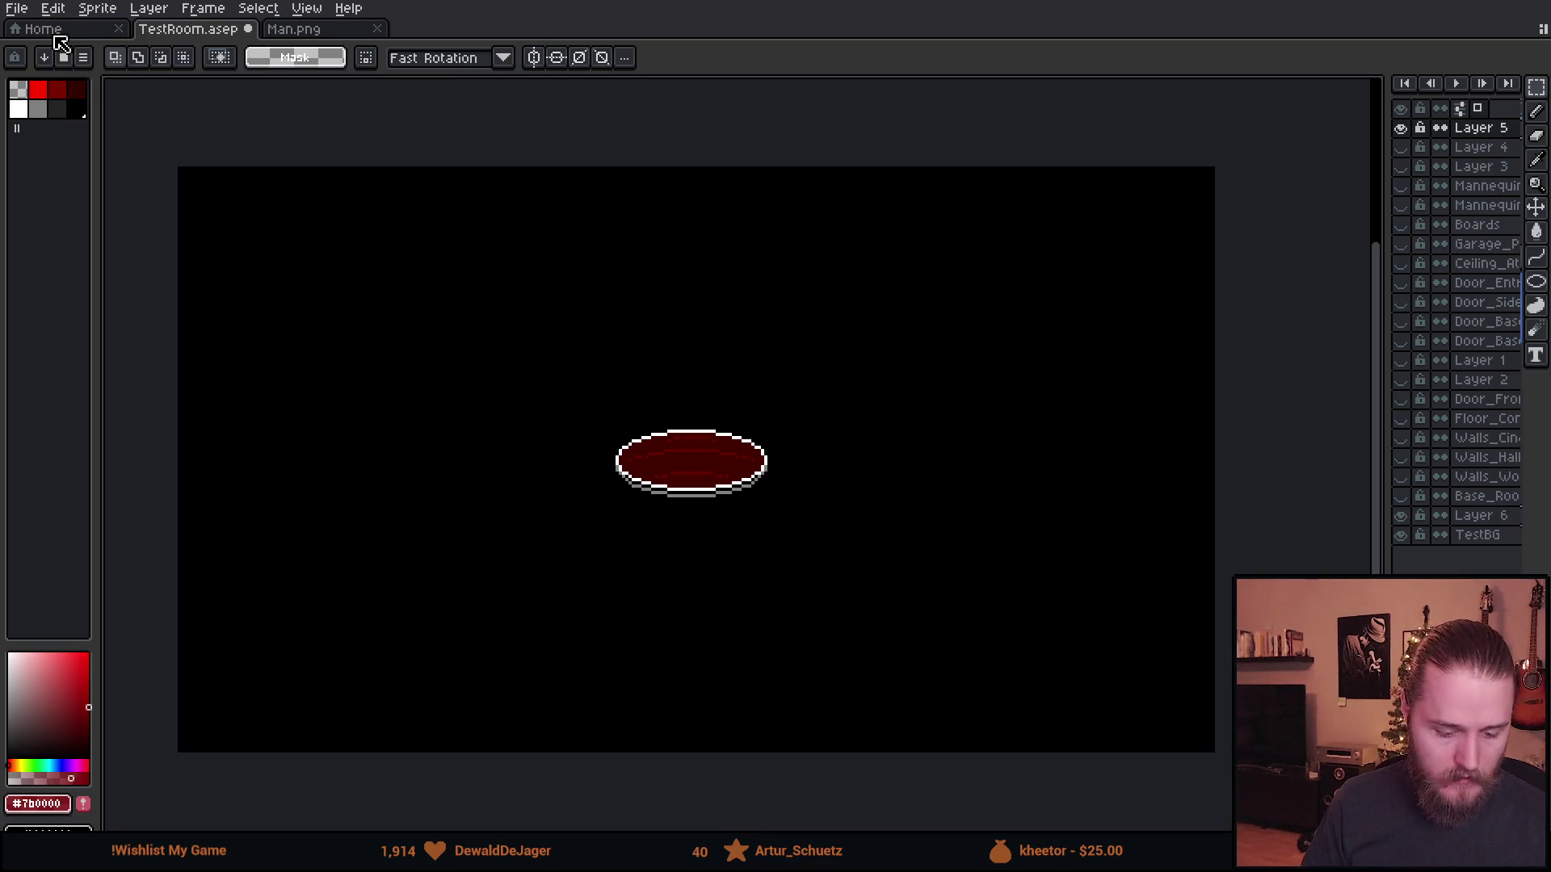
left_click(57, 34)
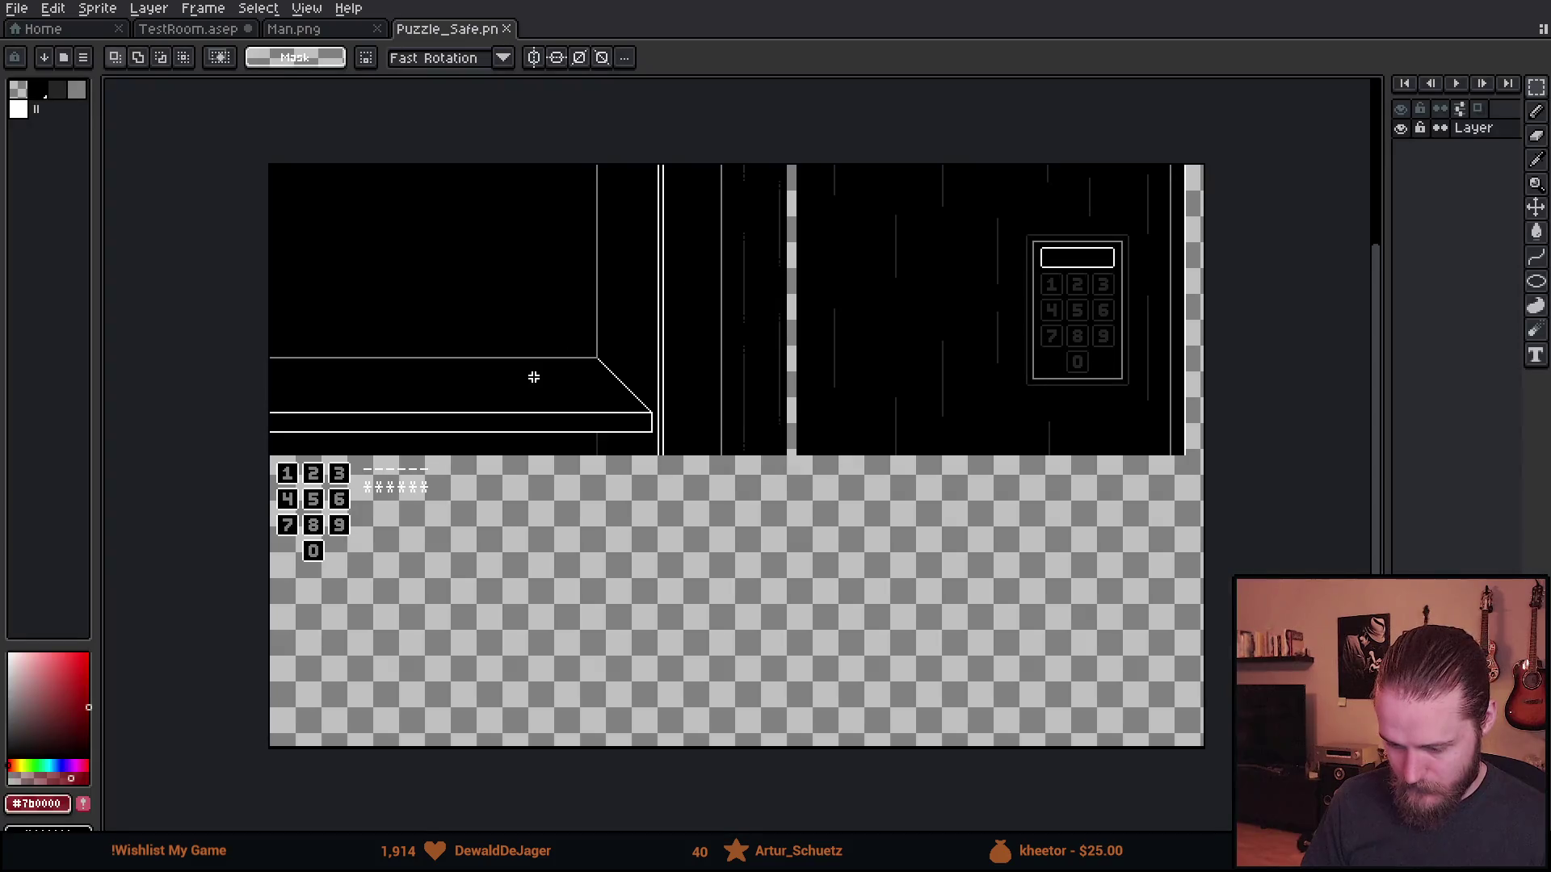
- Copy the room drawing from Puzzle_Safe.png and paste it into a new layer in TestRoom.asep
left_click_drag(530, 374, 734, 592)
scroll(657, 535, "up", 1)
mouse_move(250, 185)
left_mouse_down()
mouse_move(1070, 634)
mouse_move(1244, 788)
mouse_move(1321, 788)
left_mouse_up()
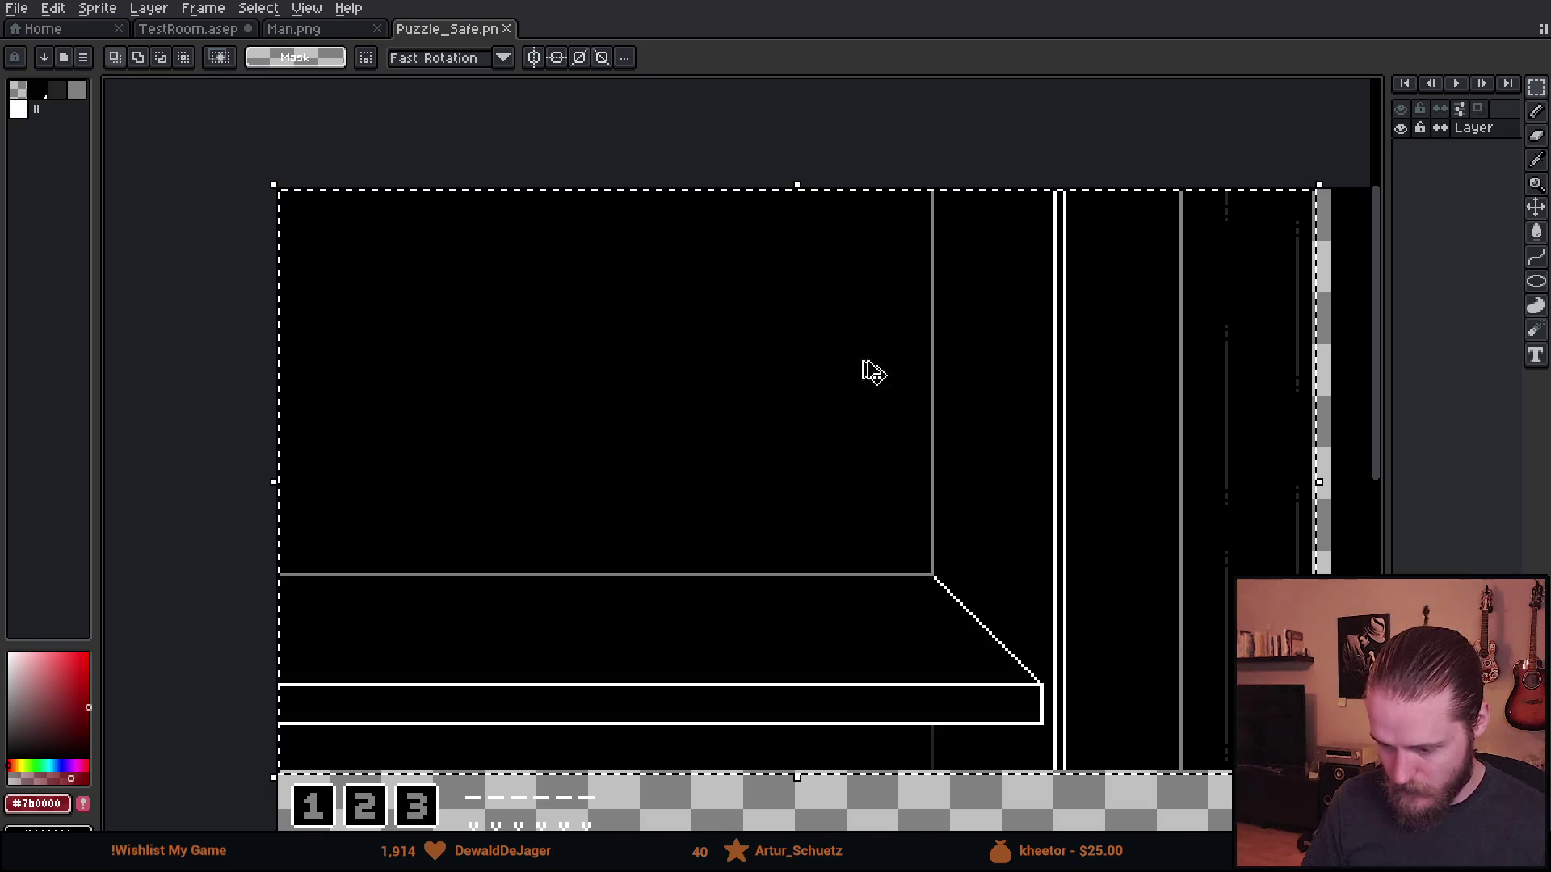
left_click(189, 31)
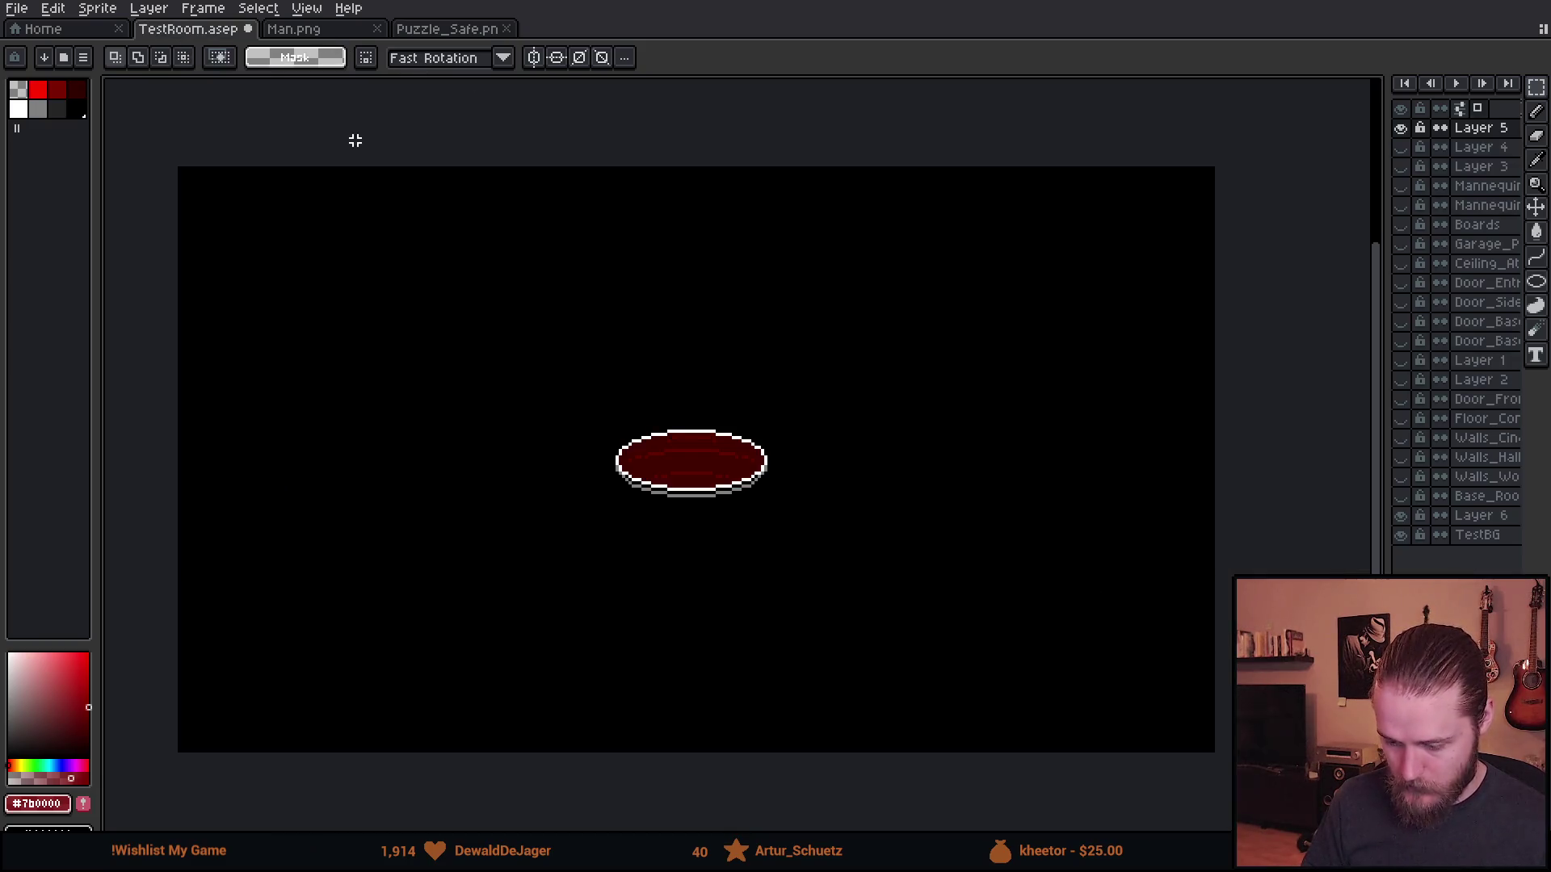
left_click(1483, 147)
key("shift+n")
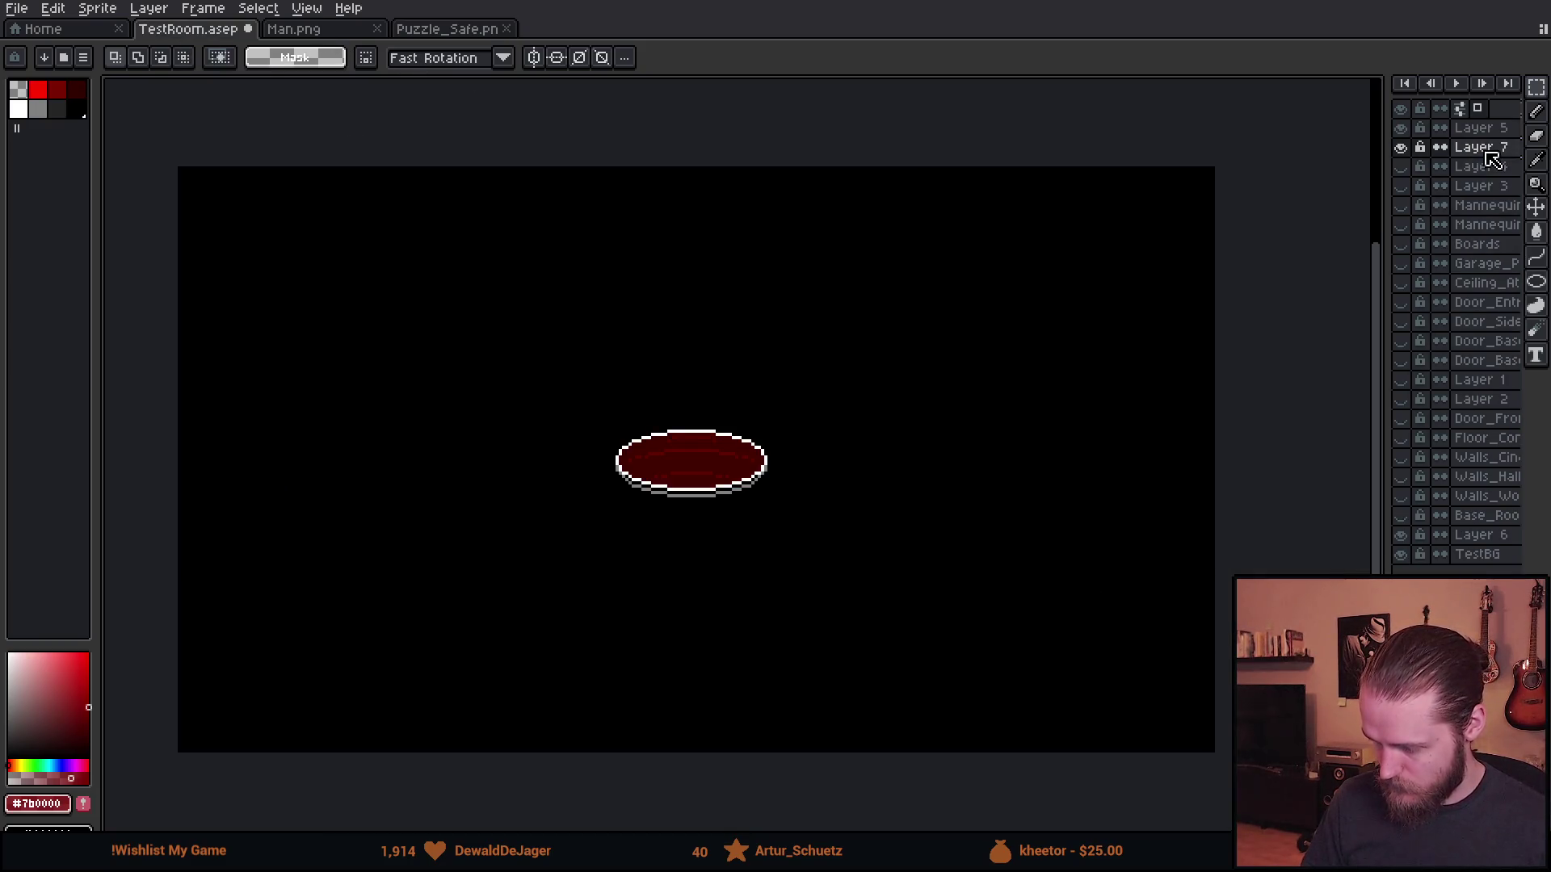
key("ctrl+v")
key("ctrl+d")
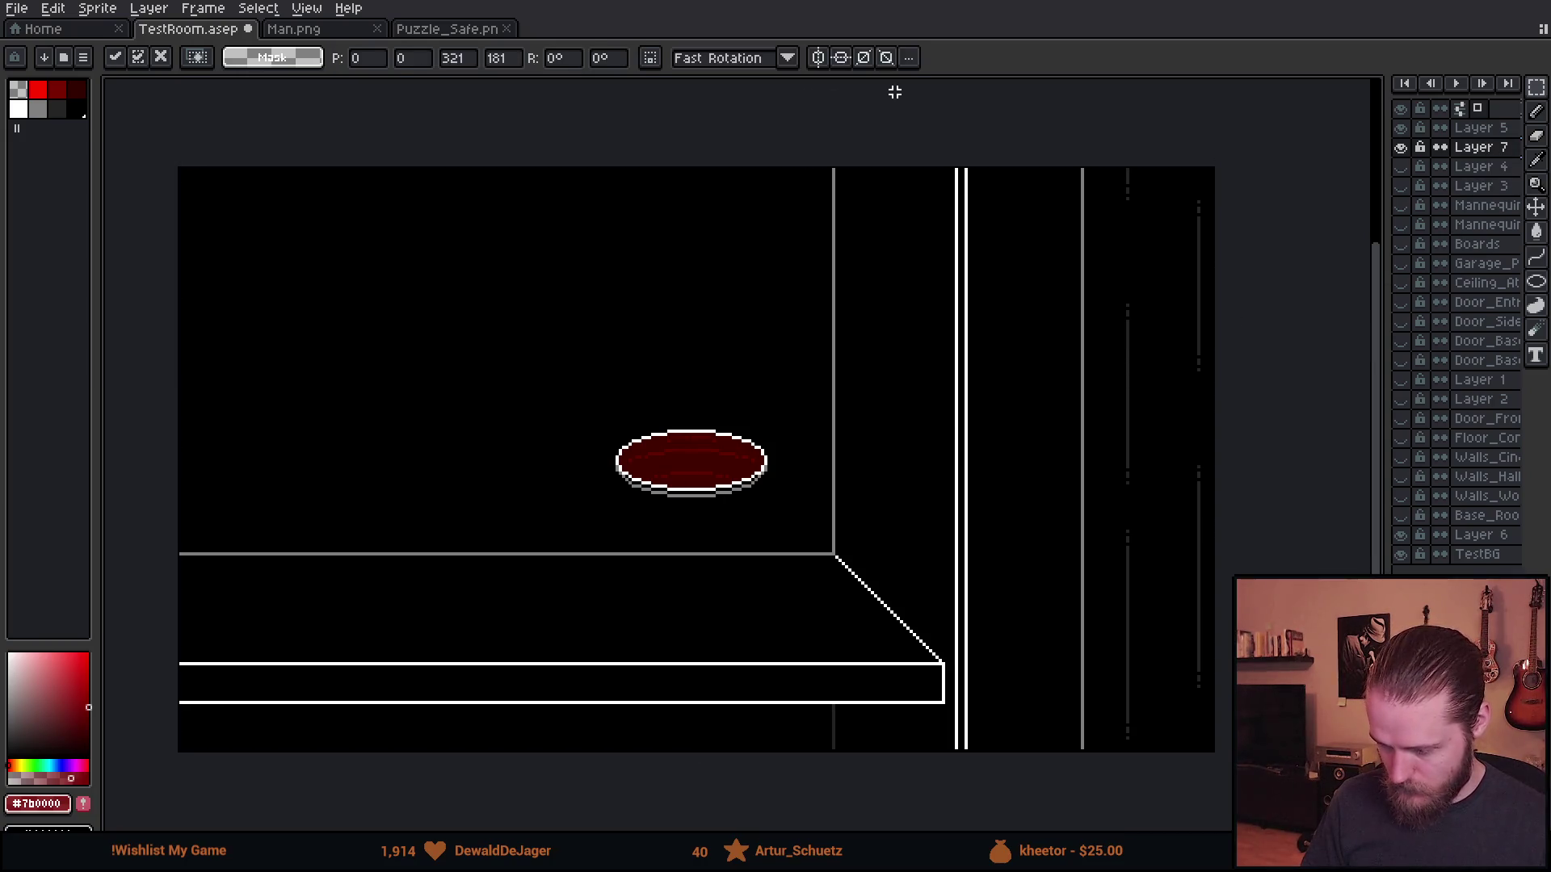
- Move the rug on Layer 5 down, then nudge it up to rest on the bench top
left_click(1494, 129)
key("ctrl+shift+d")
mouse_move(814, 535)
left_mouse_down()
mouse_move(803, 624)
mouse_move(817, 673)
mouse_move(834, 620)
mouse_move(854, 721)
left_mouse_up()
key("ctrl+d")
scroll(595, 371, "down", 1)
scroll(622, 428, "up", 2)
key("ctrl+shift+d")
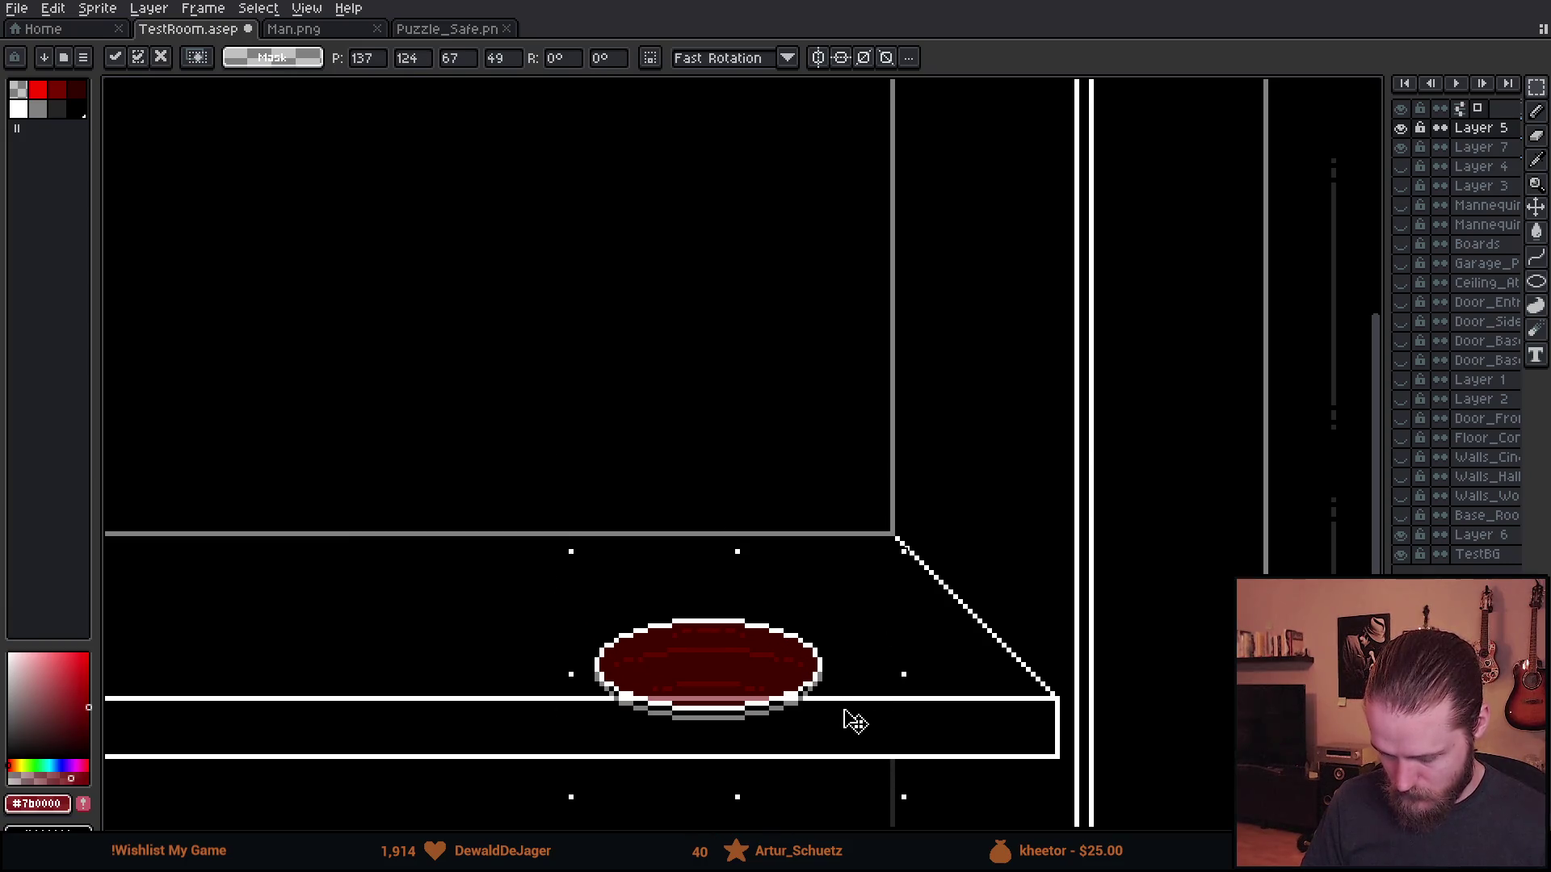
scroll(854, 721, "down", 2)
scroll(844, 713, "up", 1)
left_click_drag(840, 724, 840, 691)
key("ctrl+d")
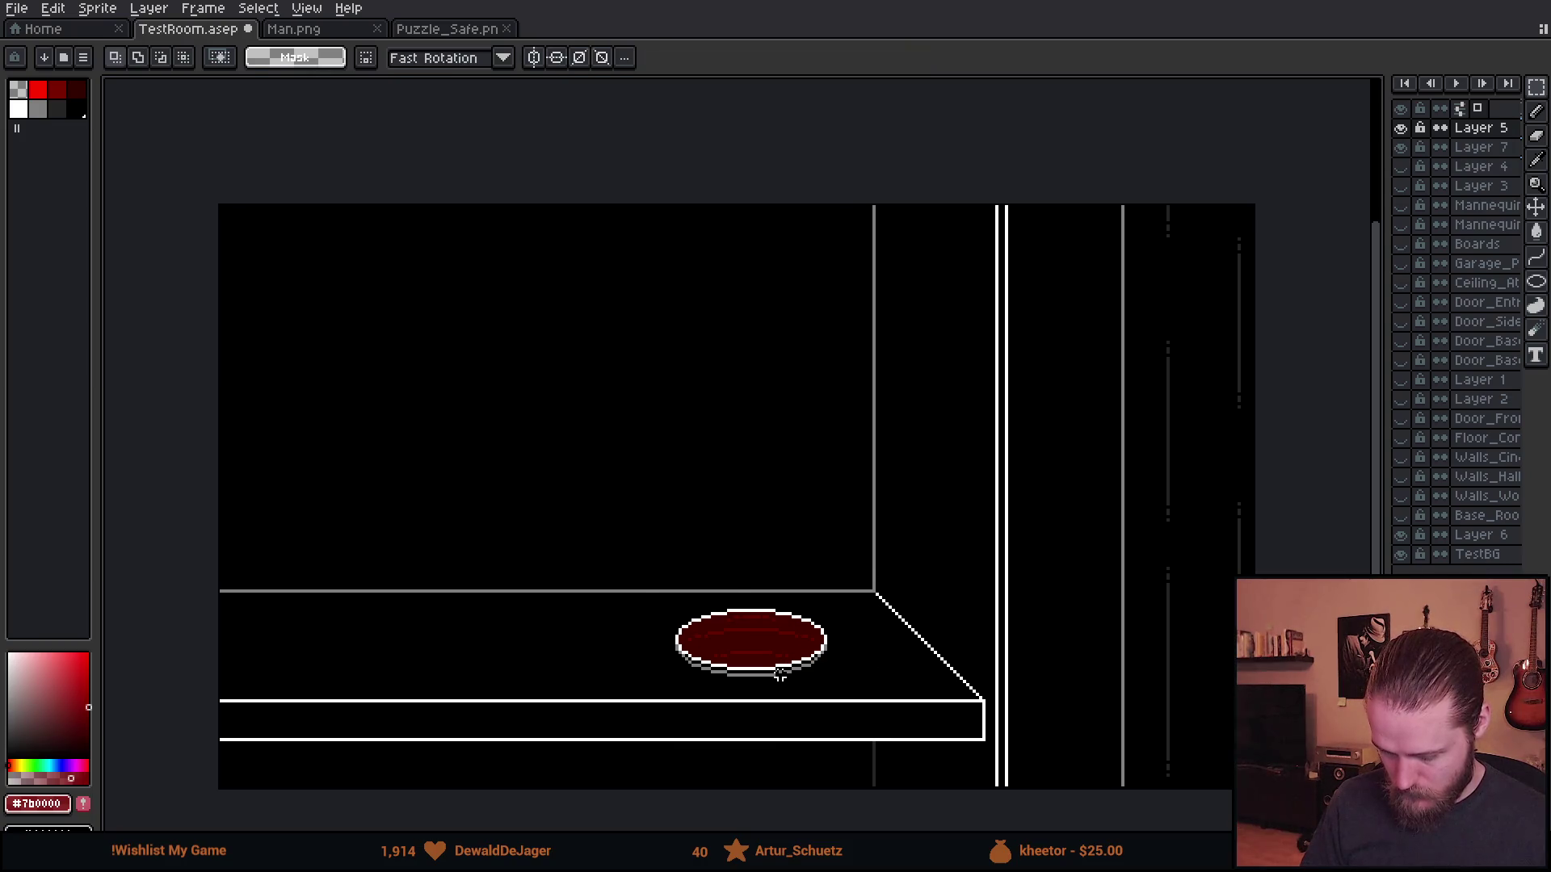
- Sample a dark grey from the canvas, undoing the stray line drawn on the rug layer
scroll(777, 671, "up", 3)
scroll(780, 677, "down", 1)
scroll(1123, 537, "right", 8)
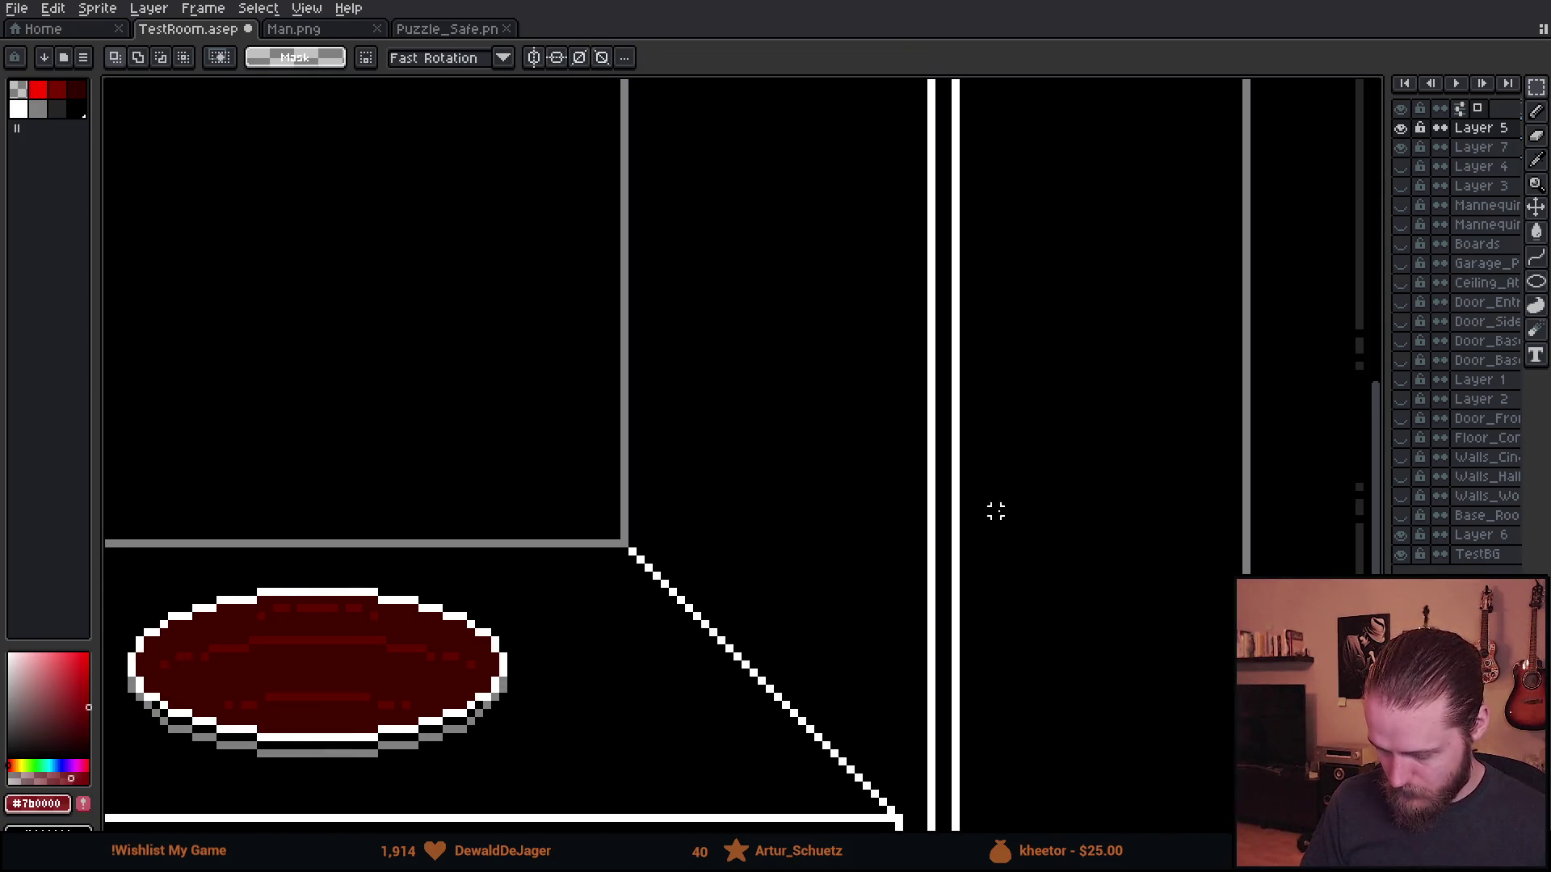
key("i")
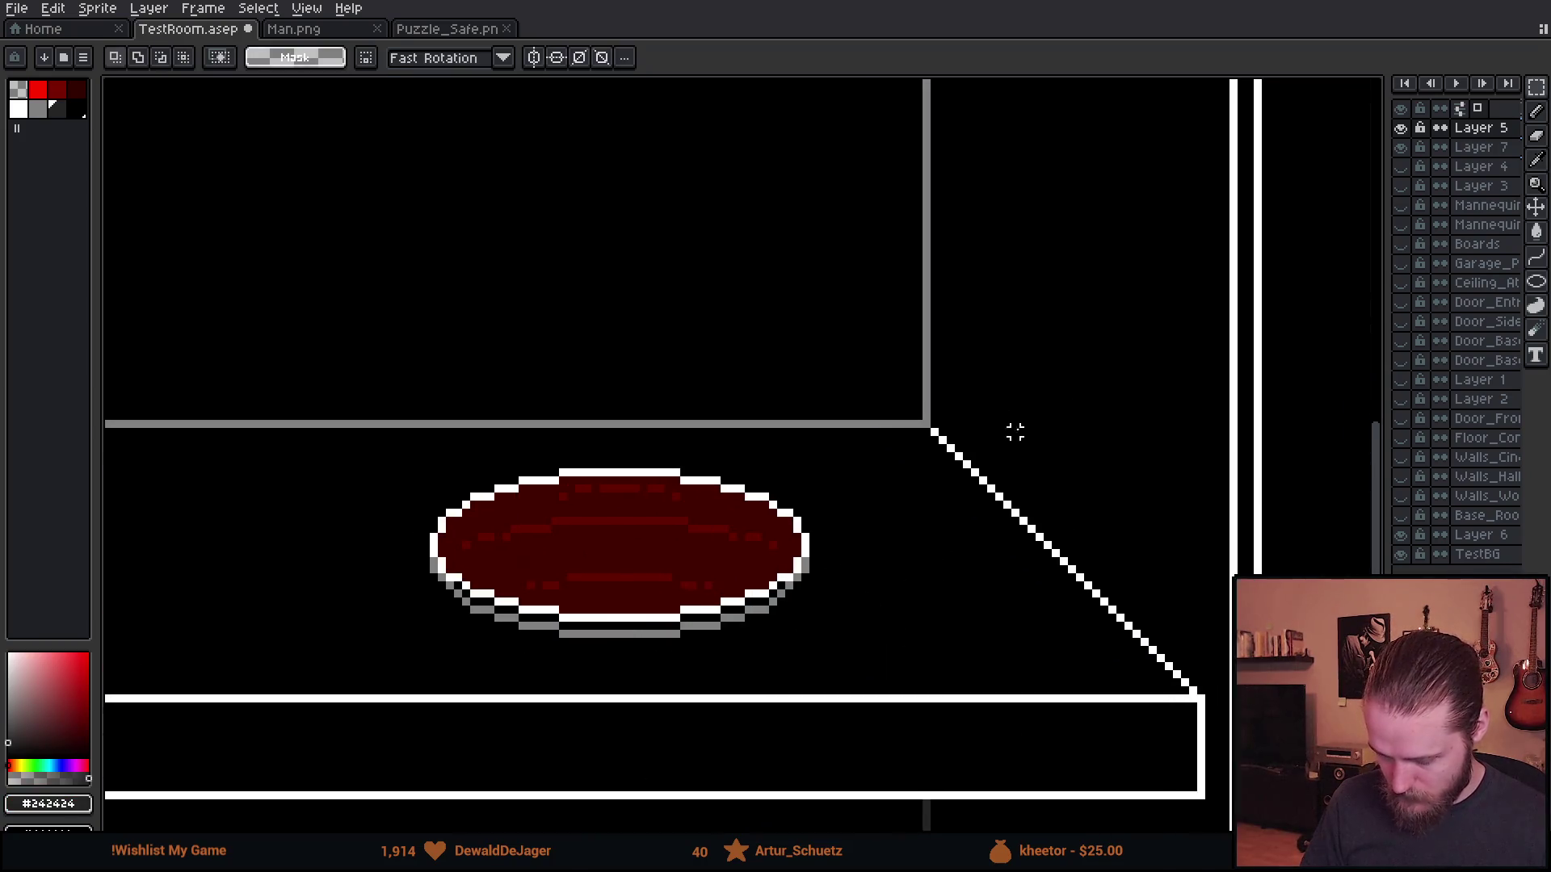
left_click_drag(187, 525, 958, 543)
key("ctrl+z")
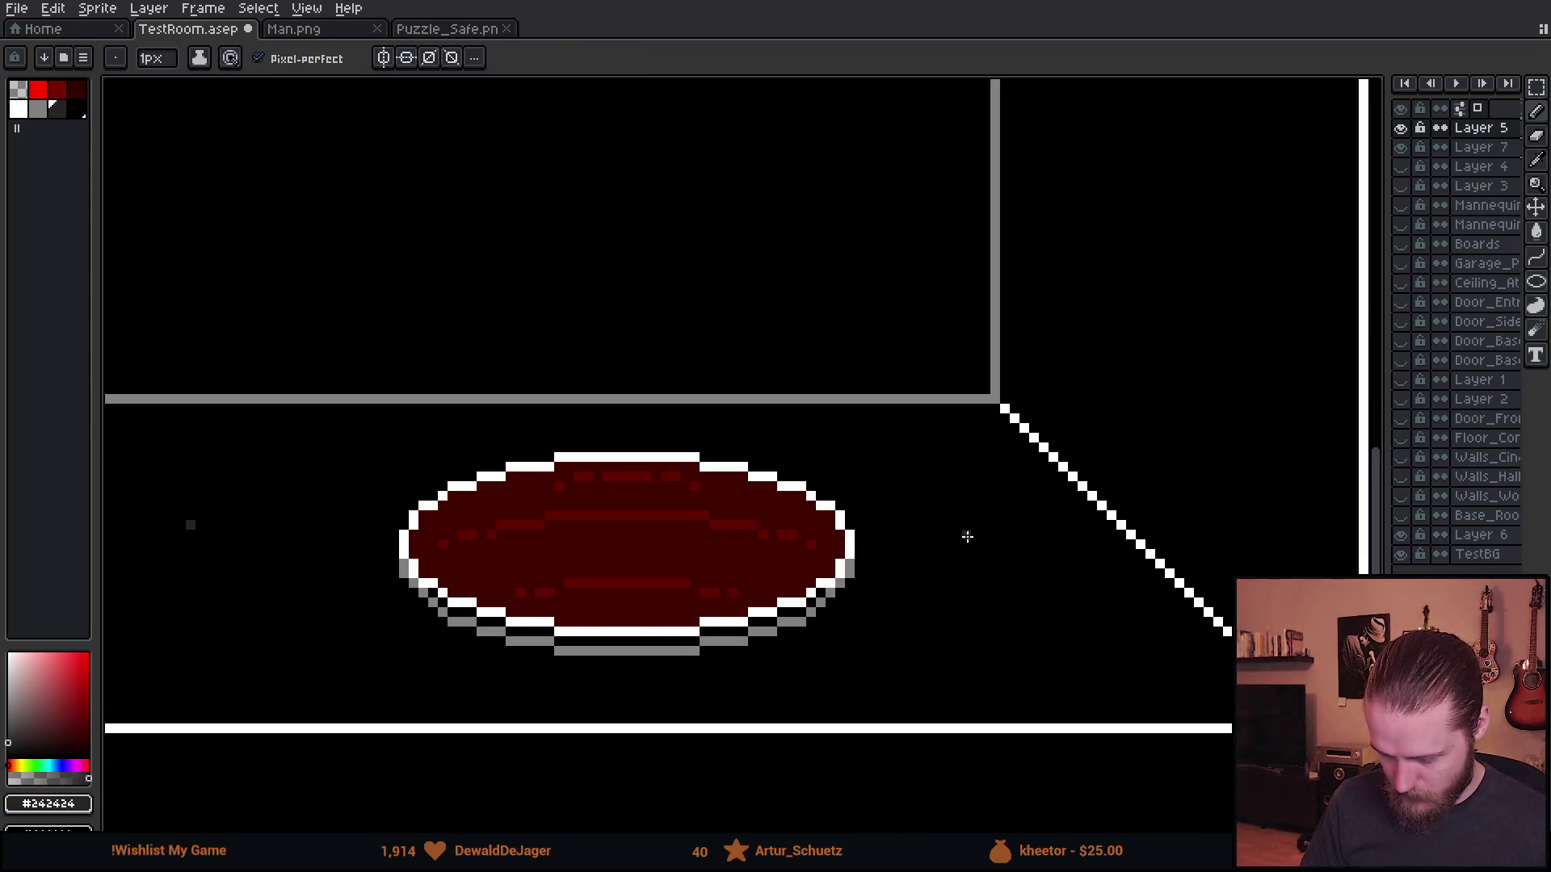
key("v")
left_click(1401, 128)
left_click(1401, 128)
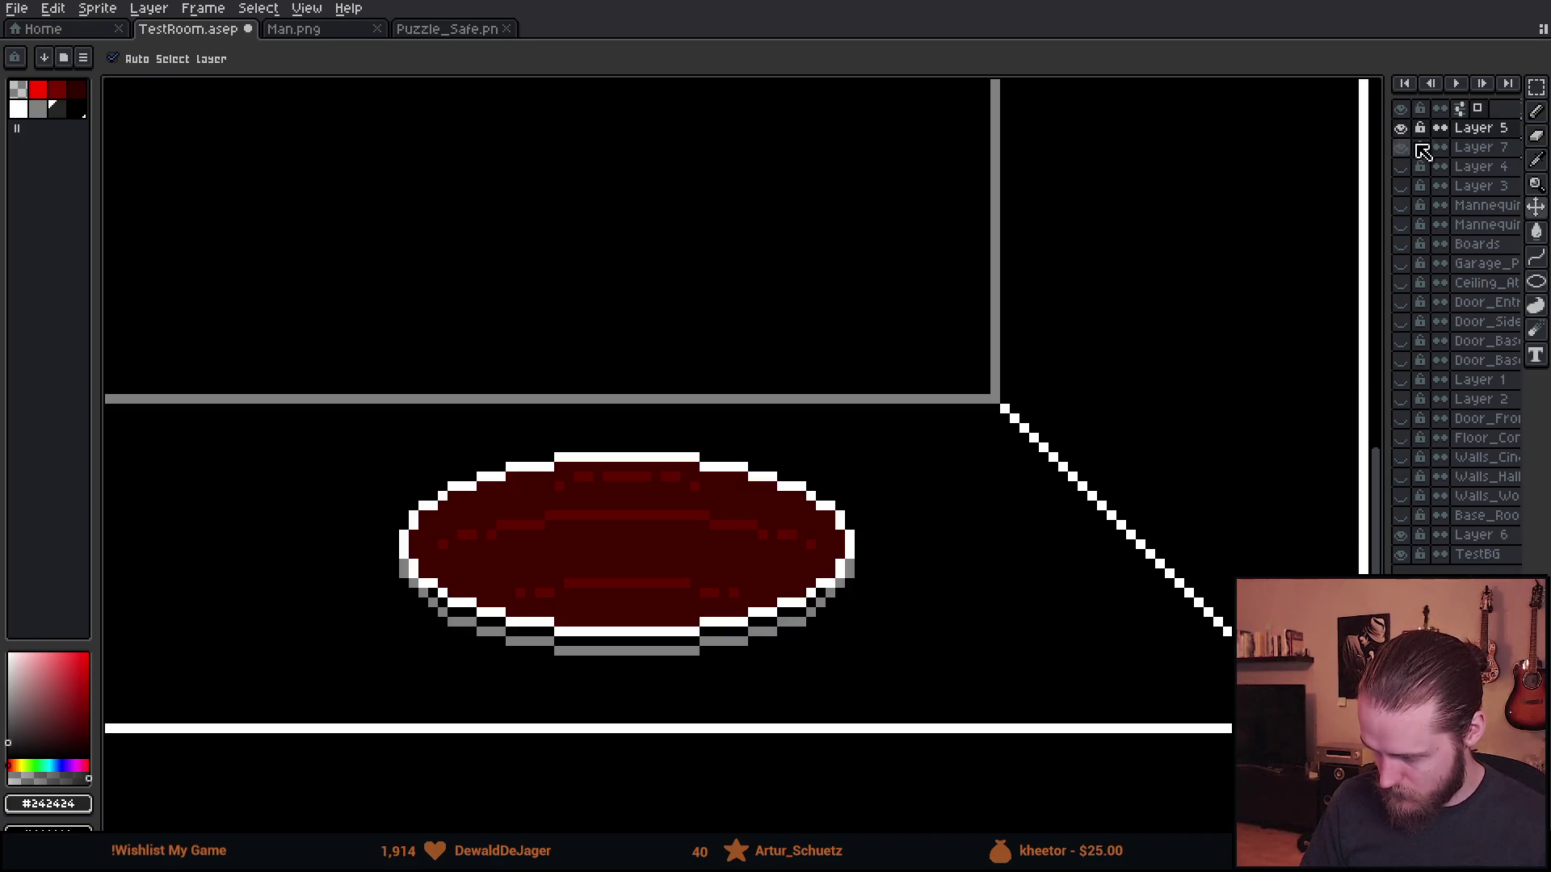
- On Layer 7, draw two horizontal dark grey lines behind the rug, replacing a slanted attempt
left_click(1422, 147)
key("b")
left_click_drag(225, 515, 1040, 513)
key("ctrl+z")
left_click_drag(224, 505, 977, 501)
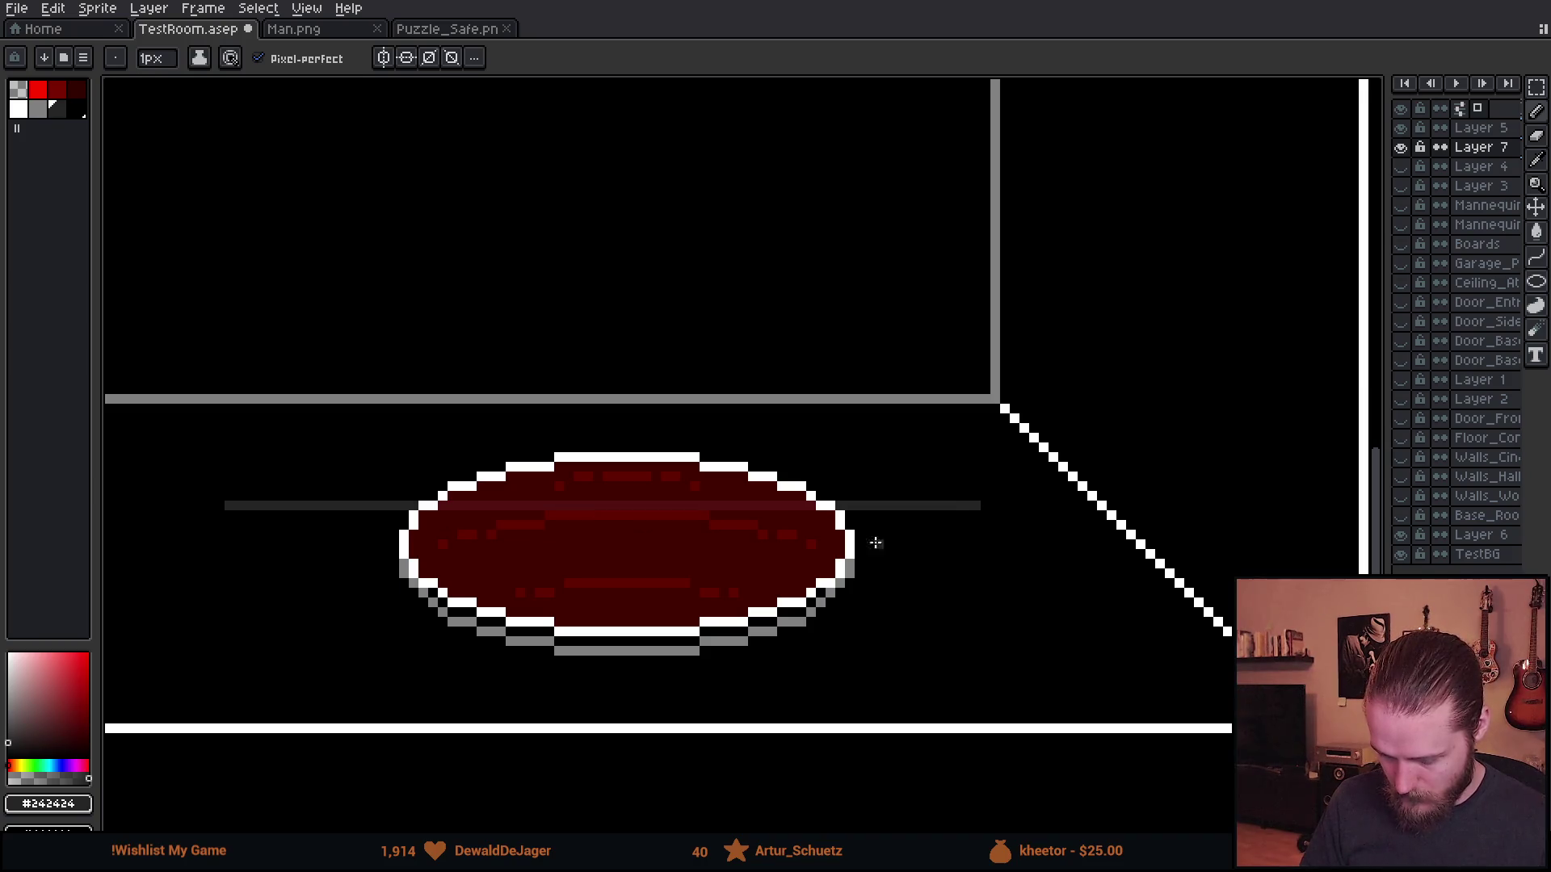
left_click_drag(303, 583, 1086, 589)
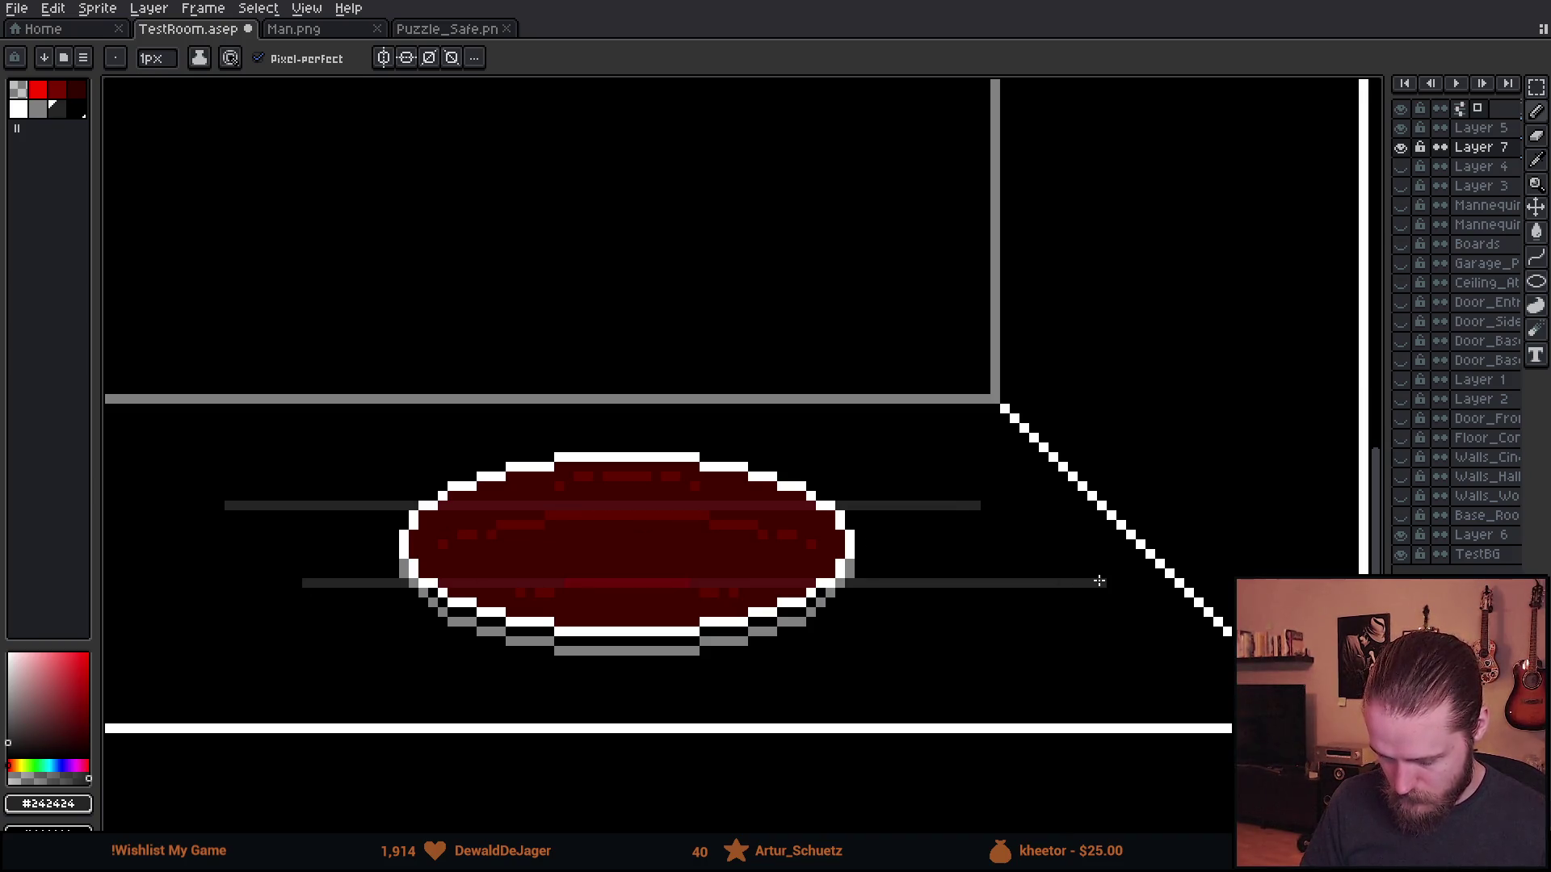
scroll(1078, 589, "down", 2)
scroll(1071, 589, "up", 2)
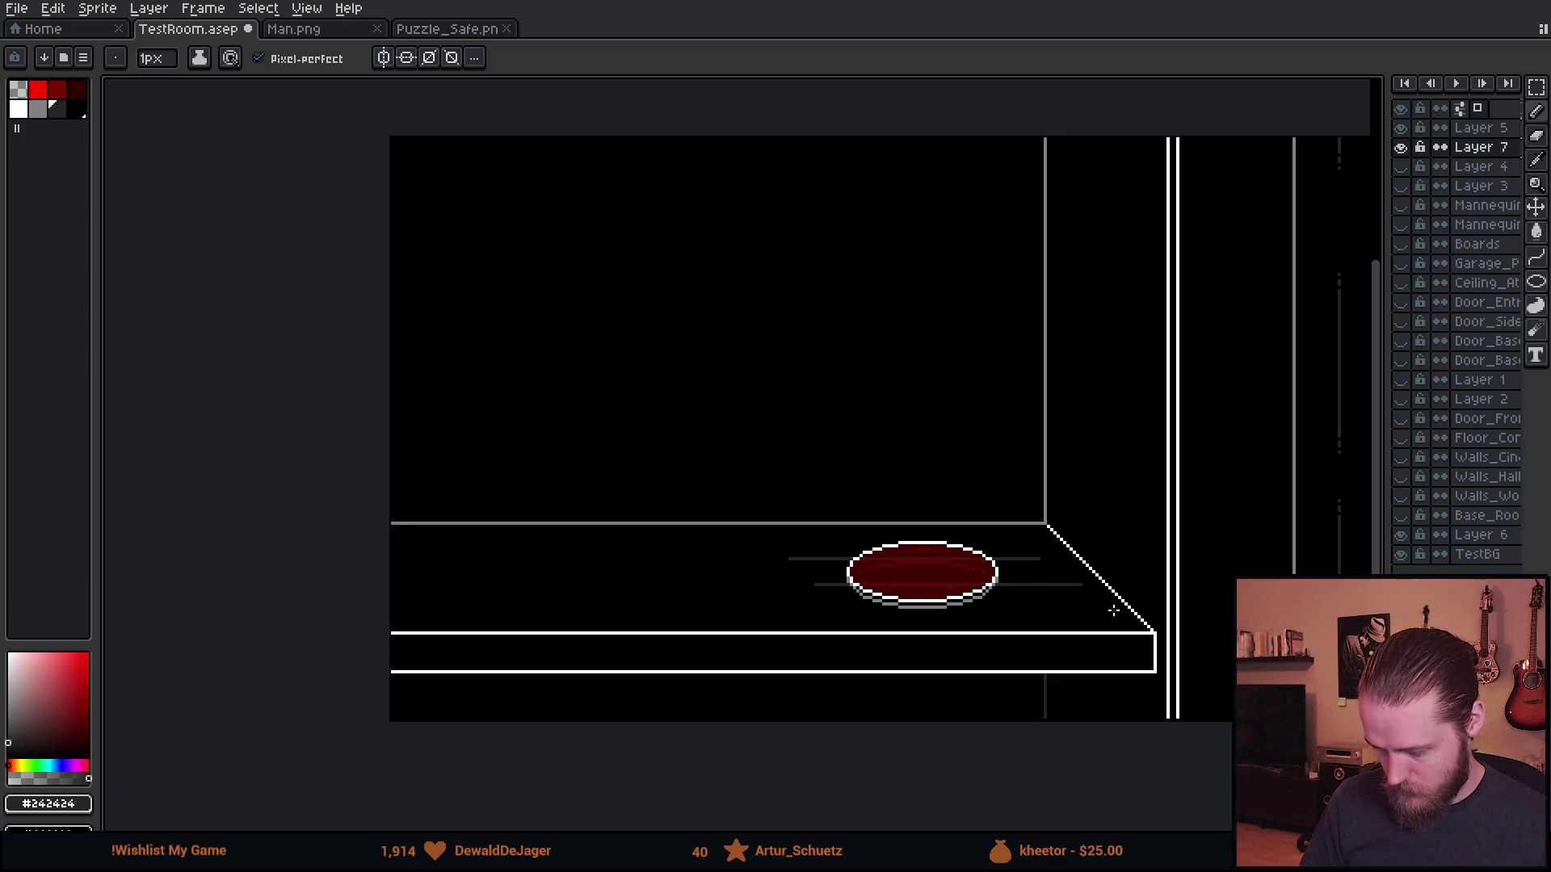
left_click_drag(1118, 612, 821, 560)
scroll(820, 566, "down", 2)
scroll(821, 566, "up", 2)
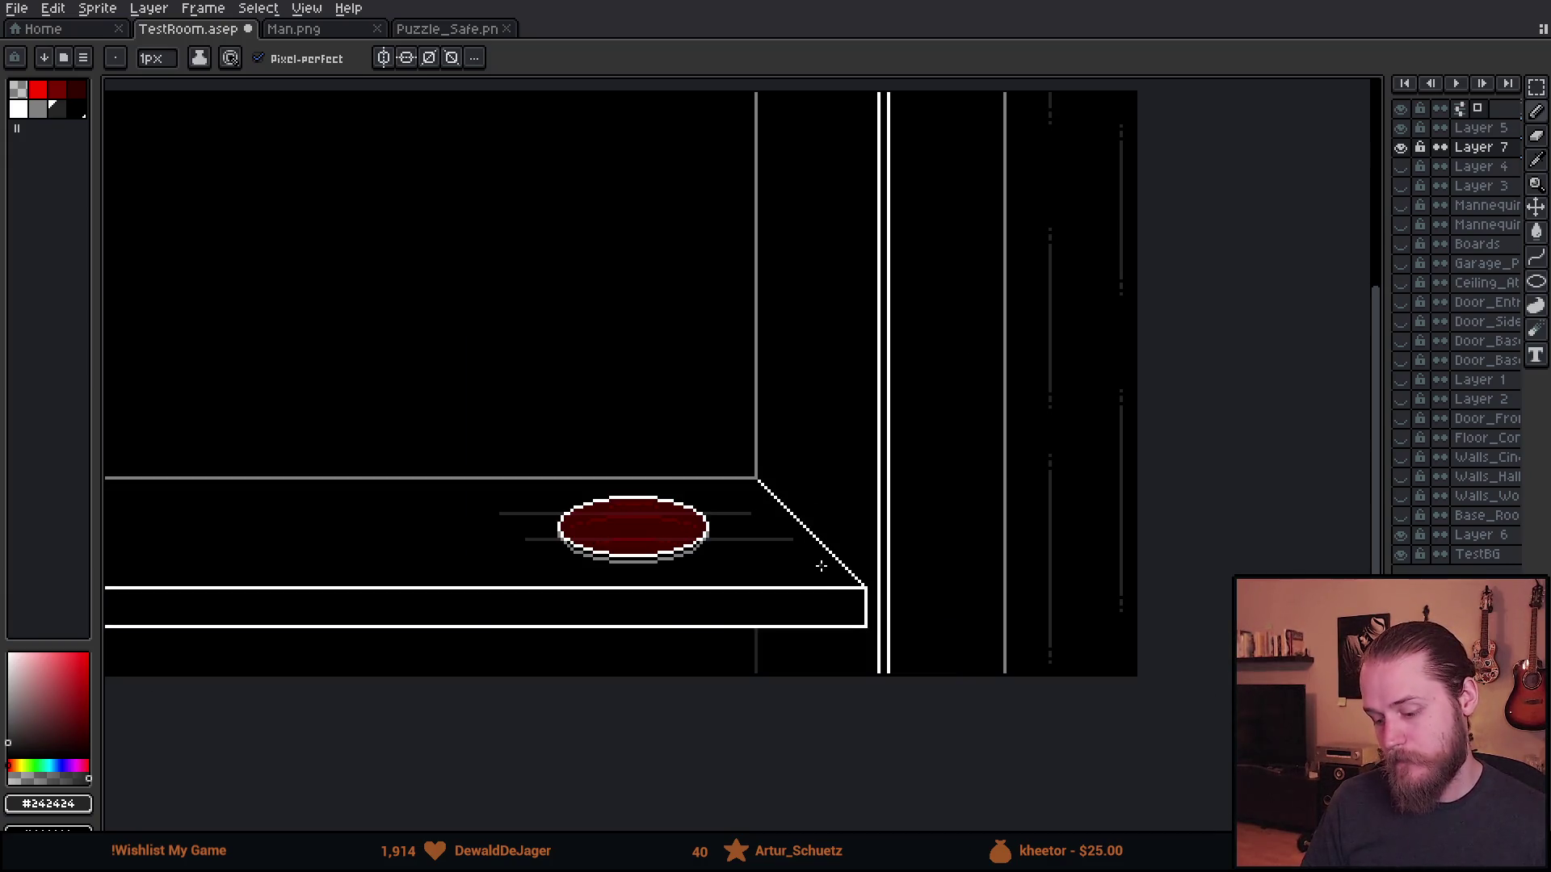
mouse_move(599, 439)
left_mouse_down()
mouse_move(761, 489)
mouse_move(730, 487)
left_mouse_up()
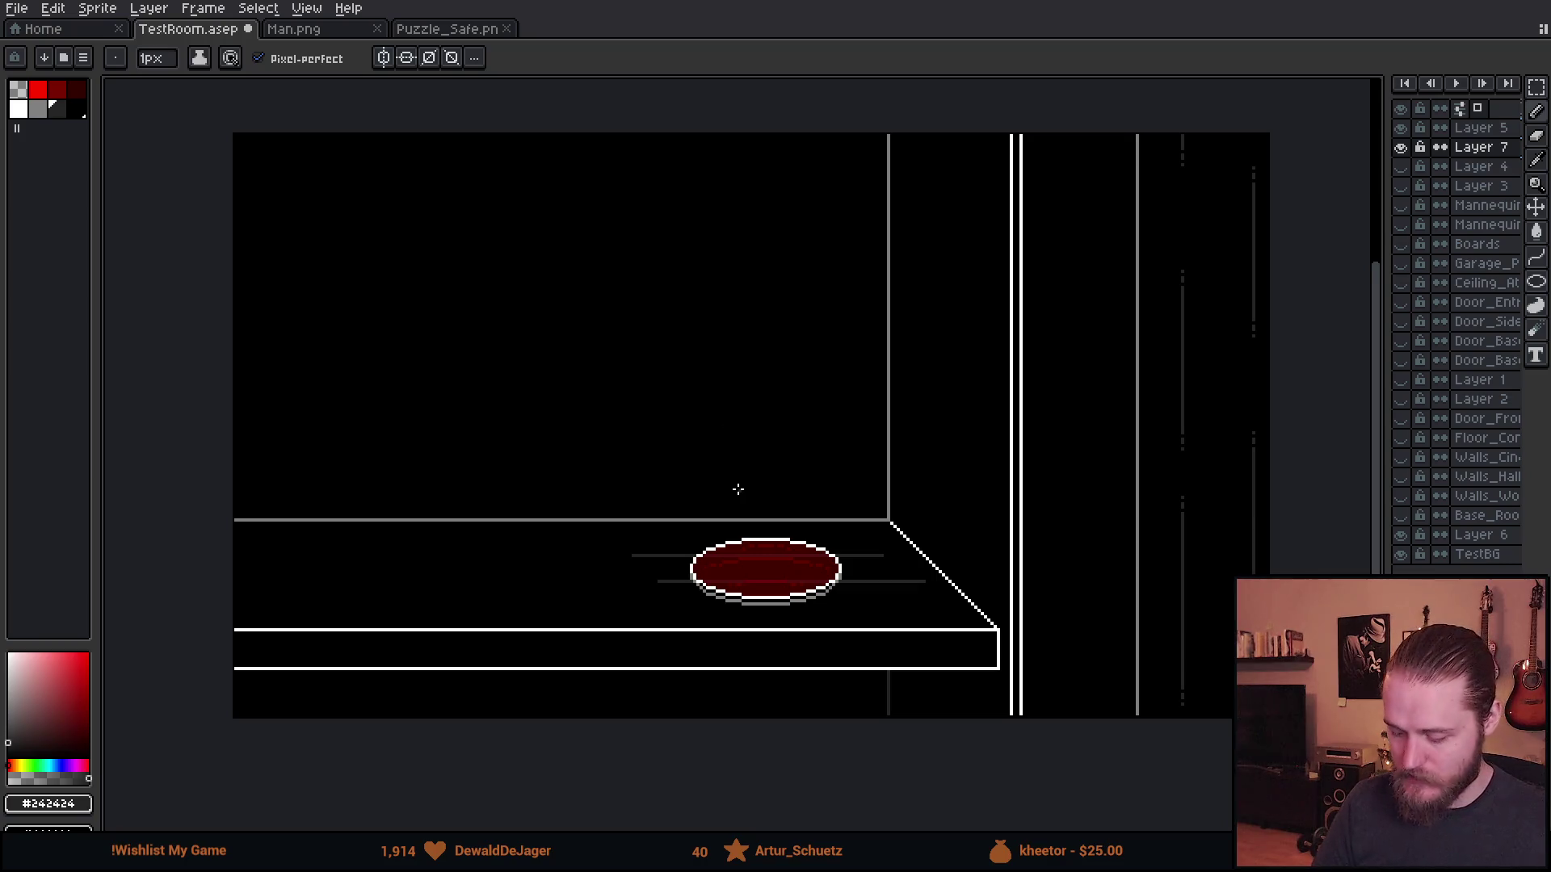
scroll(737, 492, "down", 2)
scroll(754, 546, "up", 2)
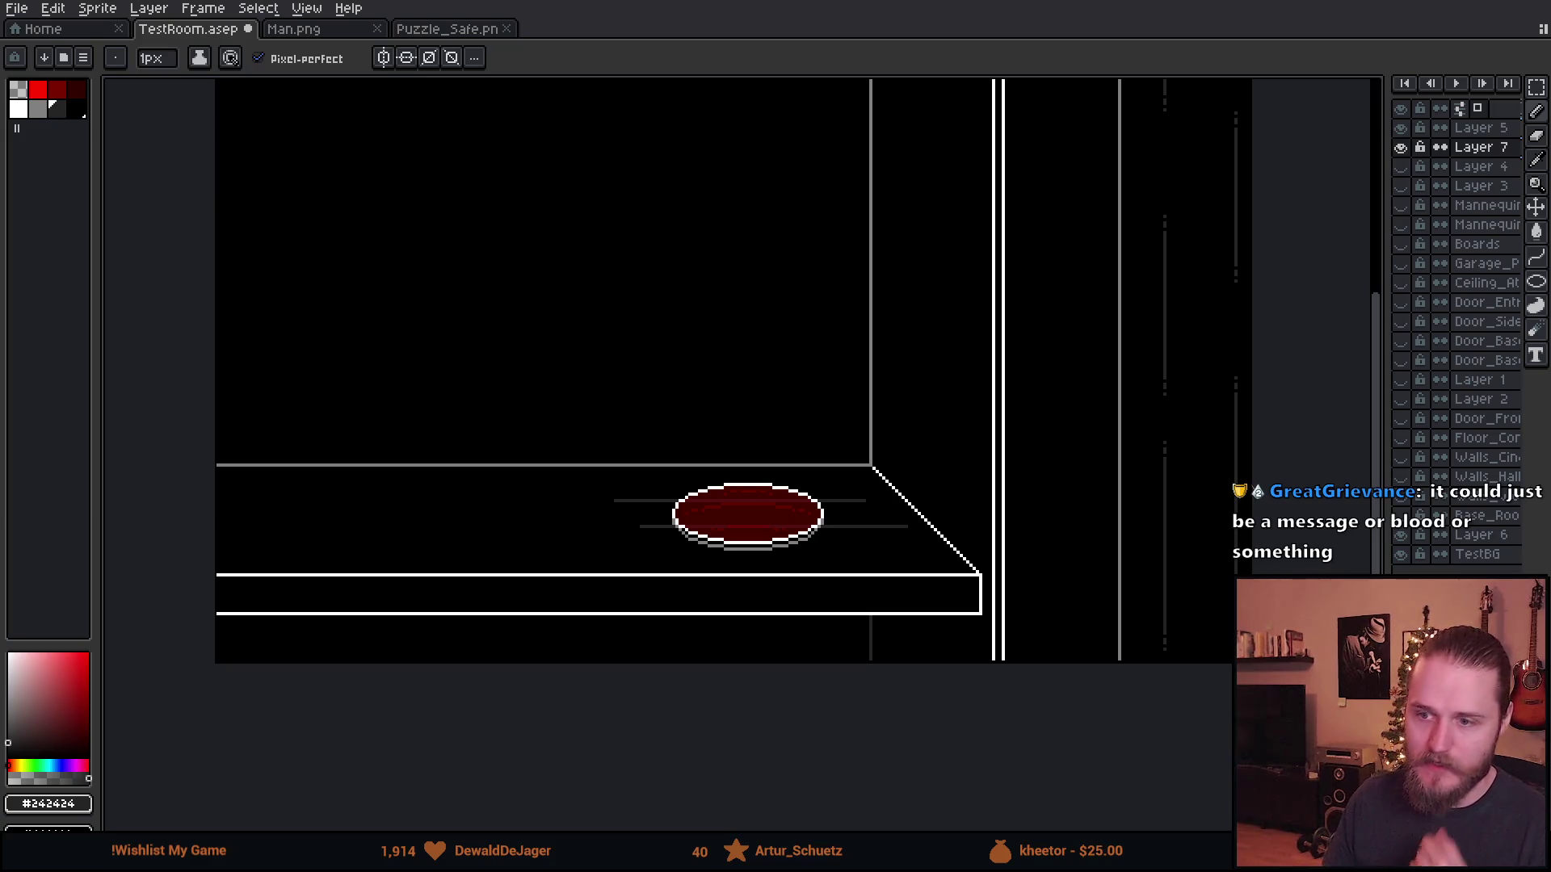
key("alt+Tab")
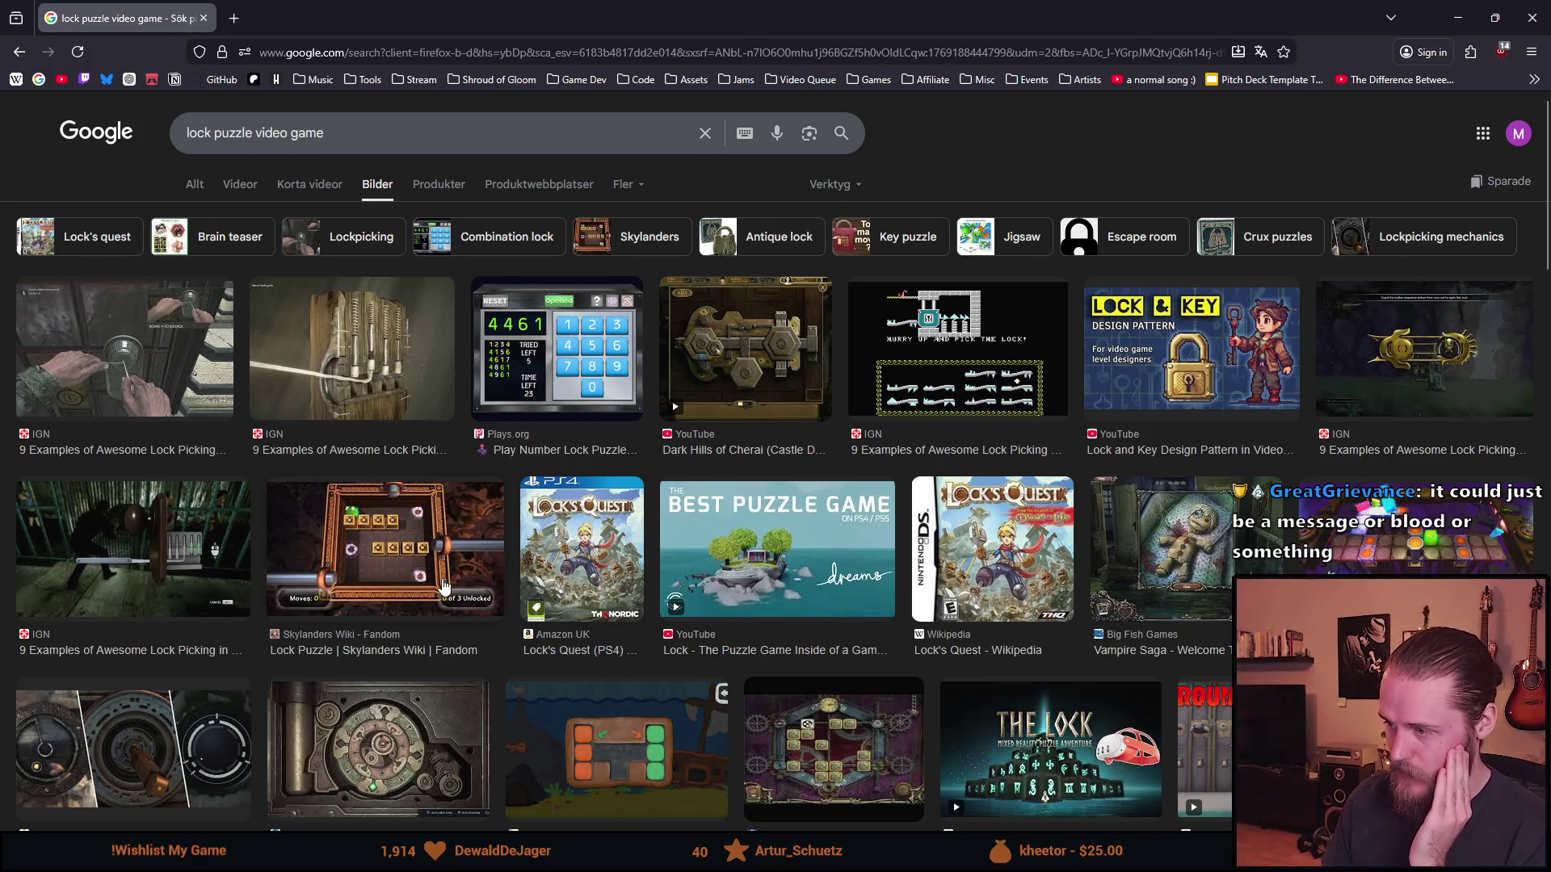
scroll(443, 585, "down", 2)
scroll(452, 578, "down", 2)
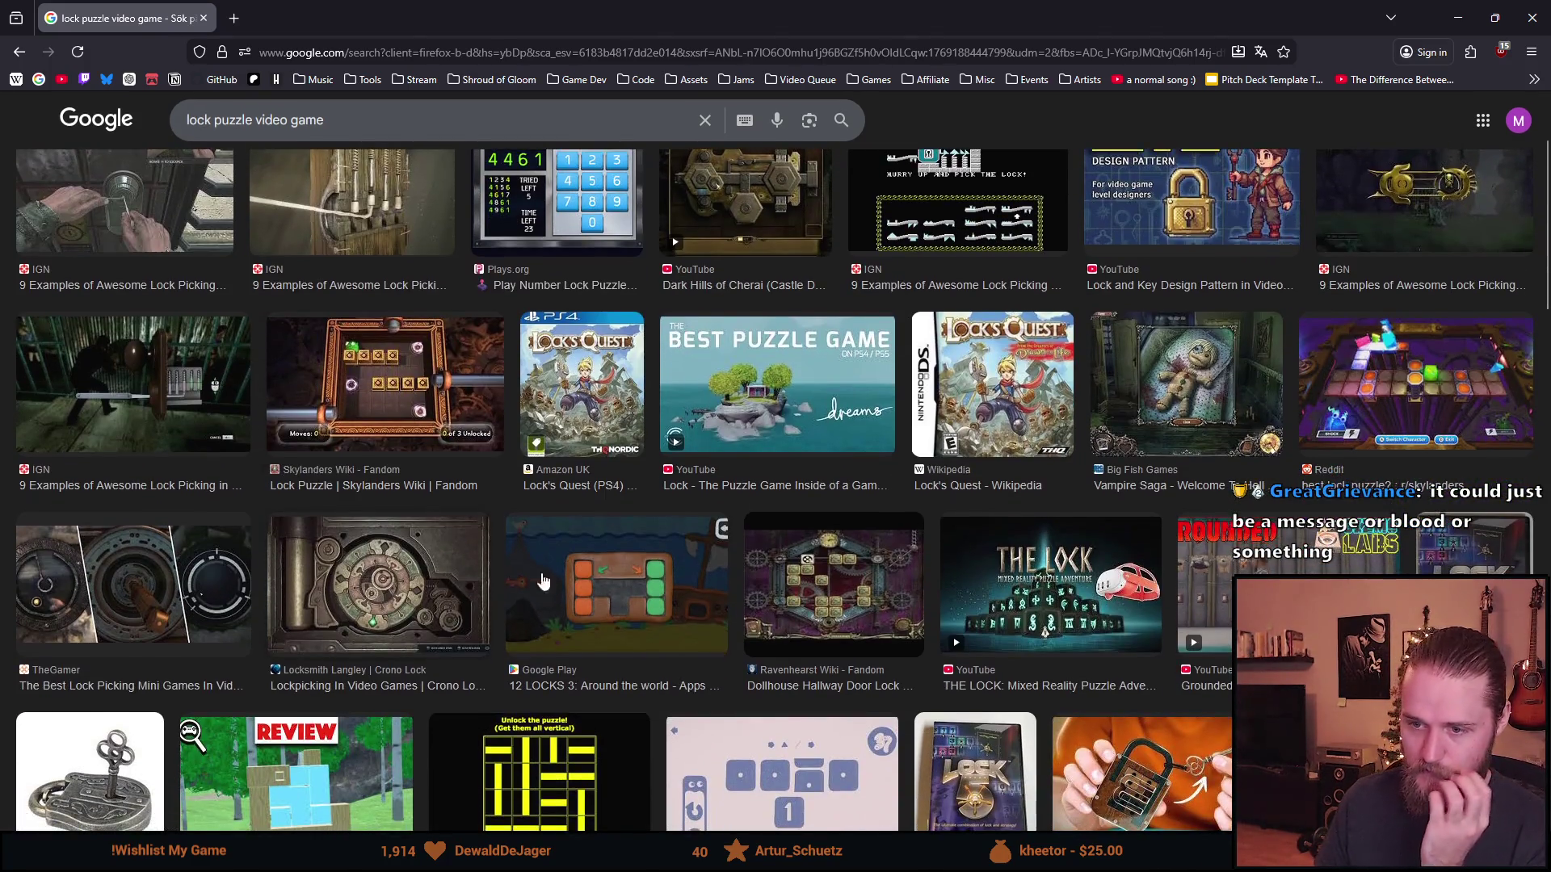
left_click(543, 581)
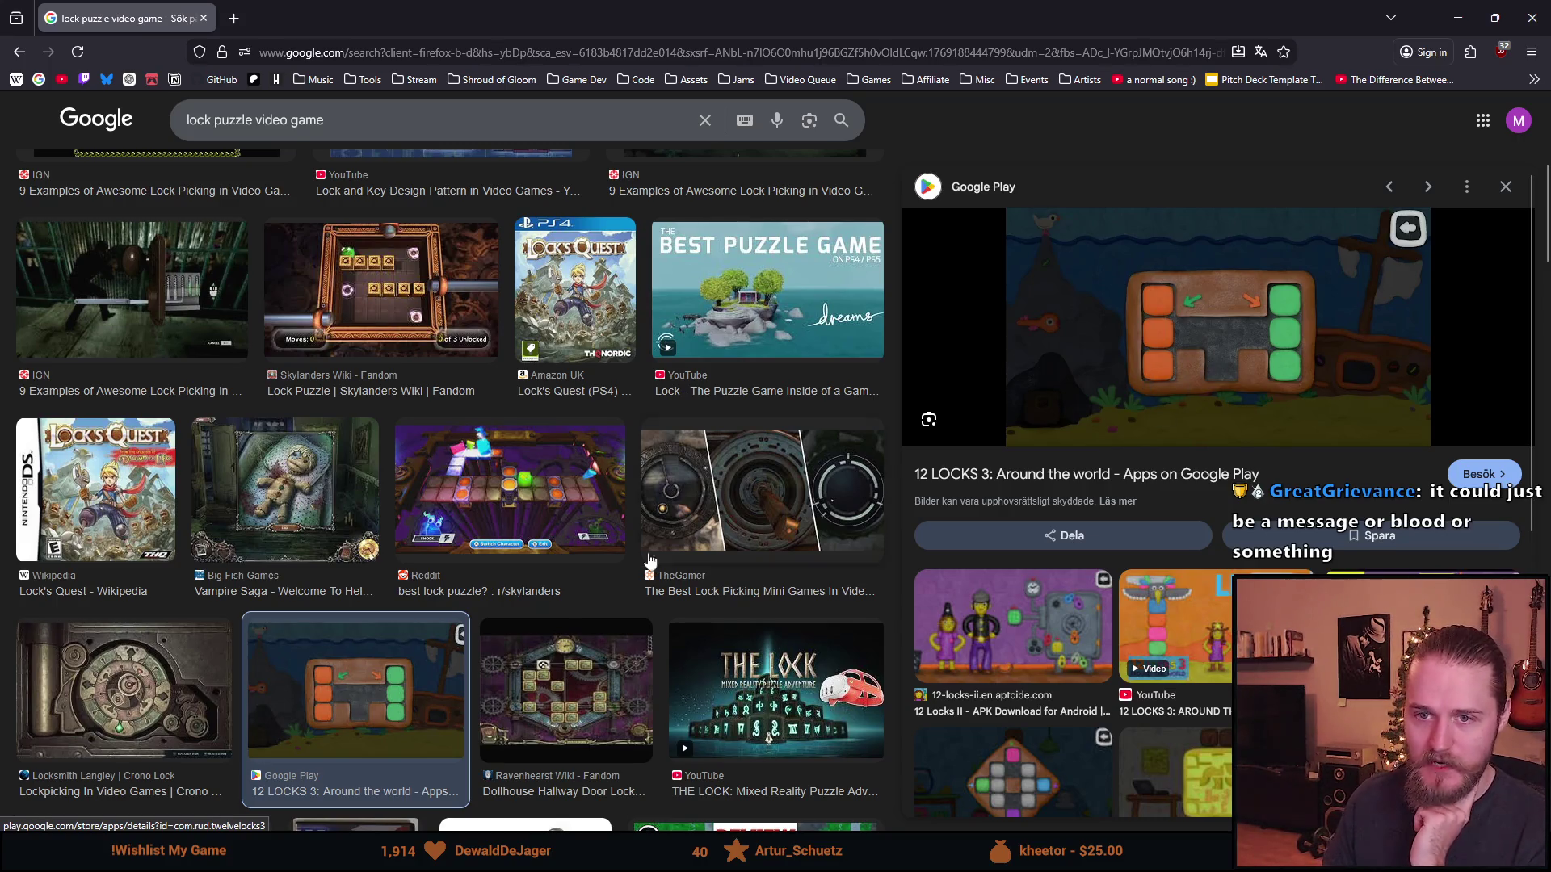
scroll(565, 590, "down", 2)
scroll(557, 596, "down", 5)
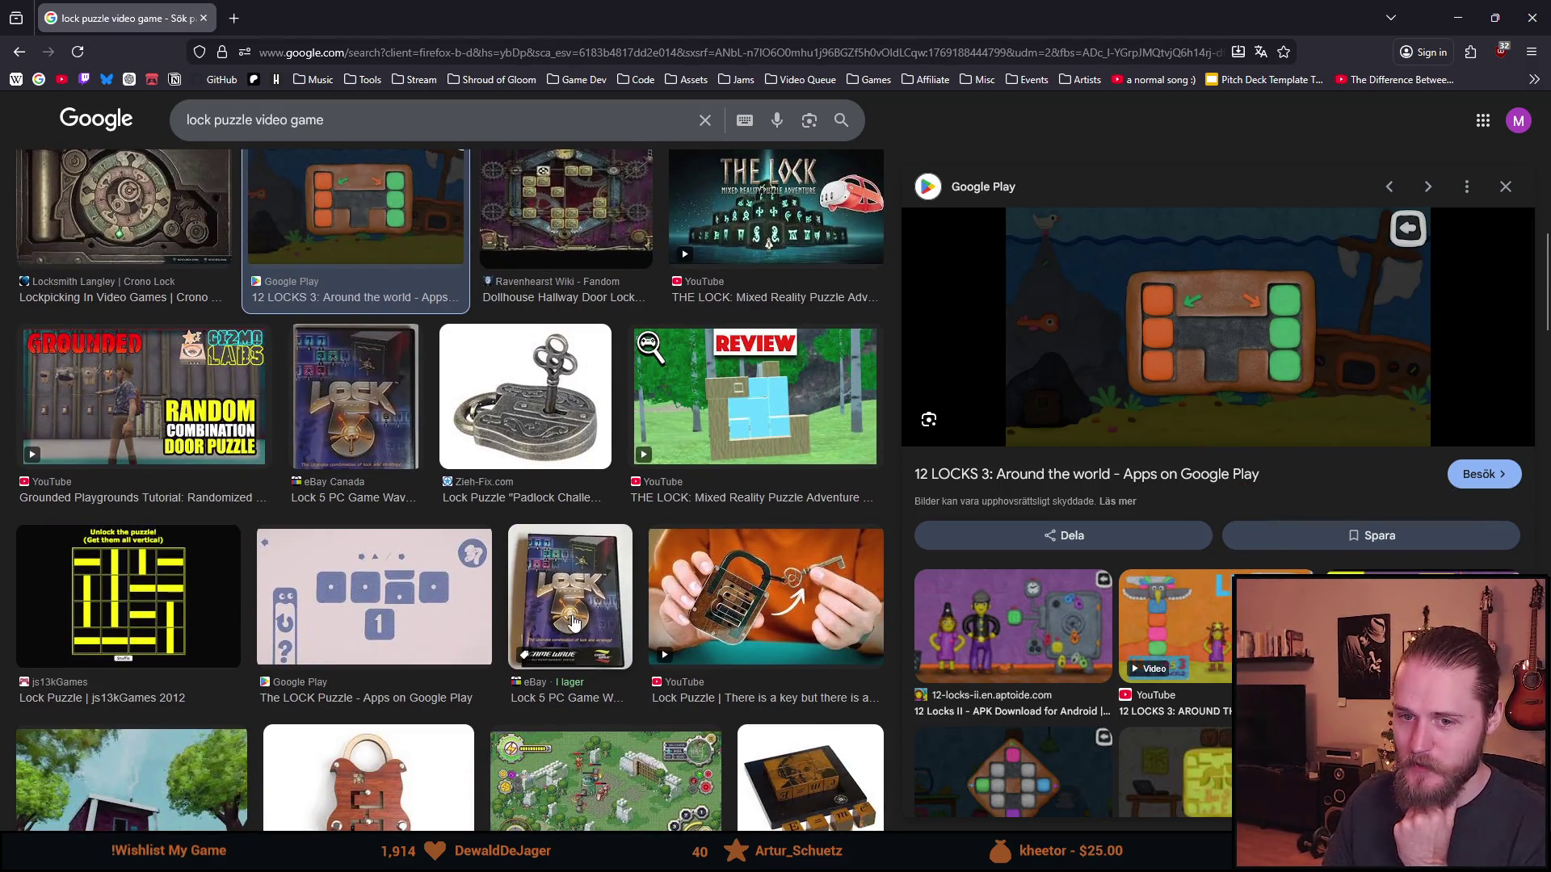
scroll(573, 620, "down", 5)
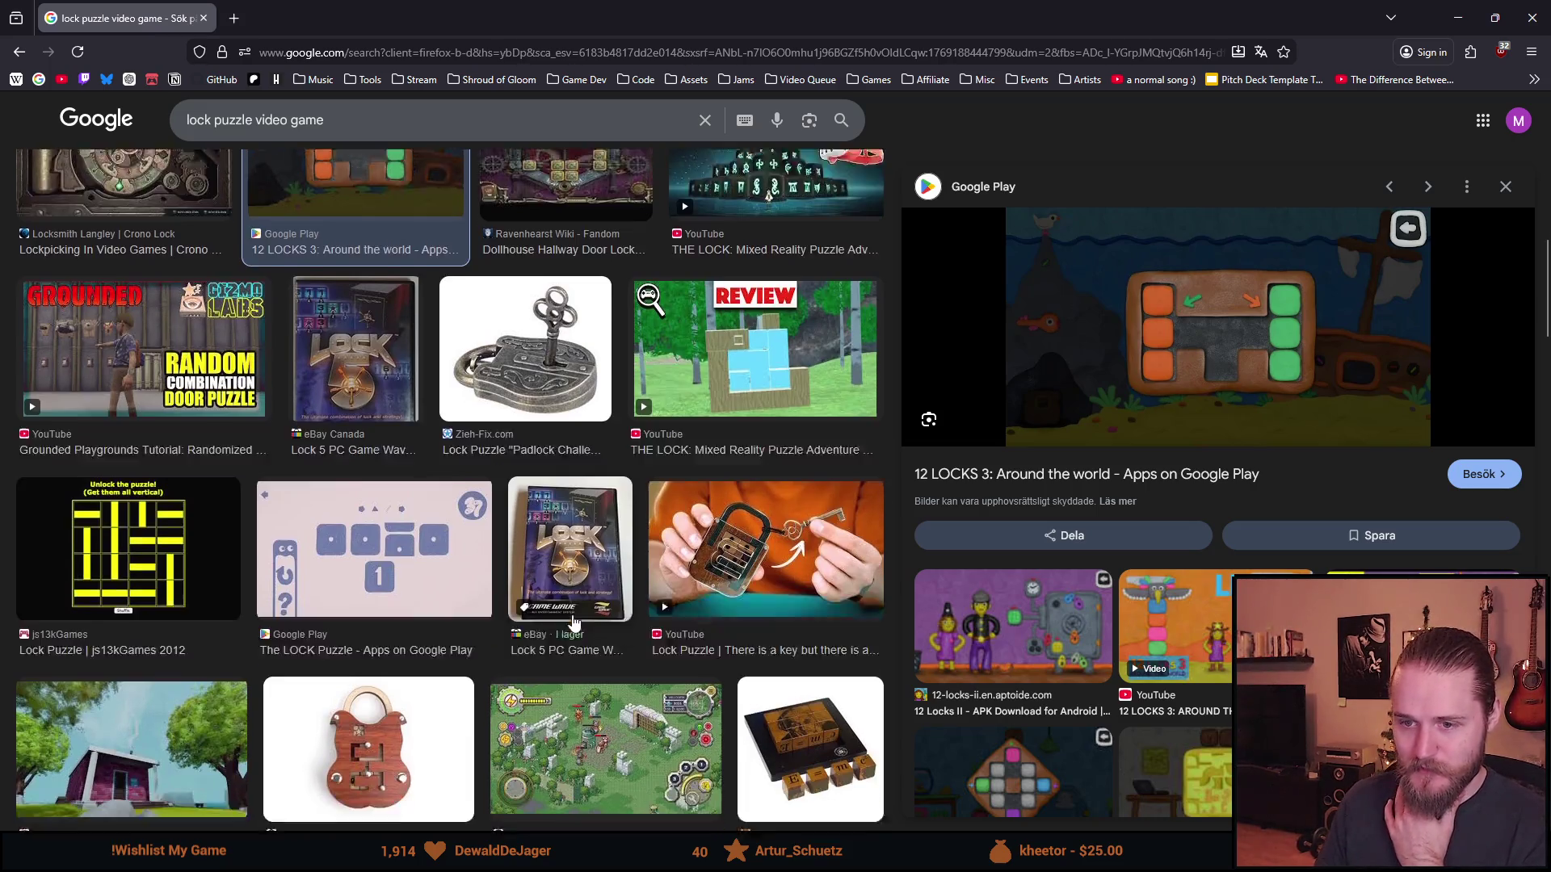
scroll(574, 620, "down", 1)
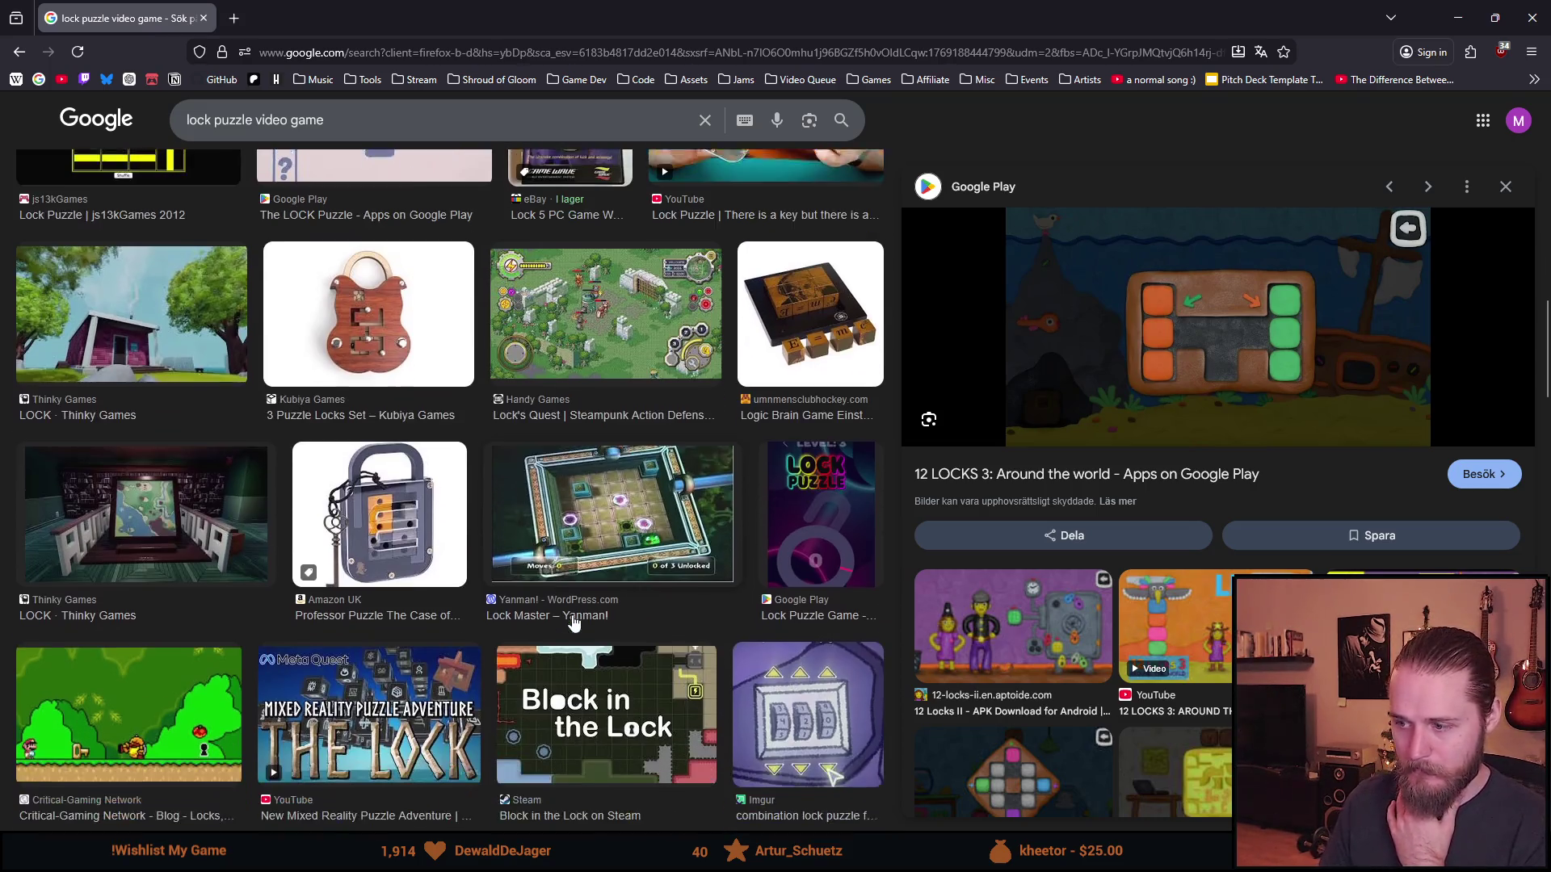
scroll(1000, 621, "down", 6)
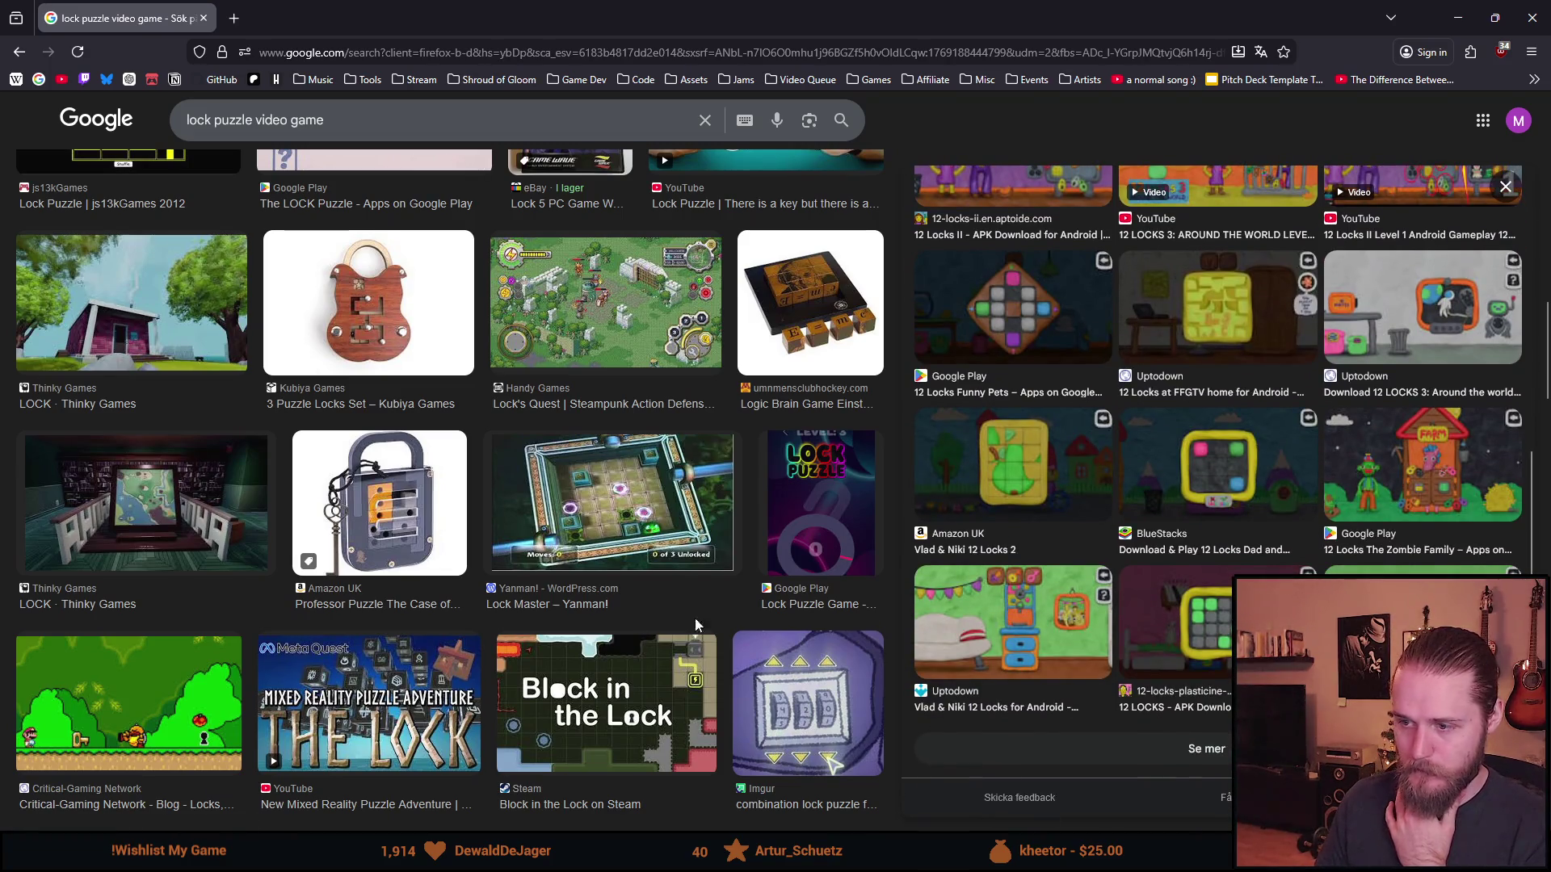
scroll(431, 660, "down", 1)
scroll(430, 660, "down", 4)
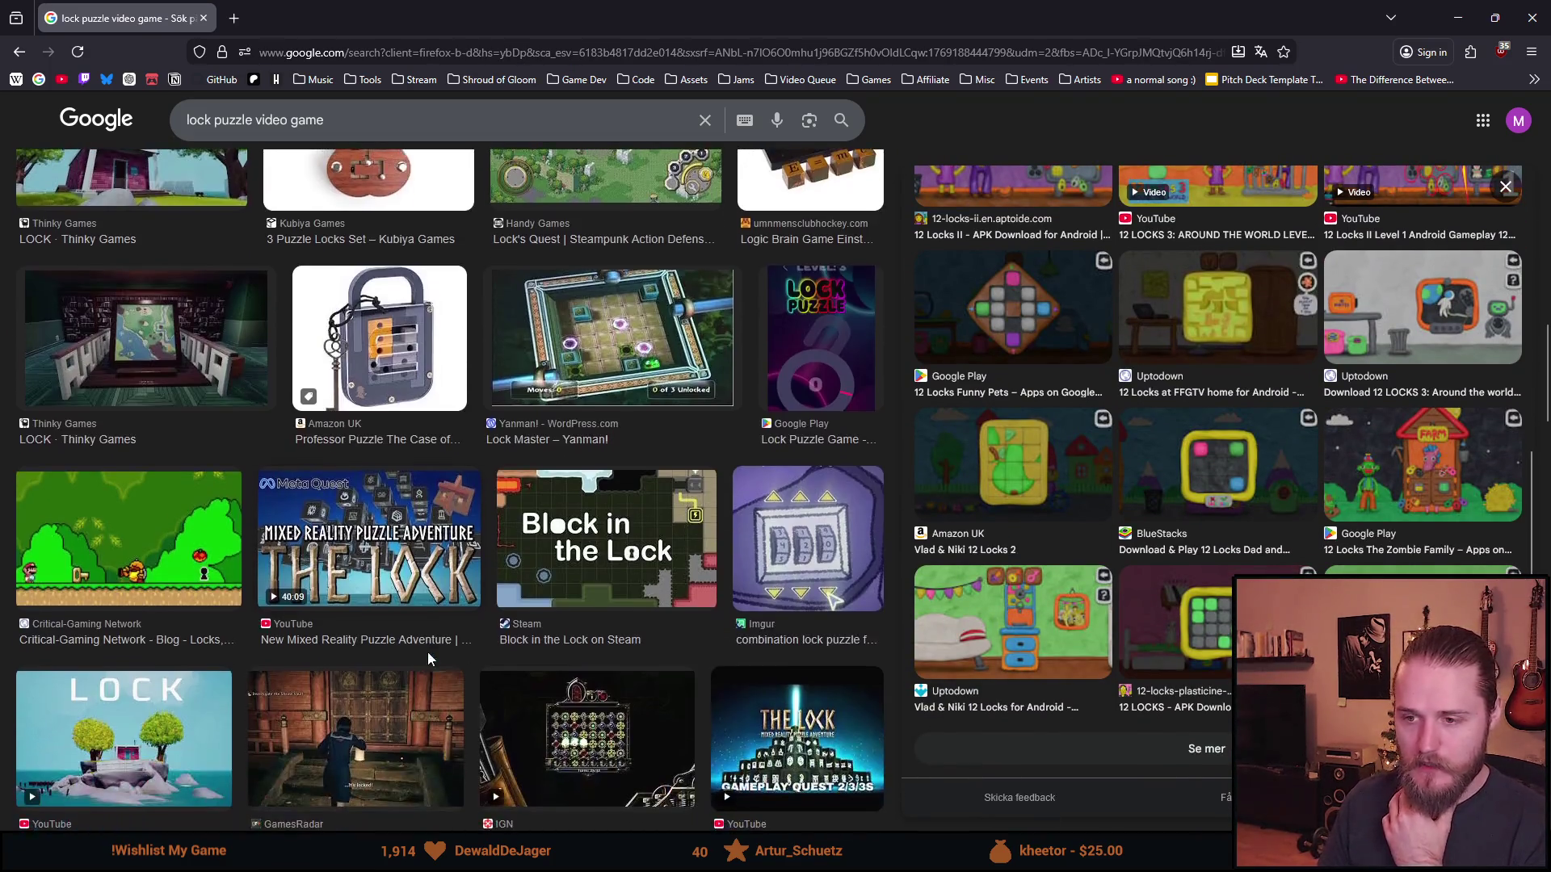
scroll(429, 656, "down", 1)
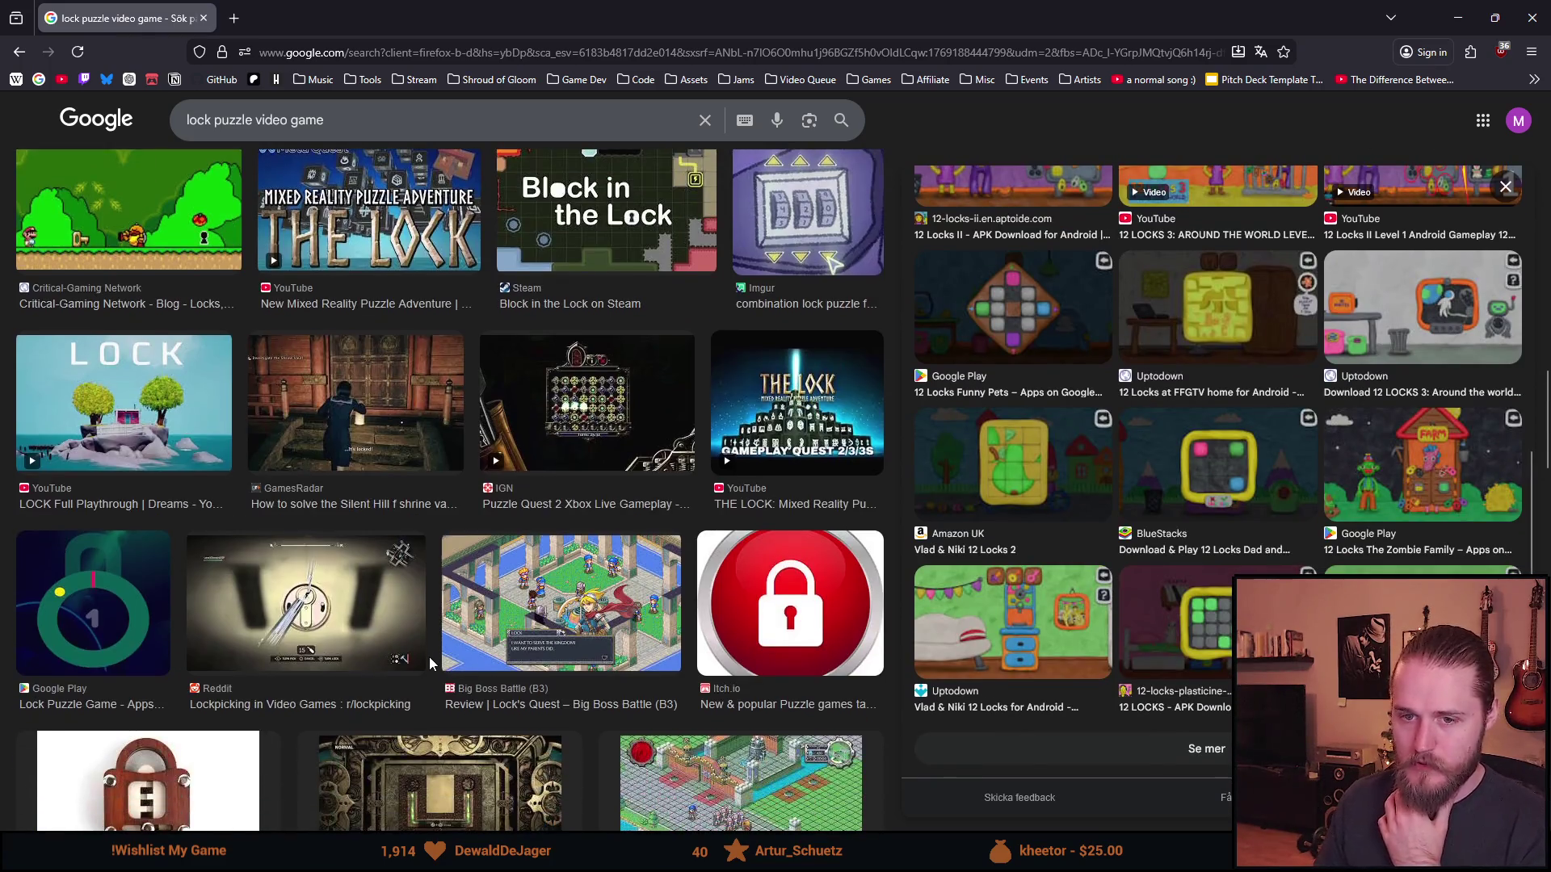
scroll(433, 656, "down", 6)
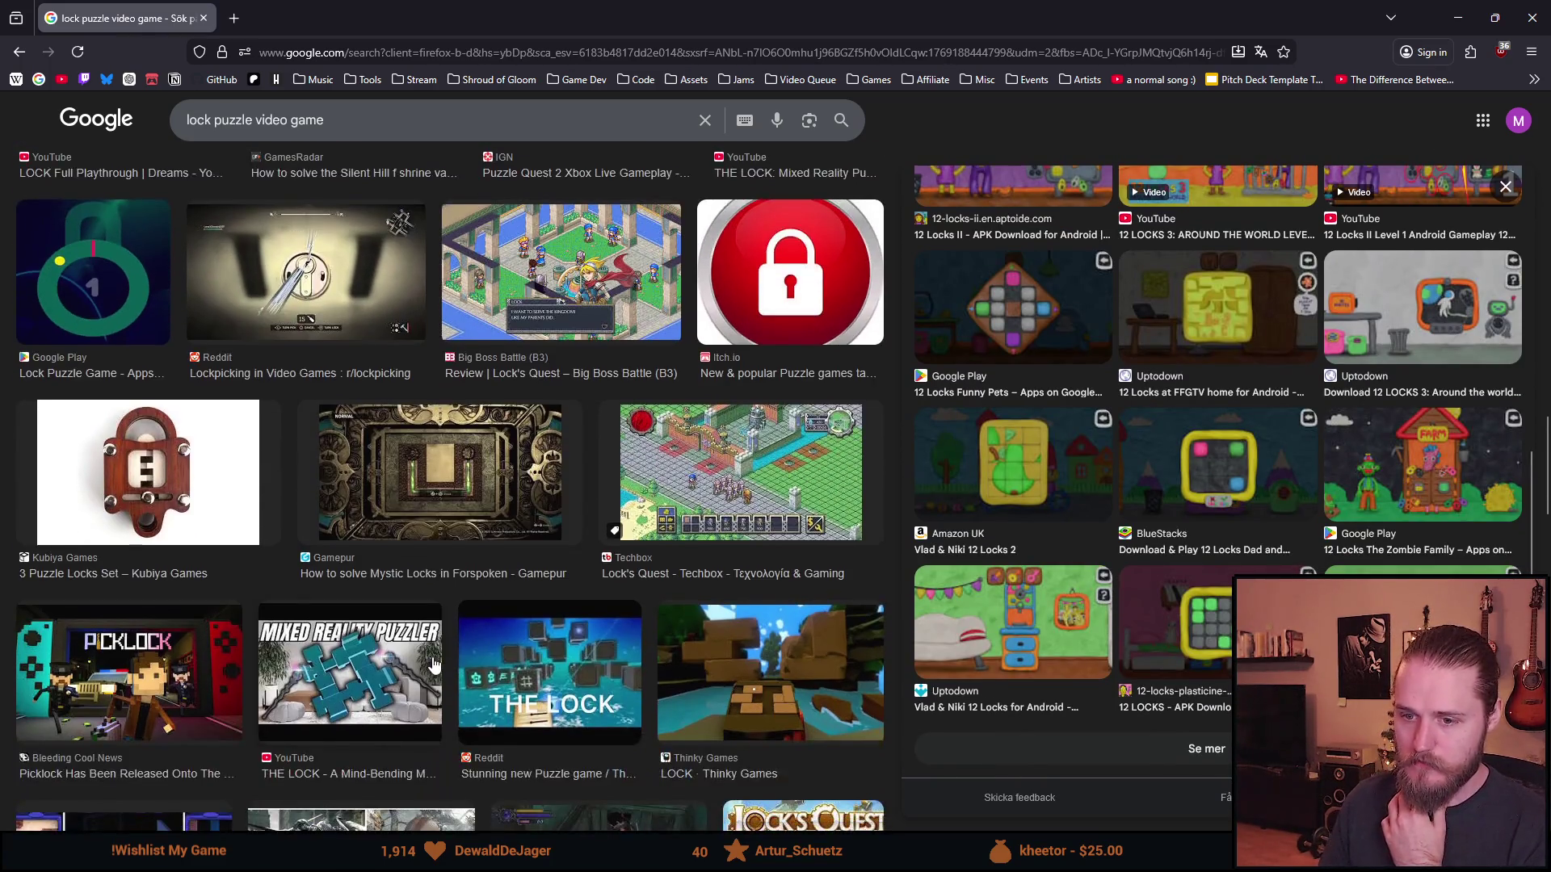
scroll(428, 656, "down", 1)
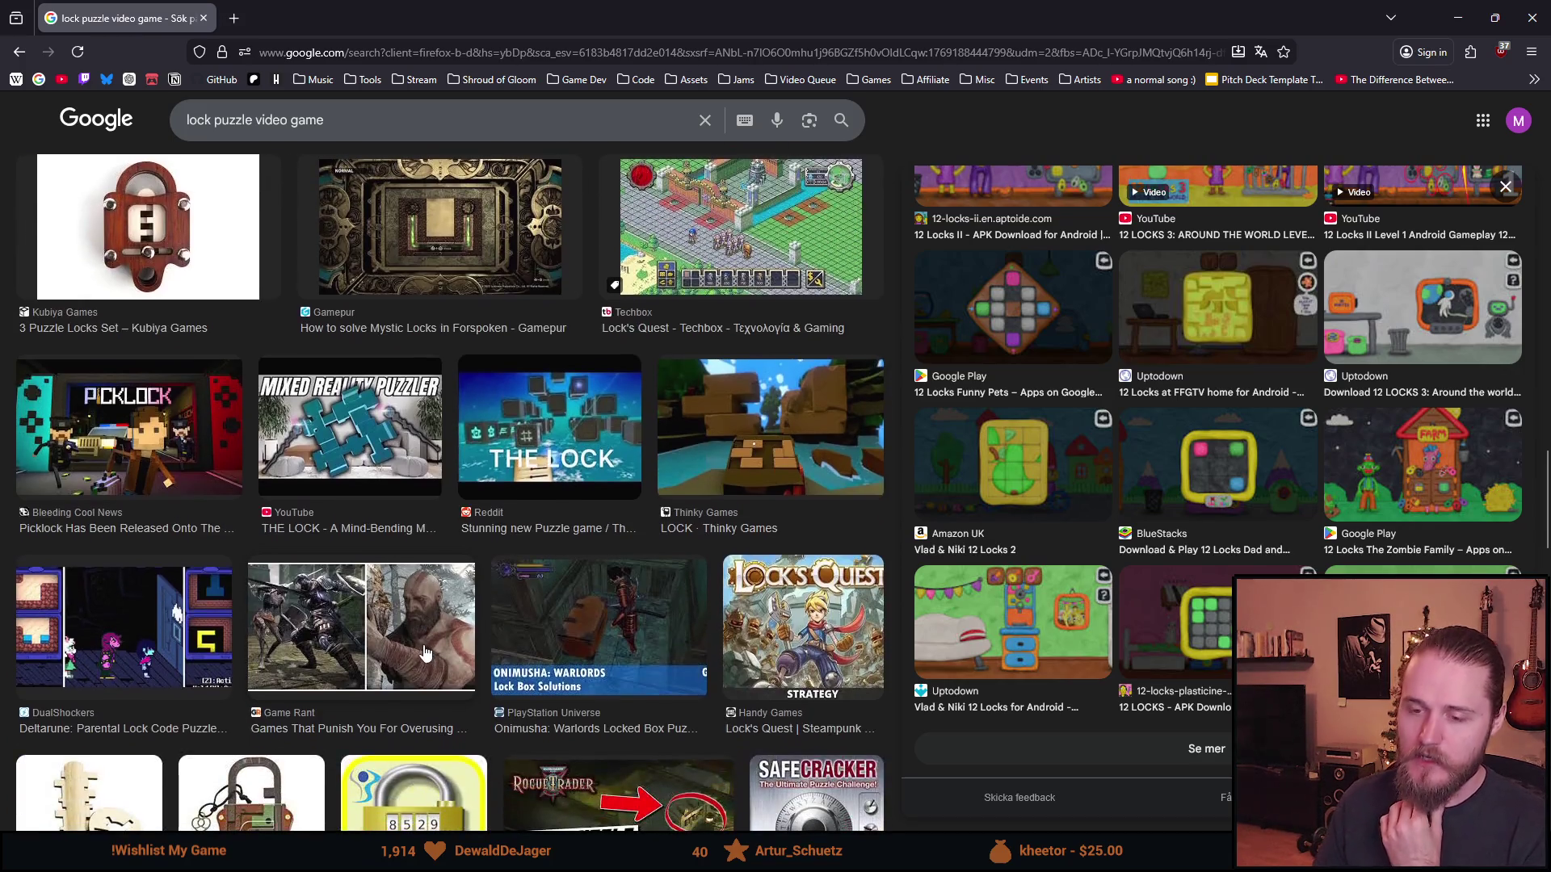
scroll(426, 653, "down", 3)
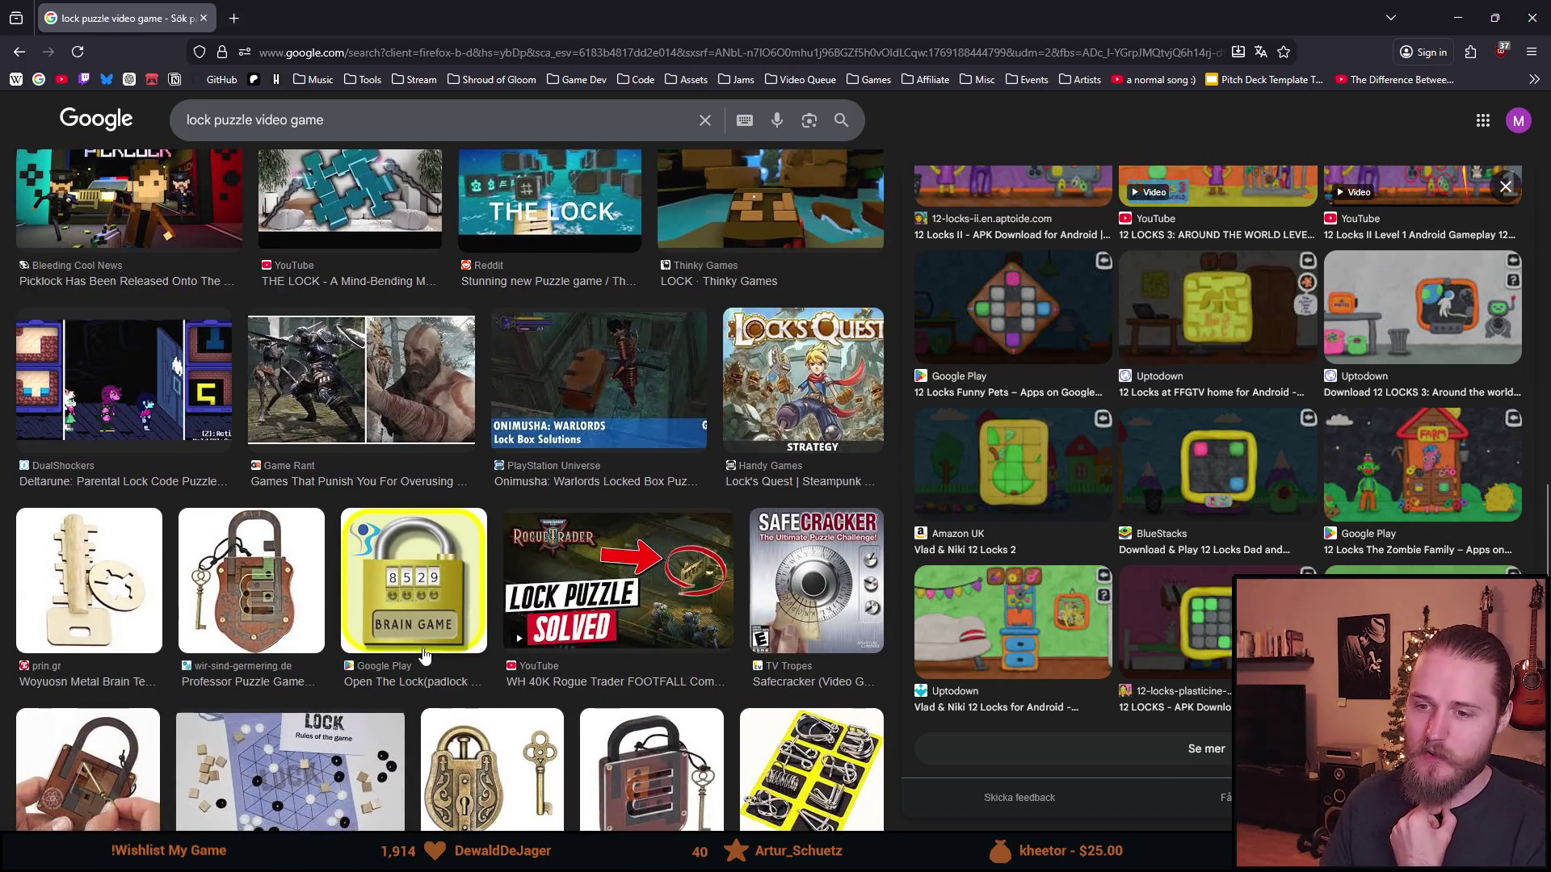
scroll(433, 656, "down", 1)
scroll(442, 667, "down", 1)
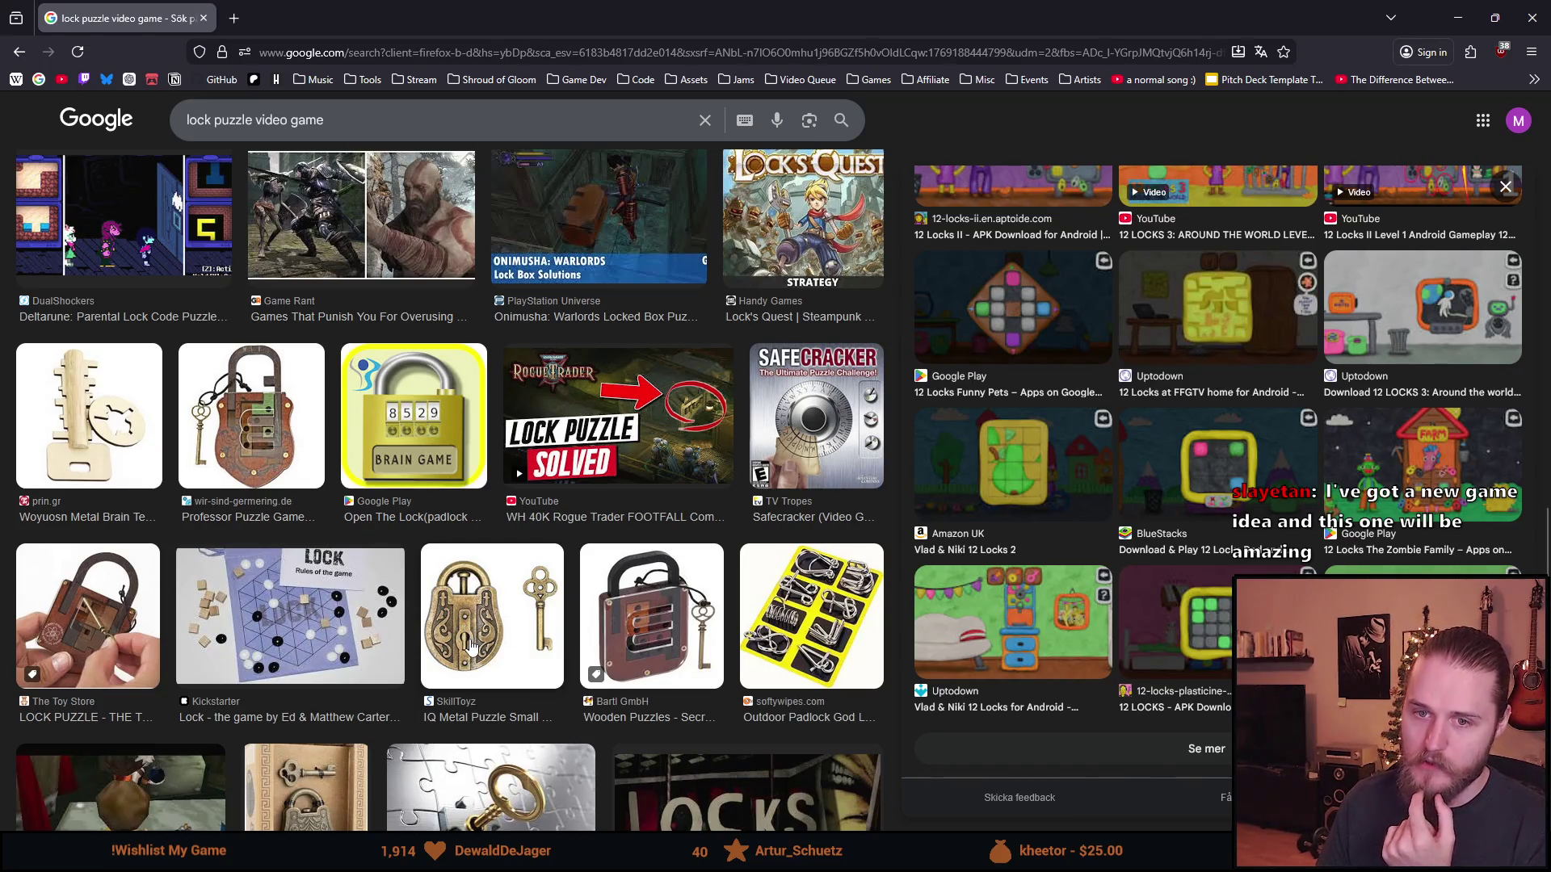
scroll(468, 638, "down", 2)
scroll(473, 646, "down", 2)
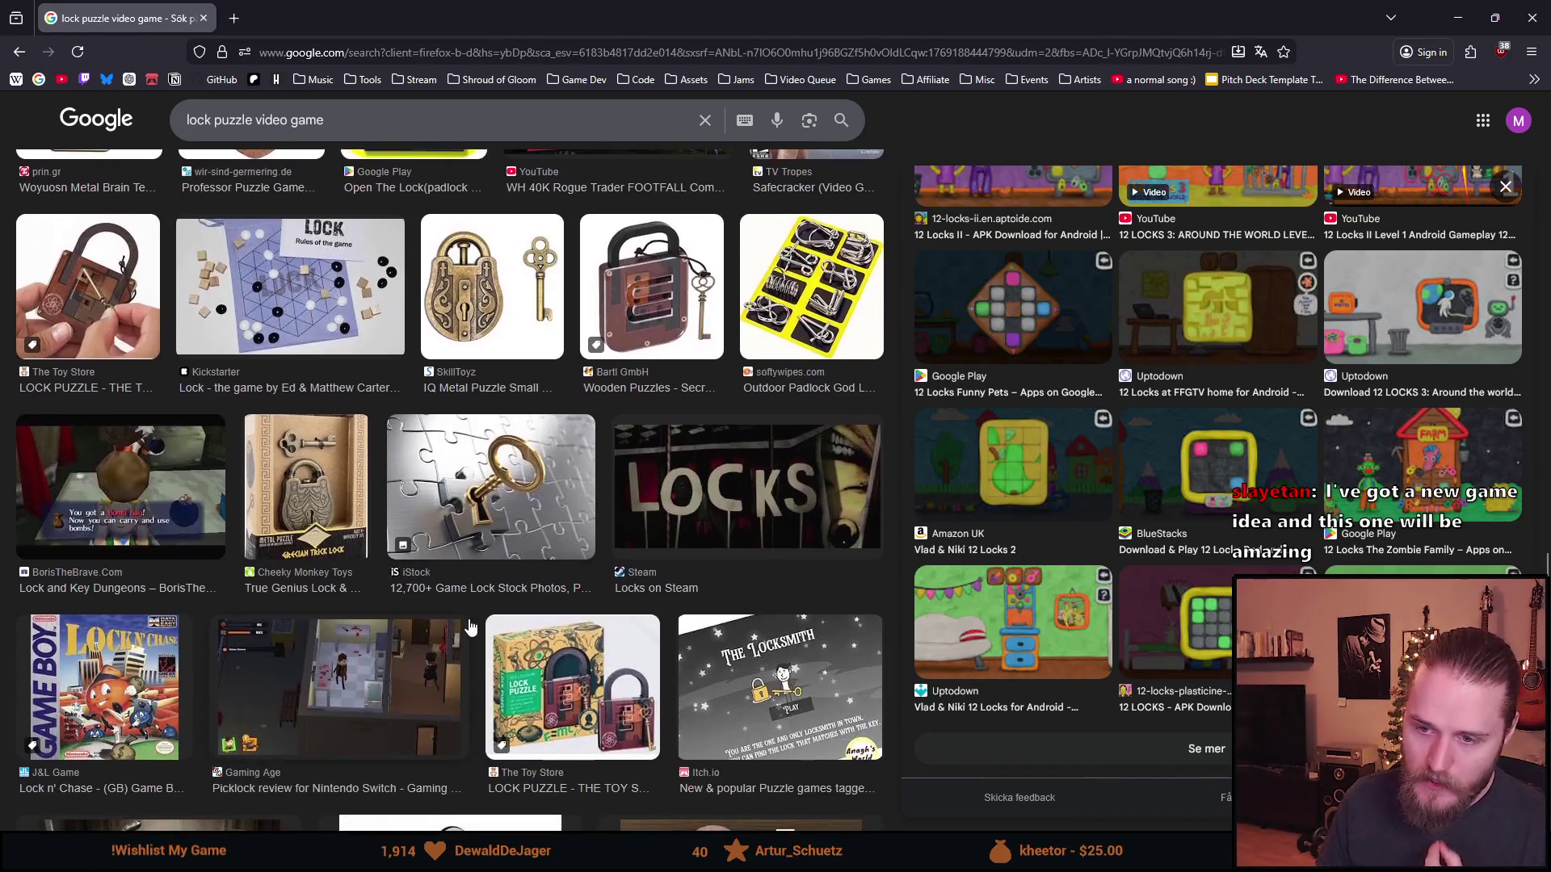
scroll(468, 614, "down", 2)
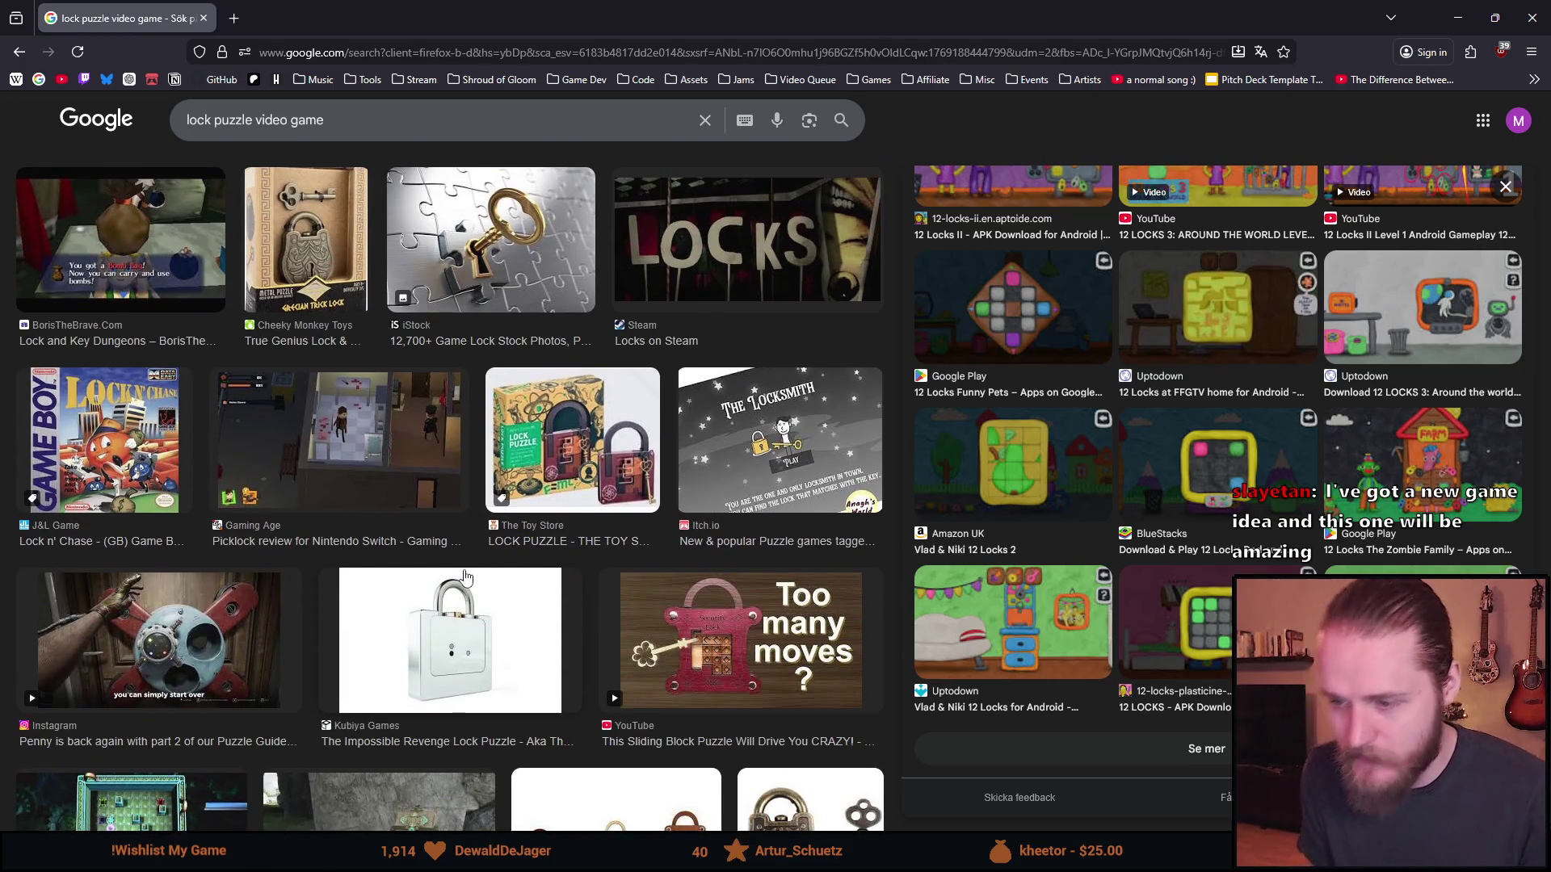
scroll(465, 576, "down", 2)
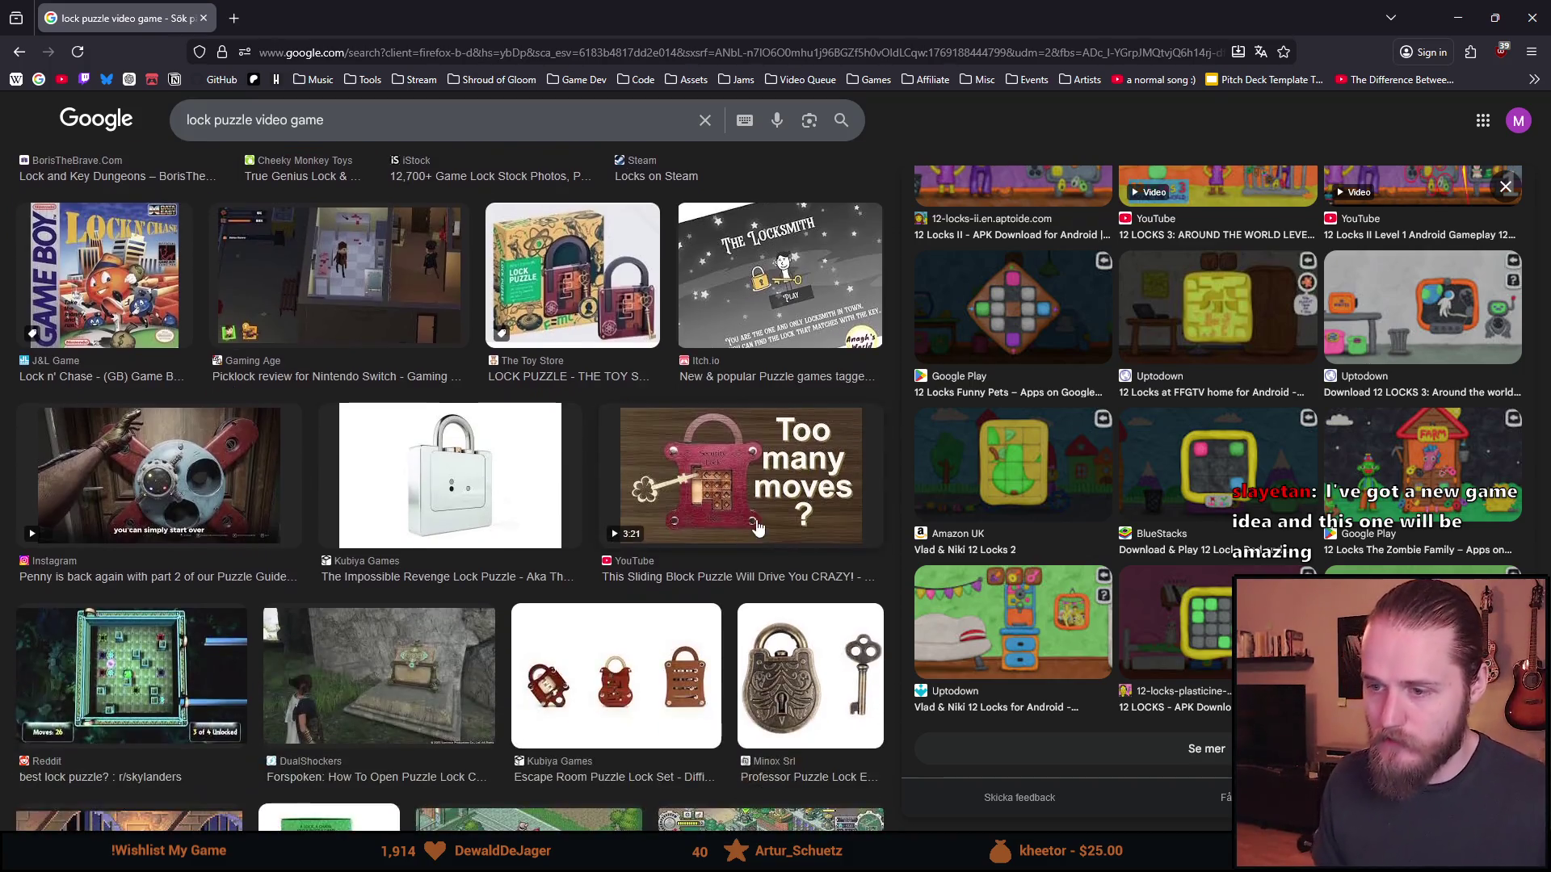
- Open the 'This Sliding Block Puzzle Will Drive You CRAZY!' preview and scroll through the related results
left_click(741, 521)
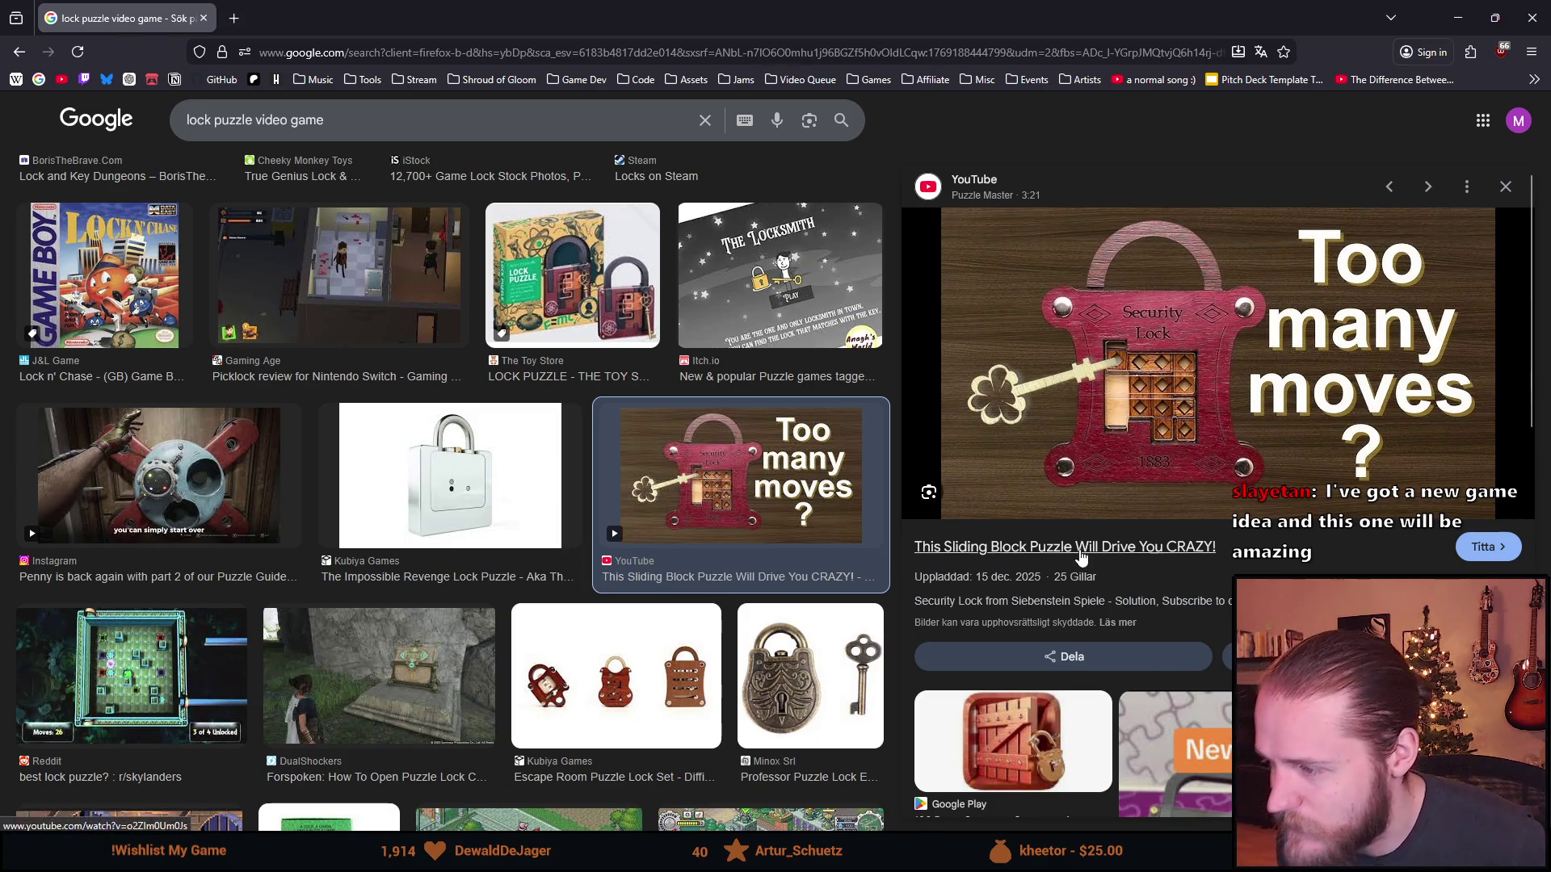
scroll(1001, 558, "down", 2)
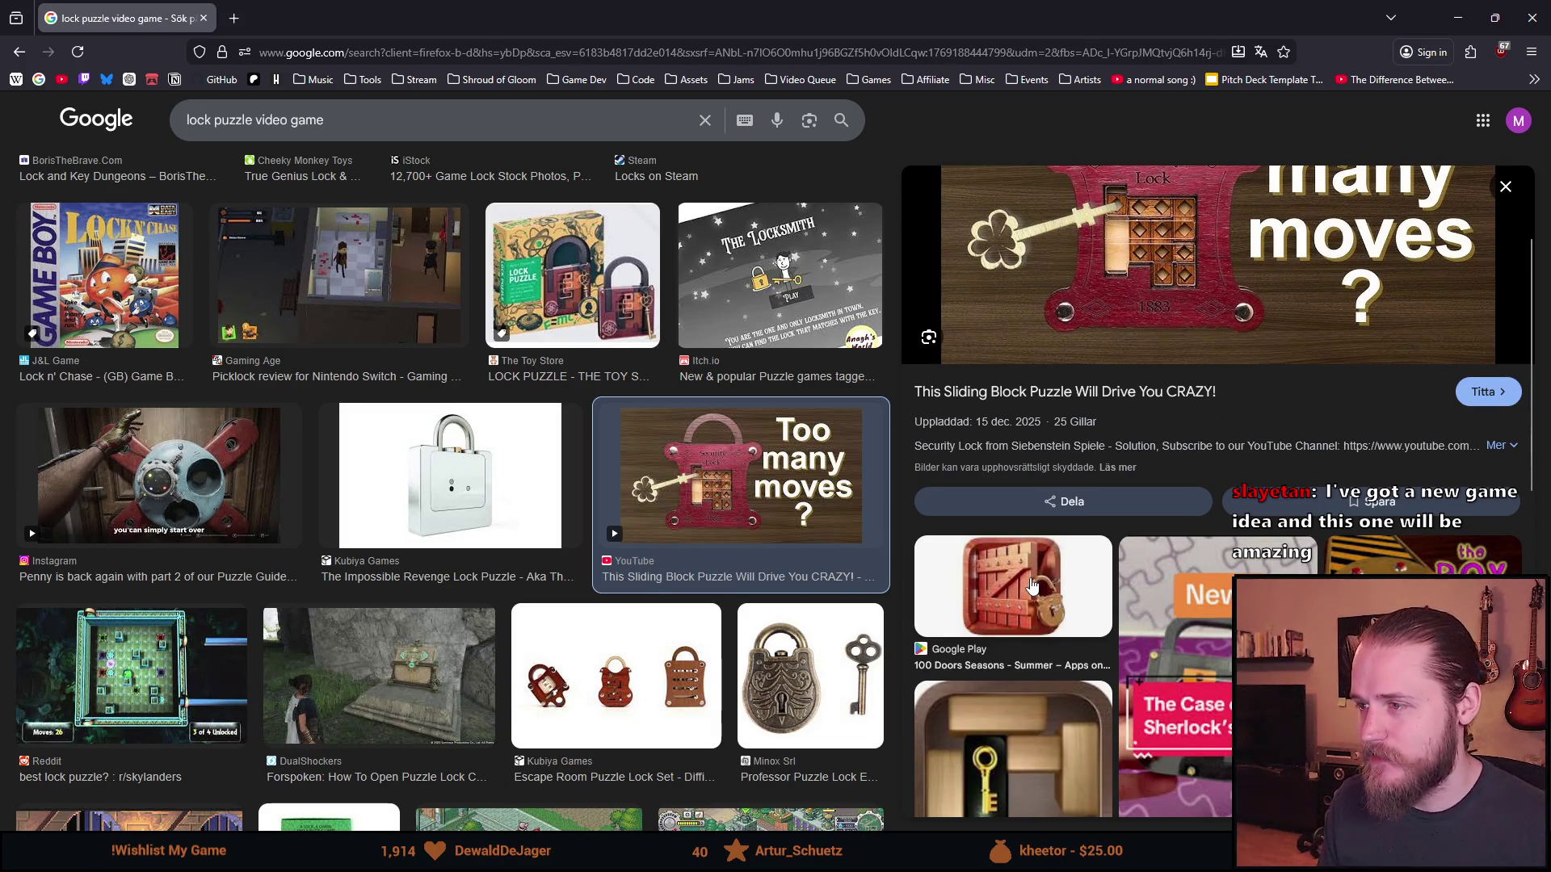
scroll(1032, 586, "up", 1)
scroll(1026, 582, "up", 1)
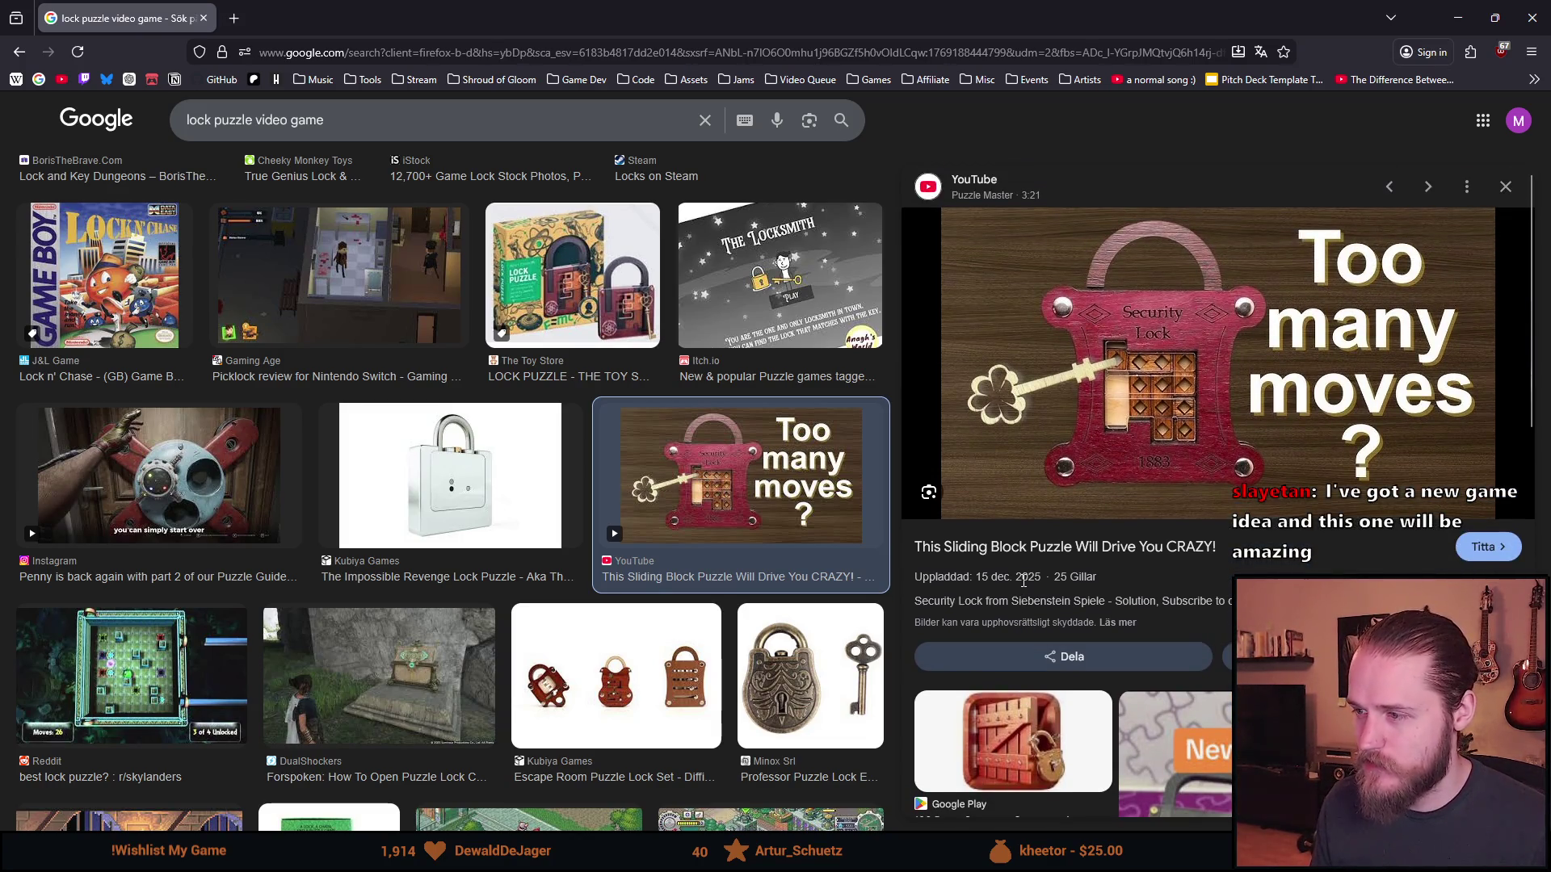
scroll(1011, 596, "down", 3)
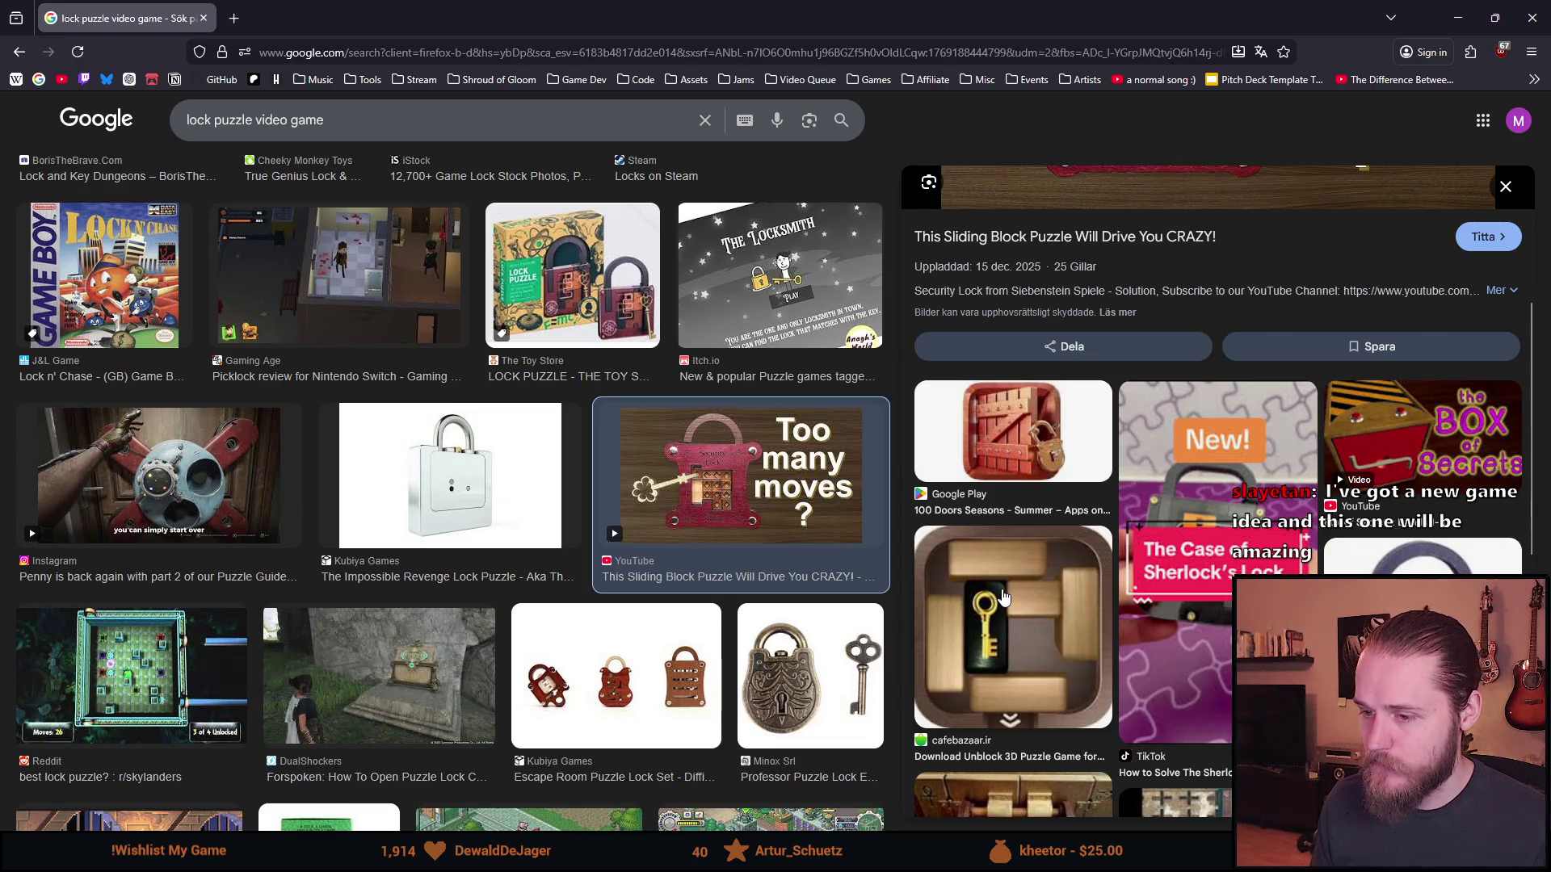
scroll(1002, 596, "down", 1)
scroll(1002, 596, "up", 1)
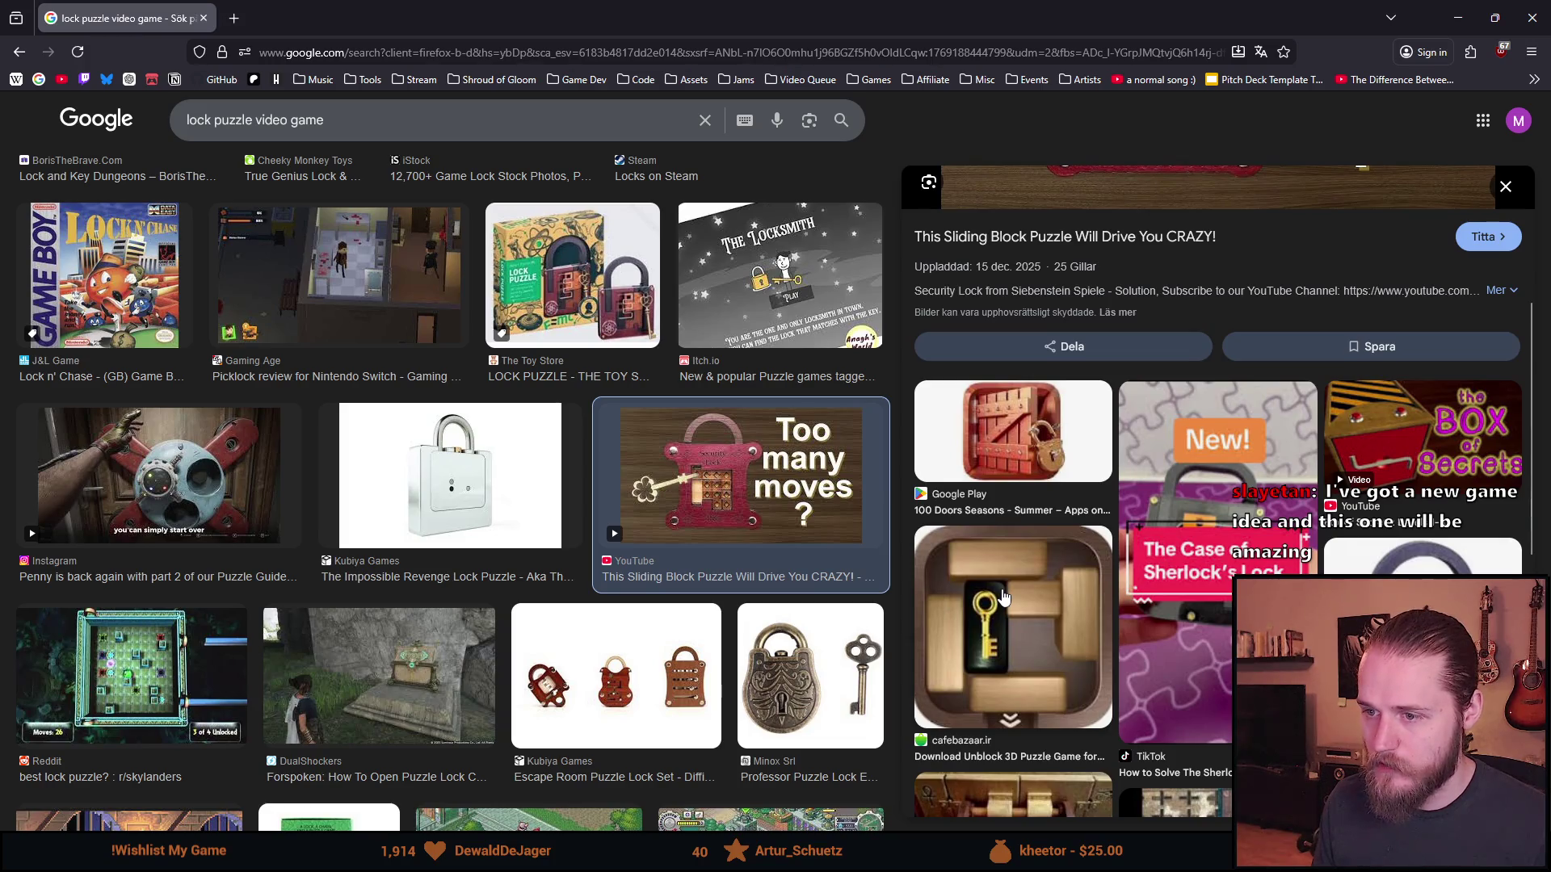
scroll(759, 649, "down", 3)
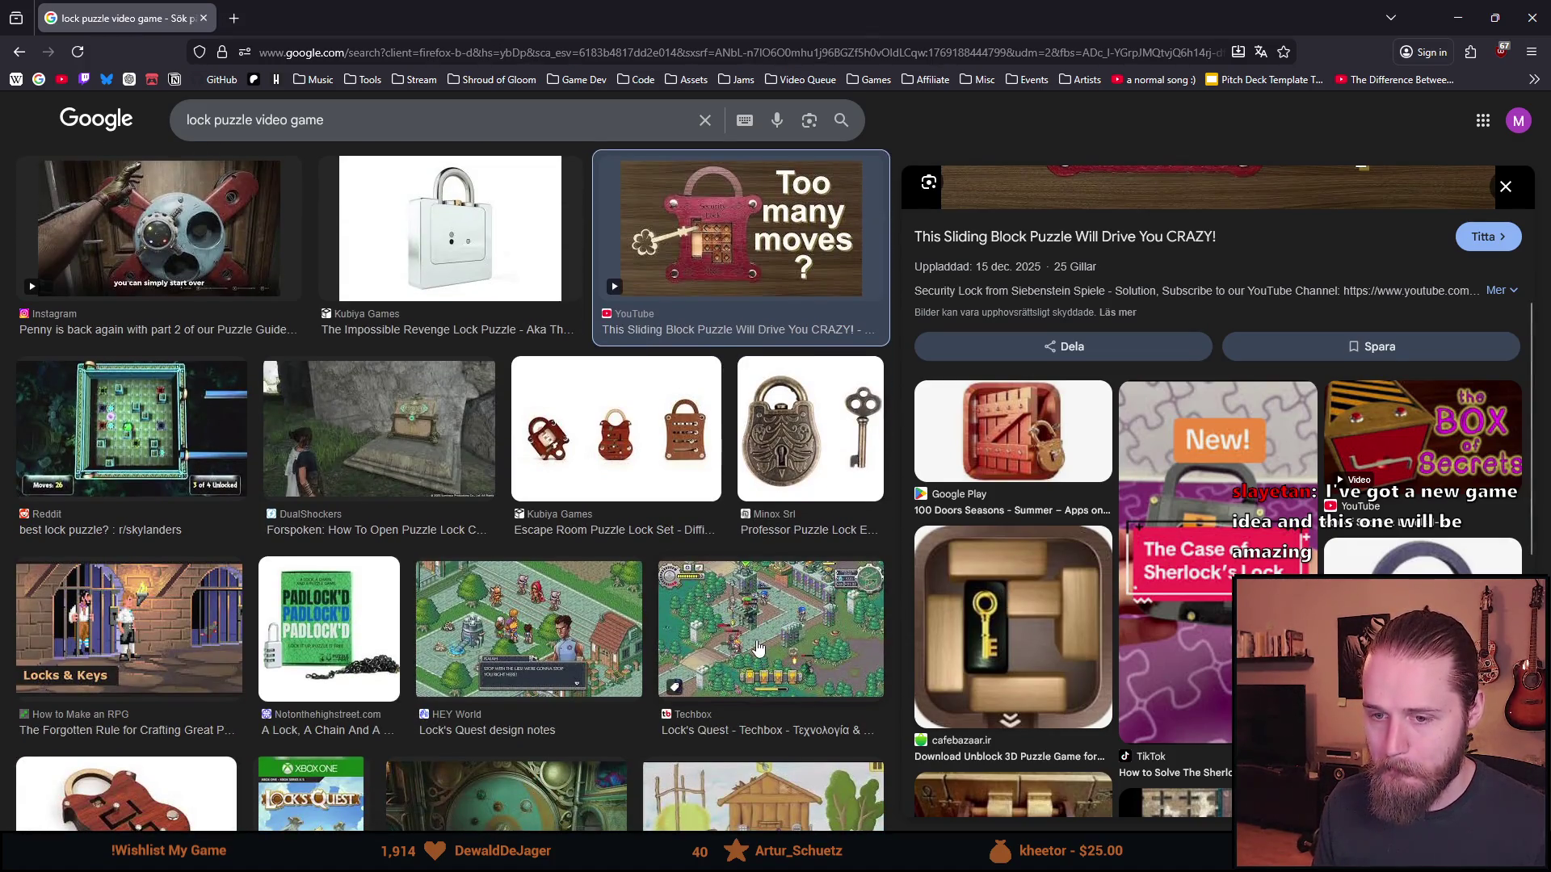
scroll(756, 645, "down", 3)
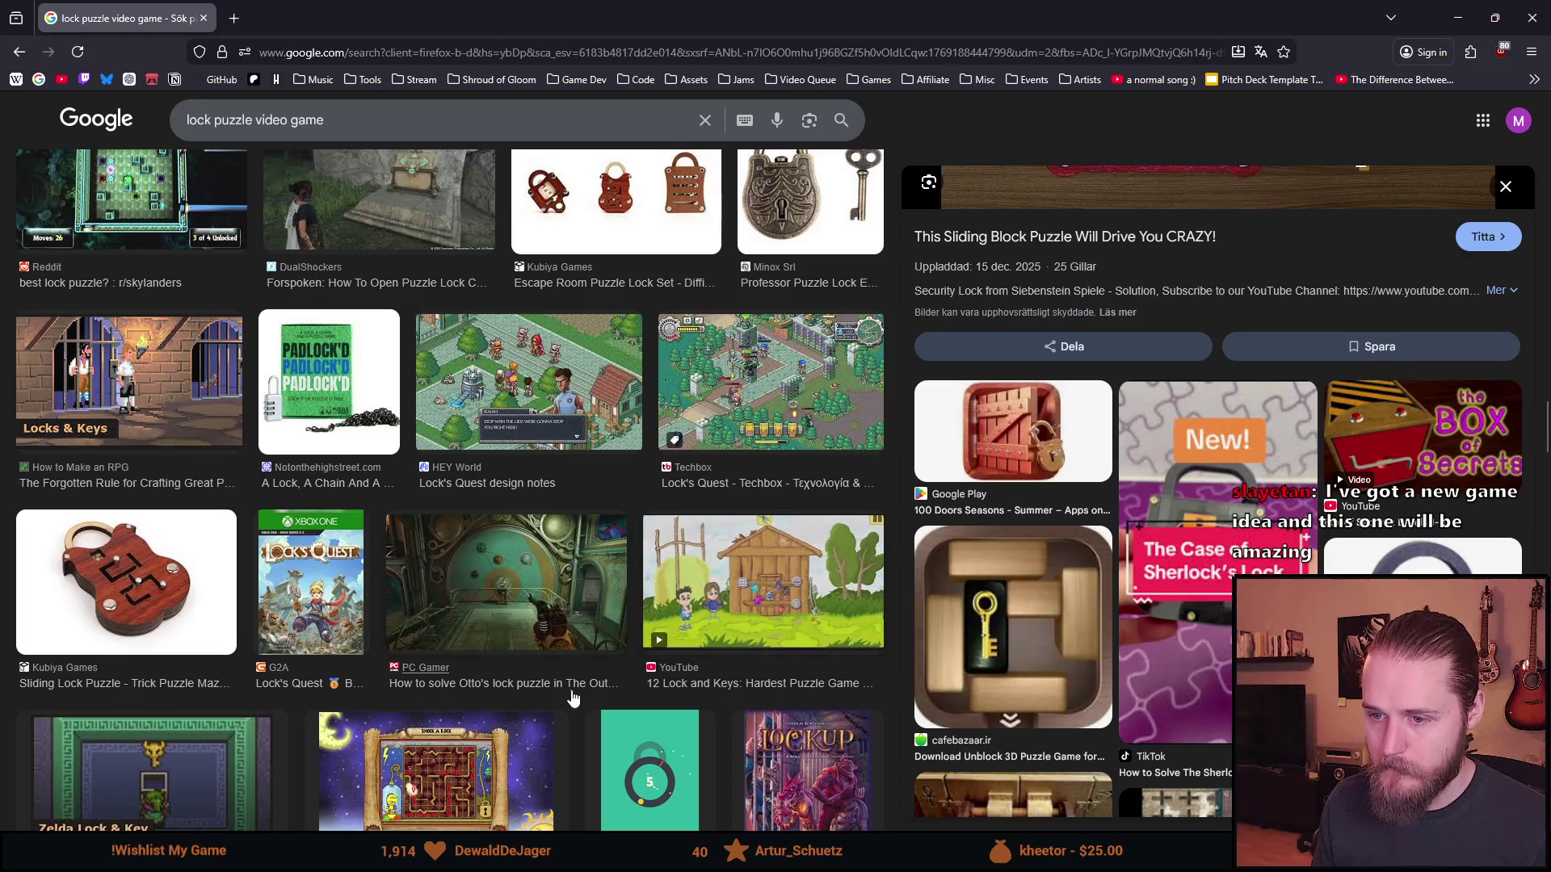
scroll(565, 690, "down", 3)
scroll(553, 675, "down", 1)
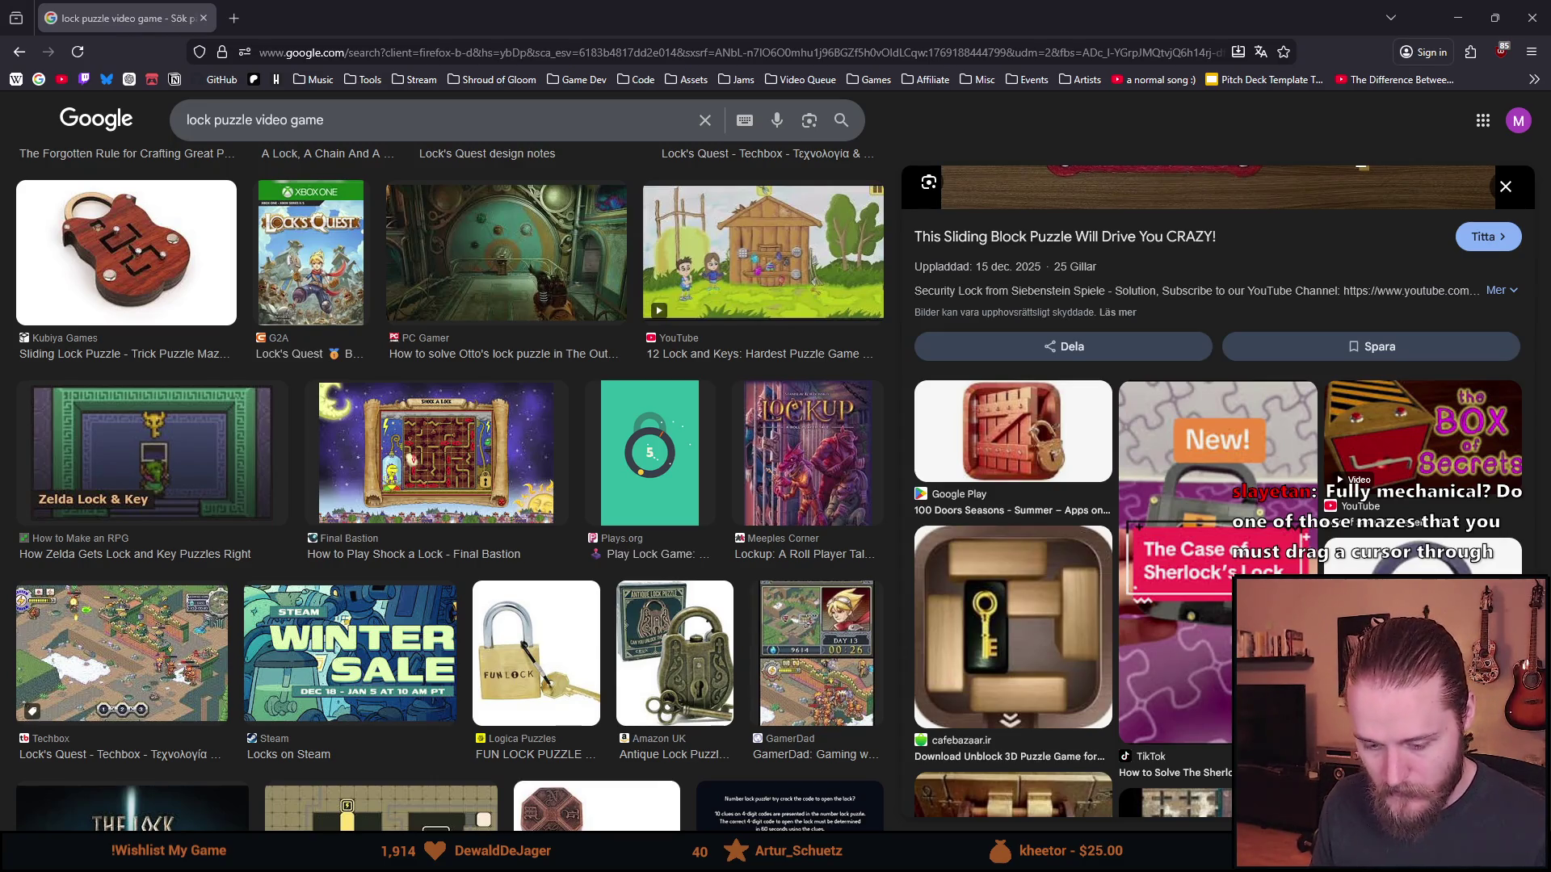
- Back in Aseprite, draw a tall rectangle outline on the wall above the workbench
key("alt+Tab")
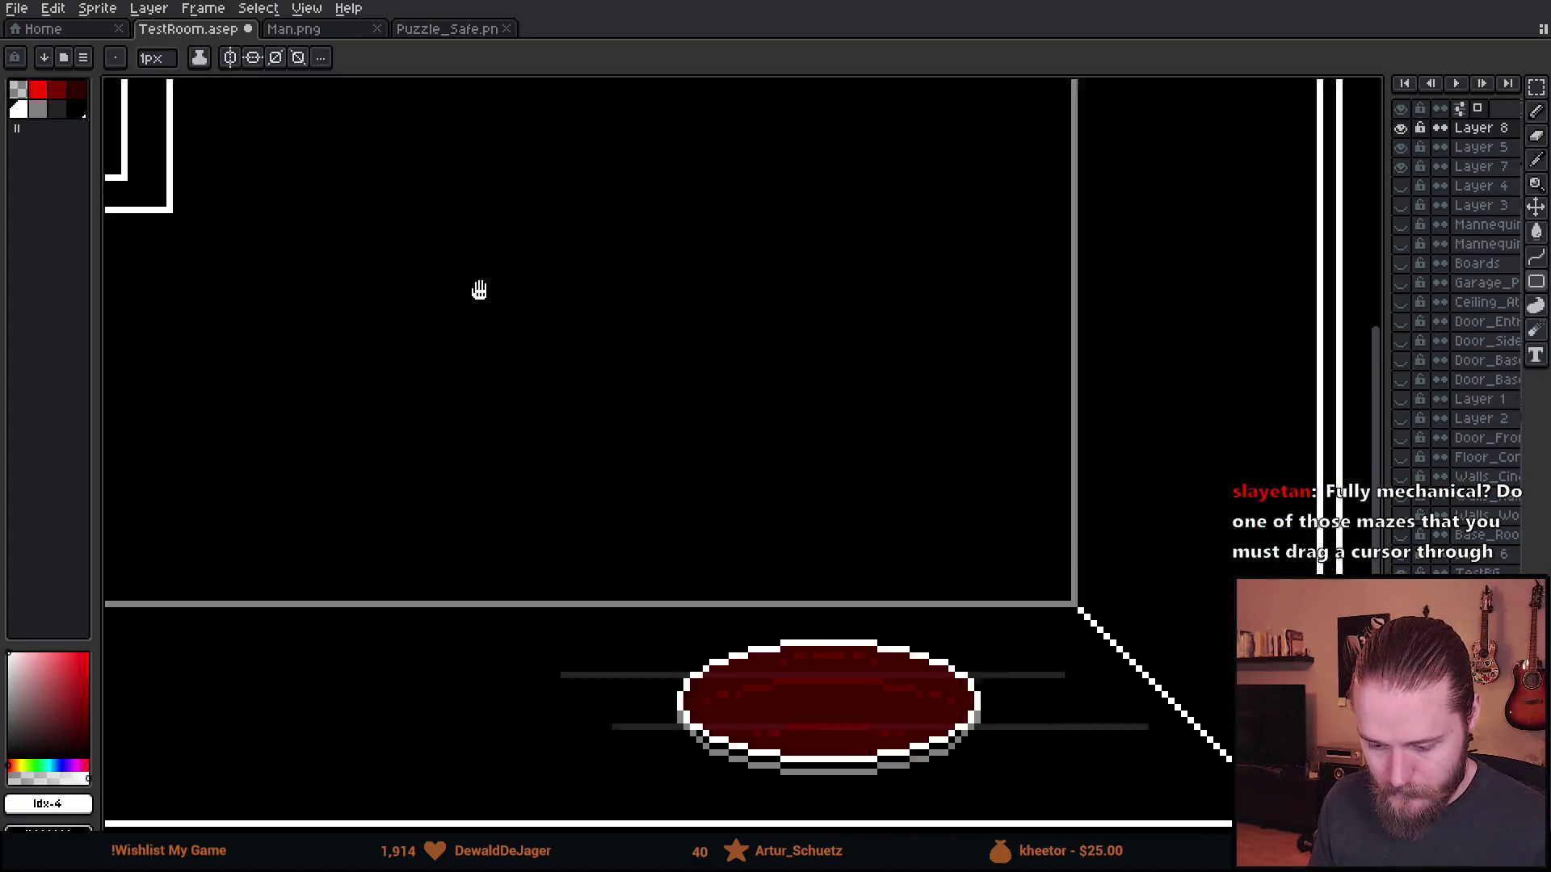
left_click_drag(315, 248, 659, 369)
scroll(659, 369, "down", 2)
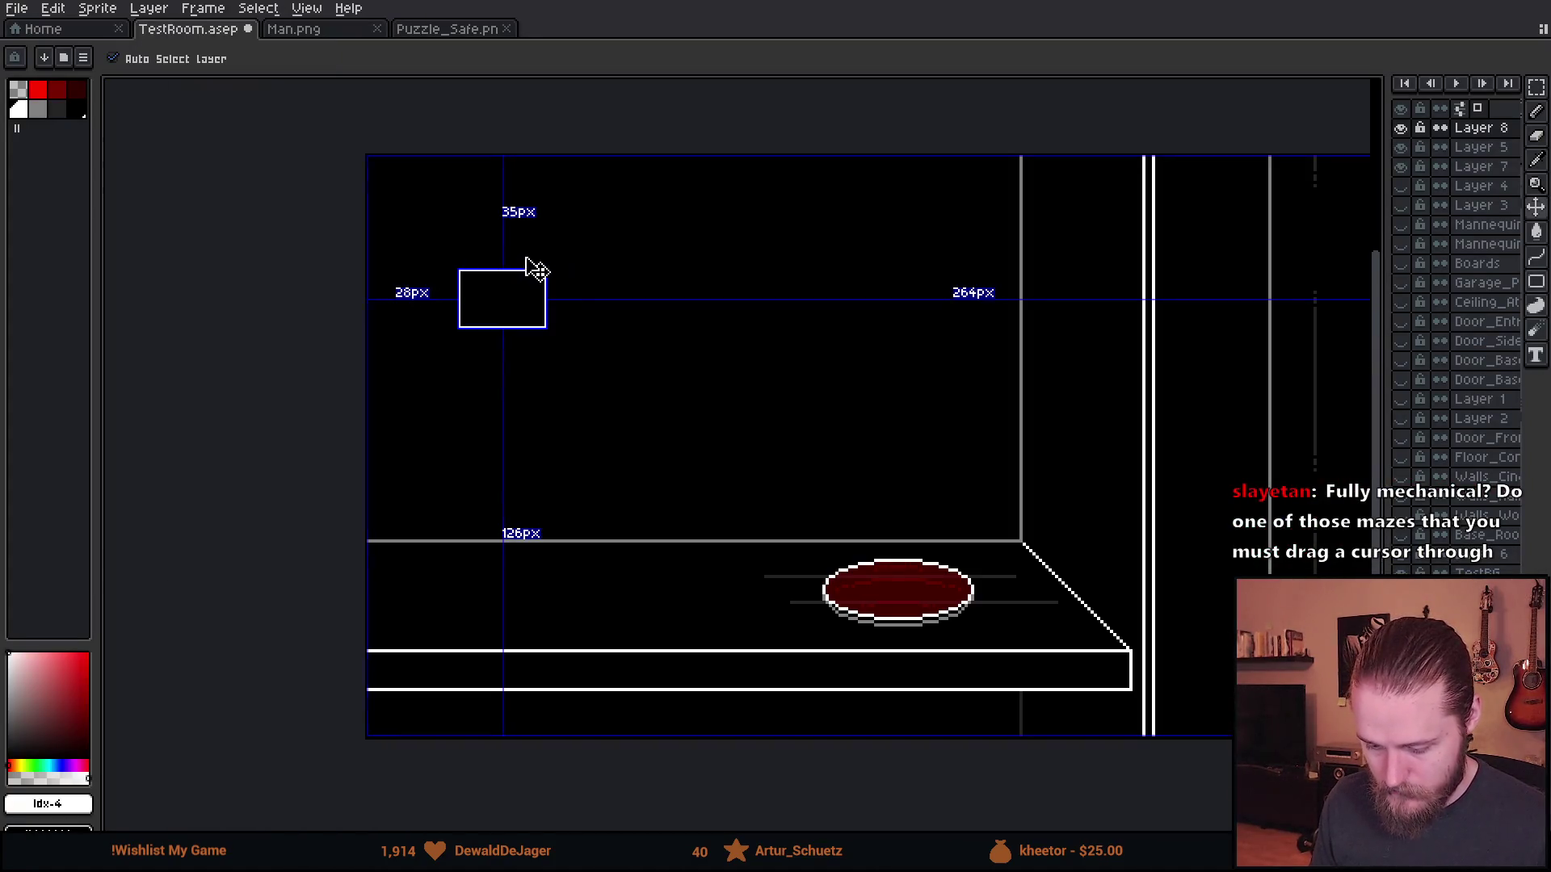
scroll(527, 260, "up", 1)
scroll(527, 246, "down", 1)
mouse_move(552, 467)
left_mouse_down()
mouse_move(598, 545)
mouse_move(587, 552)
left_mouse_up()
- Sketch several trial rectangles of different sizes inside and around the tall outline
scroll(1308, 353, "up", 1)
scroll(574, 343, "down", 1)
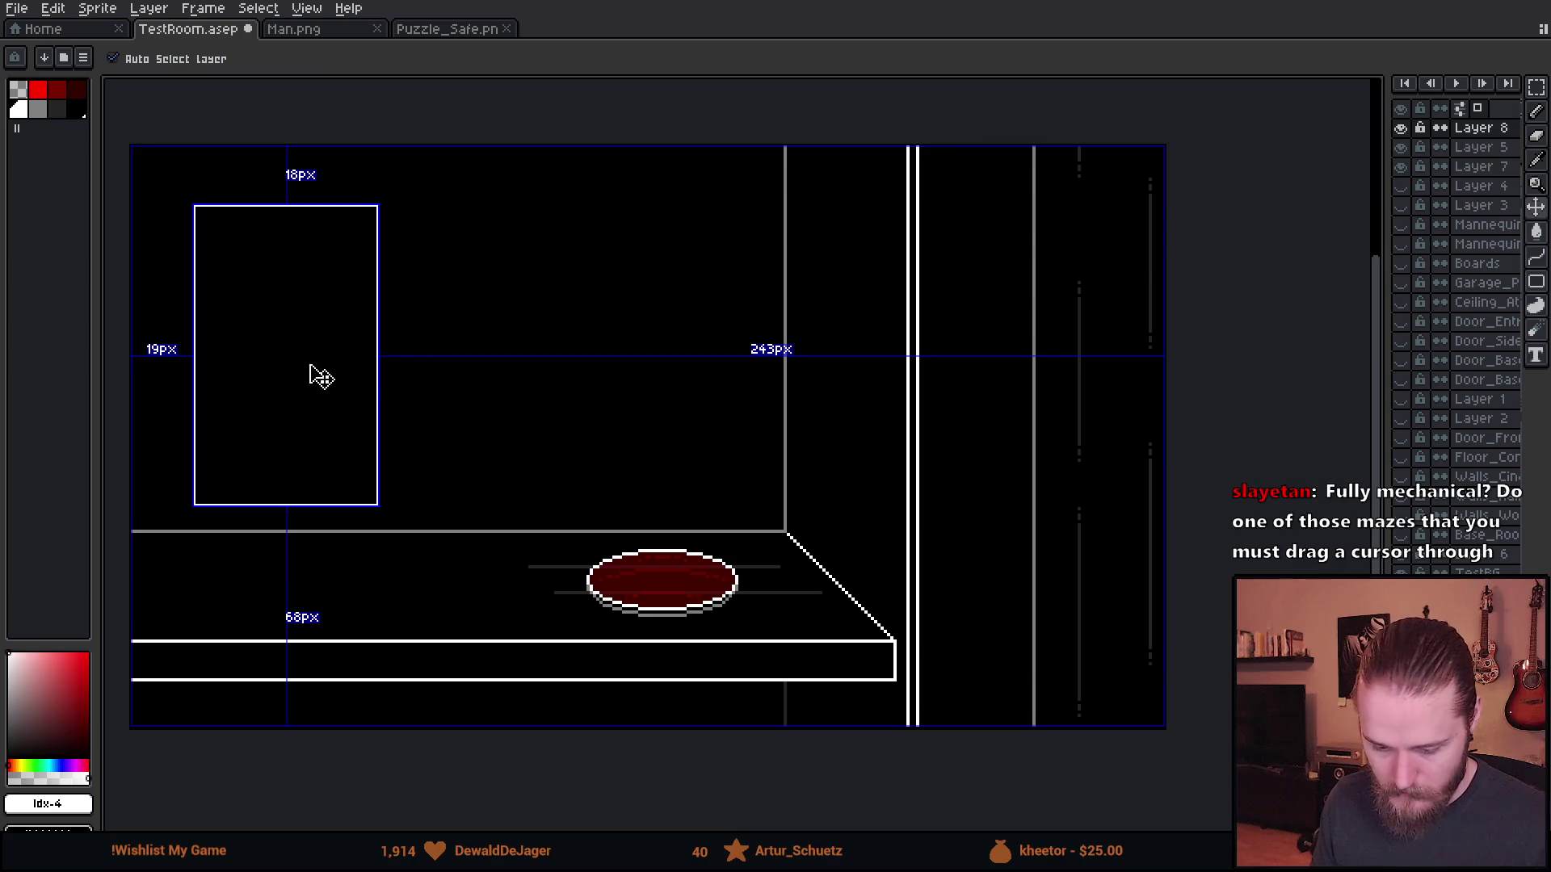
left_click_drag(274, 304, 349, 253)
scroll(347, 374, "up", 2)
scroll(342, 360, "down", 1)
mouse_move(348, 368)
left_mouse_down()
mouse_move(395, 417)
mouse_move(392, 402)
left_mouse_up()
scroll(396, 400, "down", 1)
scroll(419, 398, "up", 2)
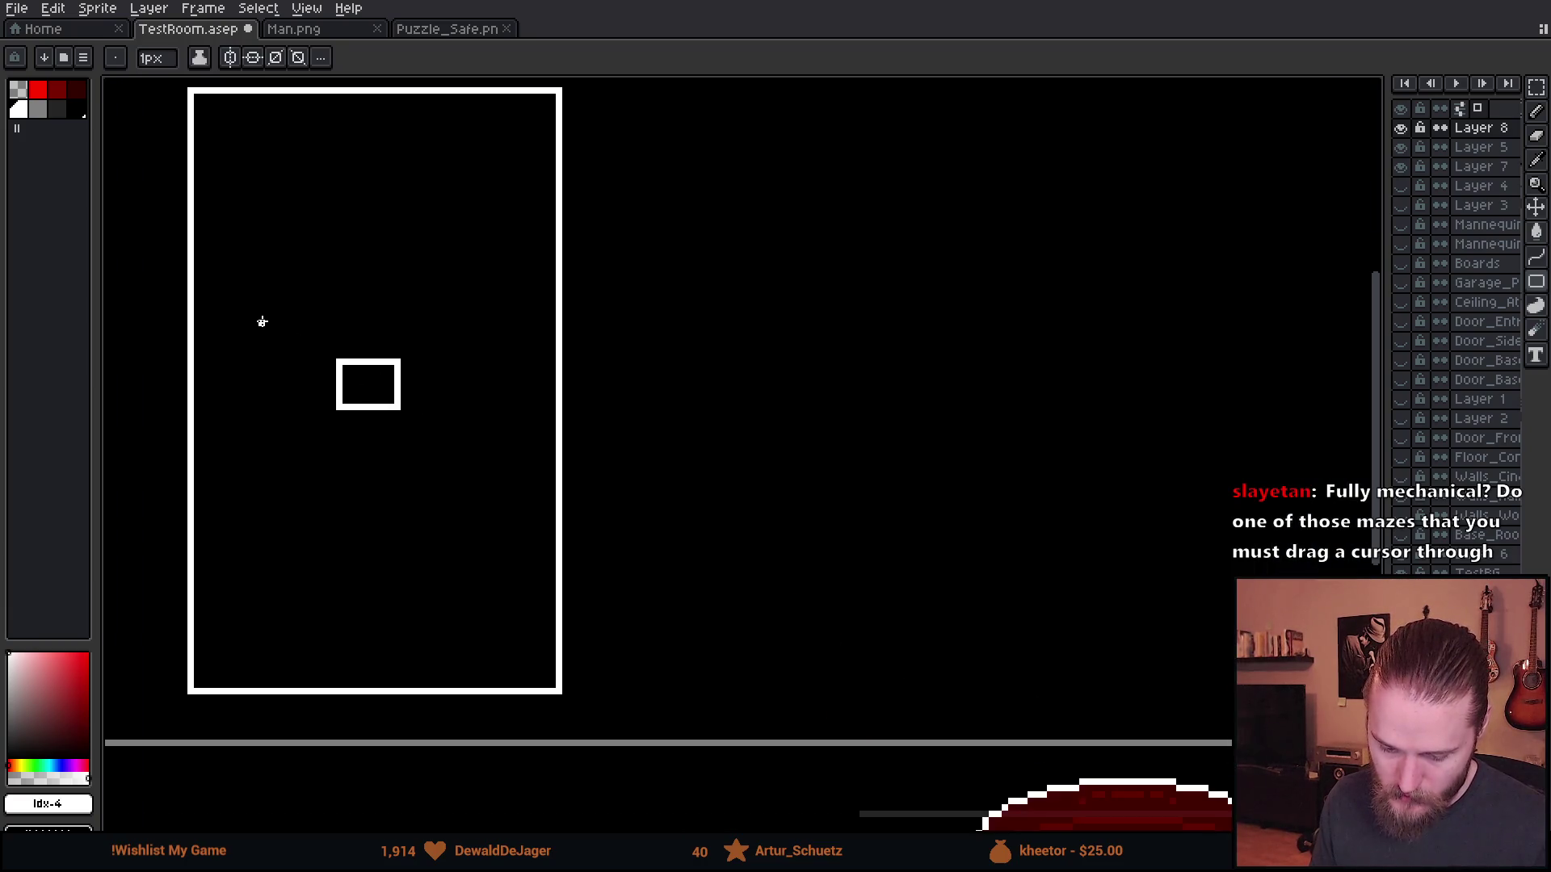
mouse_move(138, 219)
left_mouse_down()
mouse_move(406, 465)
mouse_move(617, 557)
mouse_move(636, 517)
mouse_move(649, 541)
left_mouse_up()
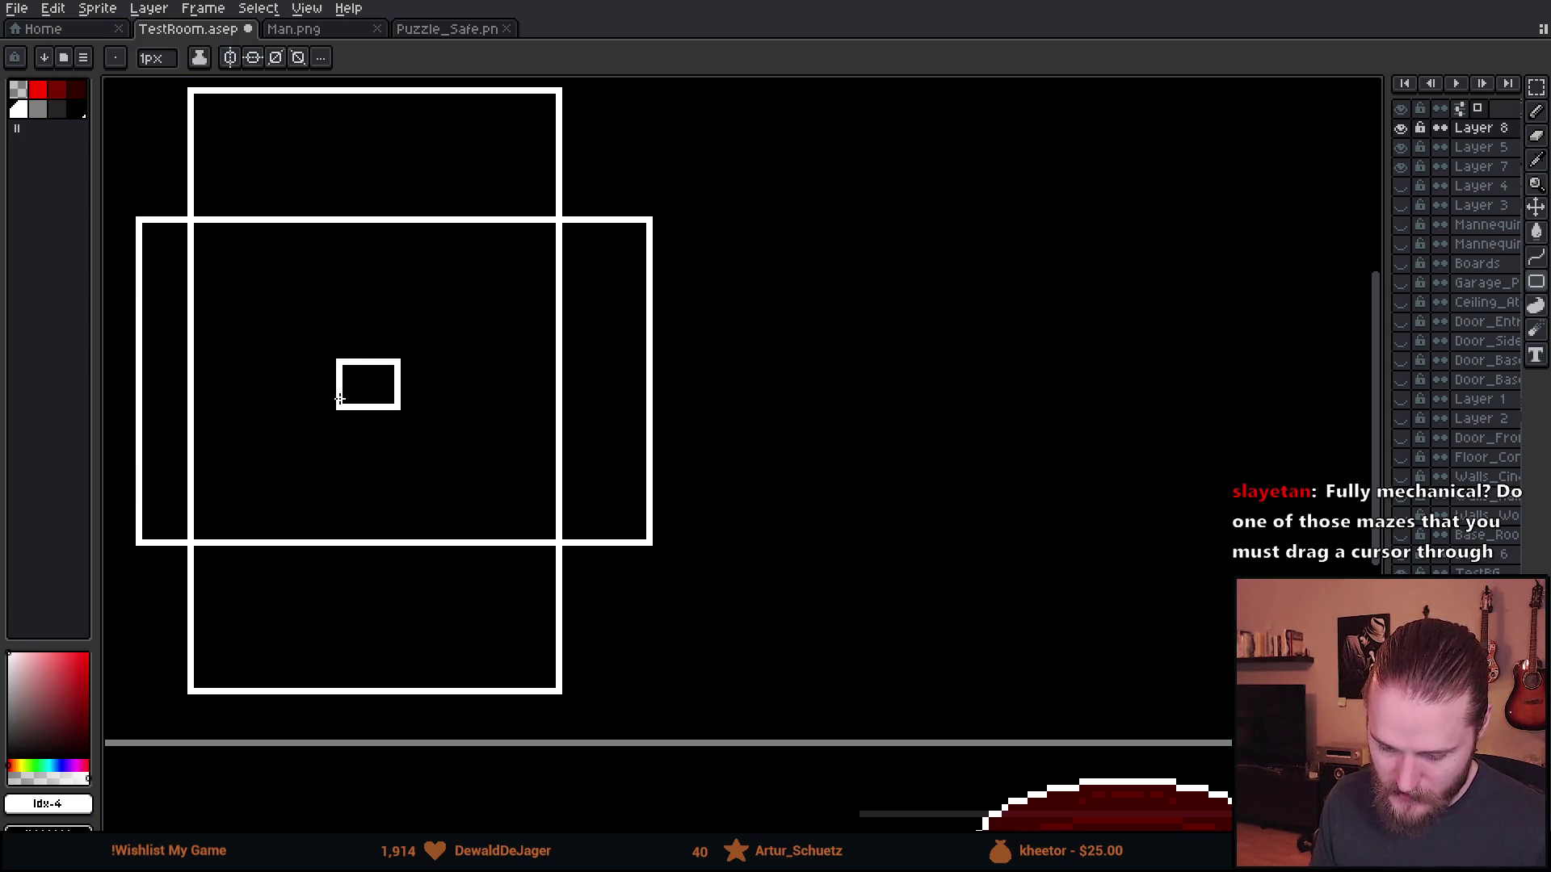
scroll(565, 410, "down", 2)
scroll(820, 477, "right", 2)
left_click_drag(709, 453, 826, 542)
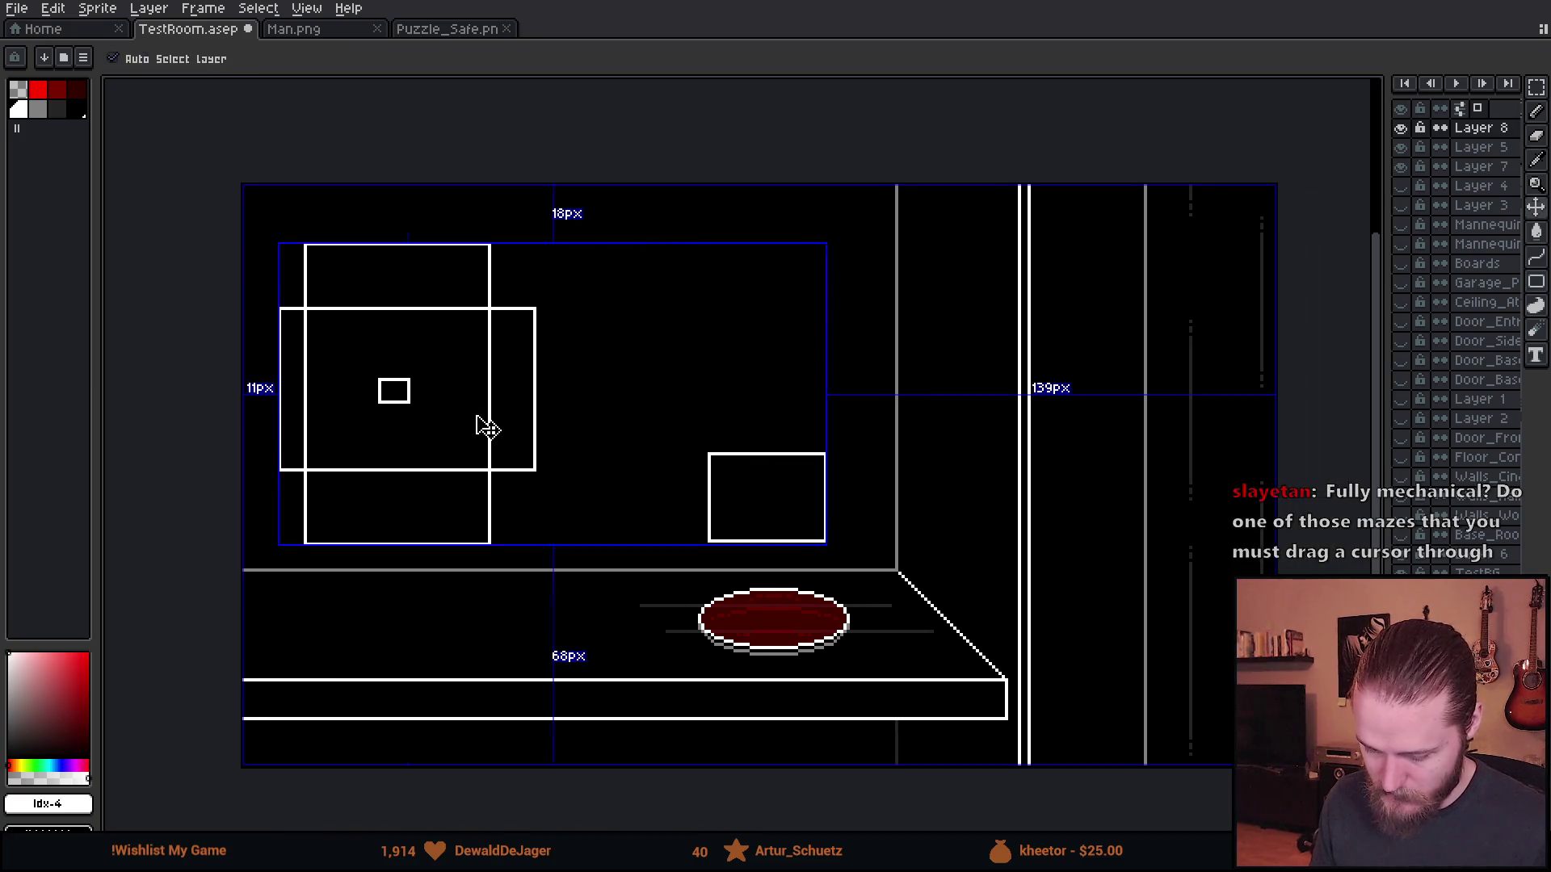
scroll(395, 388, "up", 3)
mouse_move(281, 313)
left_mouse_down()
mouse_move(523, 468)
mouse_move(499, 455)
left_mouse_up()
- Draw red cross strokes over the boxes, then undo them and the inner boxes
key("b")
left_click(38, 89)
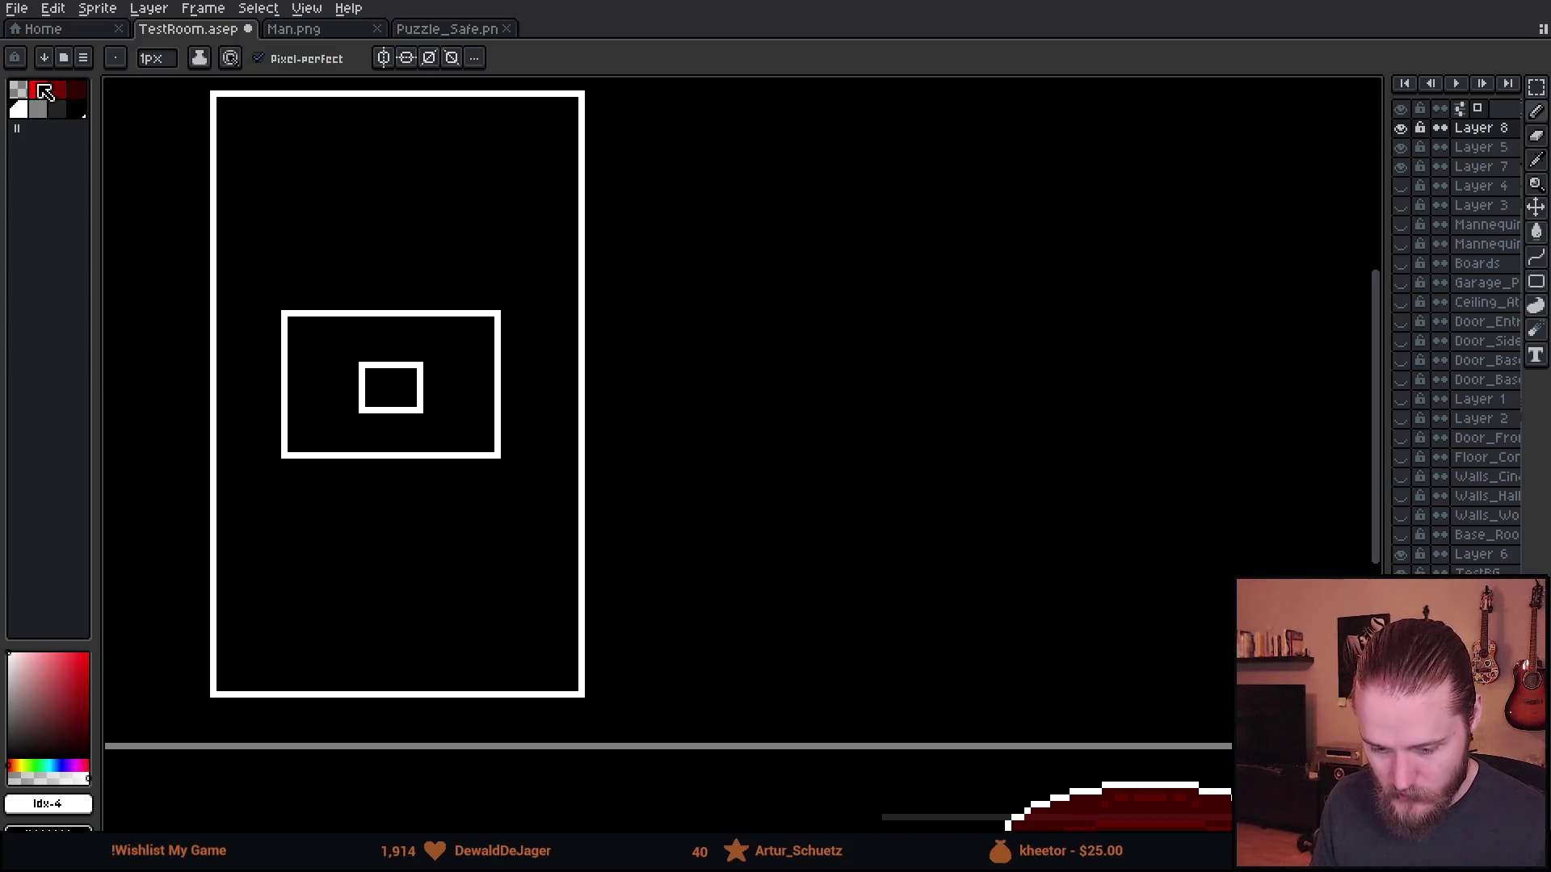
left_click(282, 120)
left_click(392, 194, "shift")
left_click(551, 268, "shift")
left_click(392, 194)
left_click(487, 151, "shift")
left_click(250, 275, "shift")
left_click(235, 475)
left_click(556, 651, "shift")
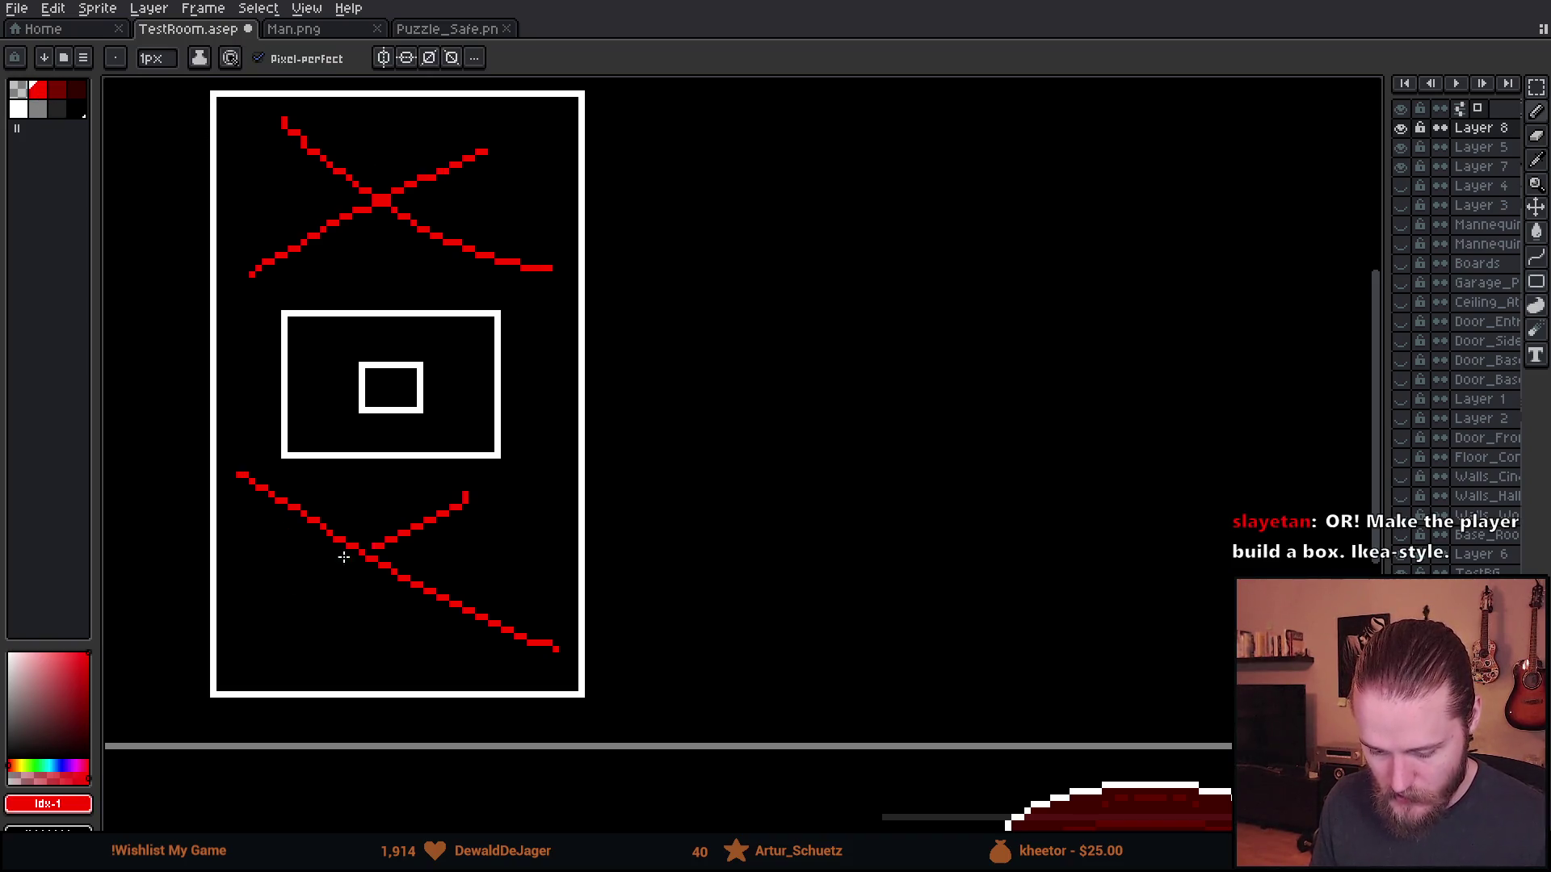
key("v")
key("ctrl+z")
key("ctrl+z")
key("ctrl+z")
key("ctrl+z")
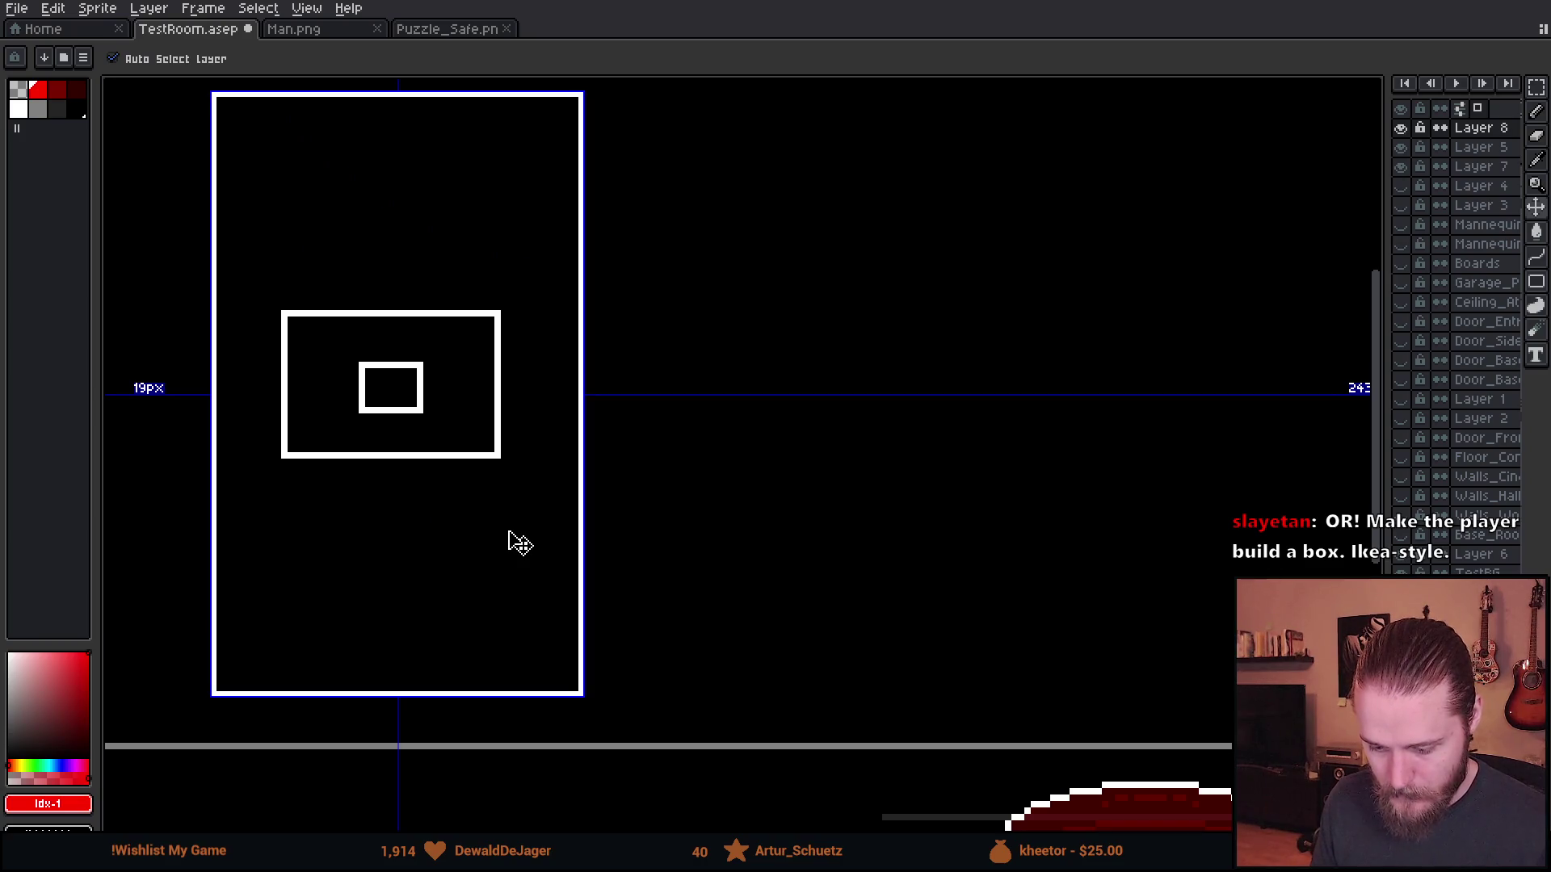
key("b")
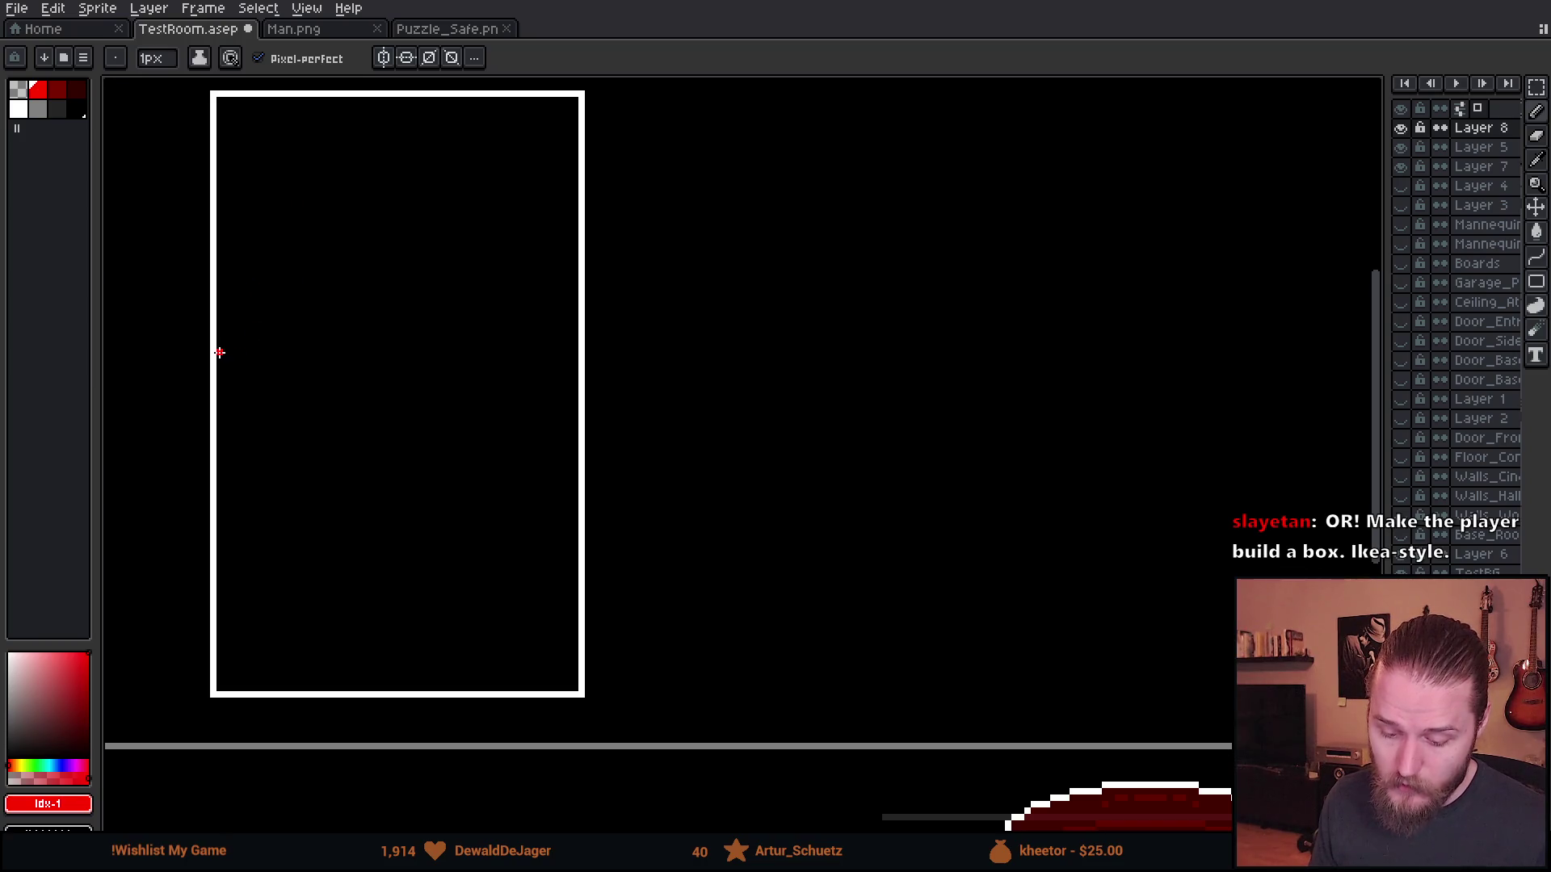
- Draw three white horizontal lines across the tall rectangle to form compartments
left_click(19, 111)
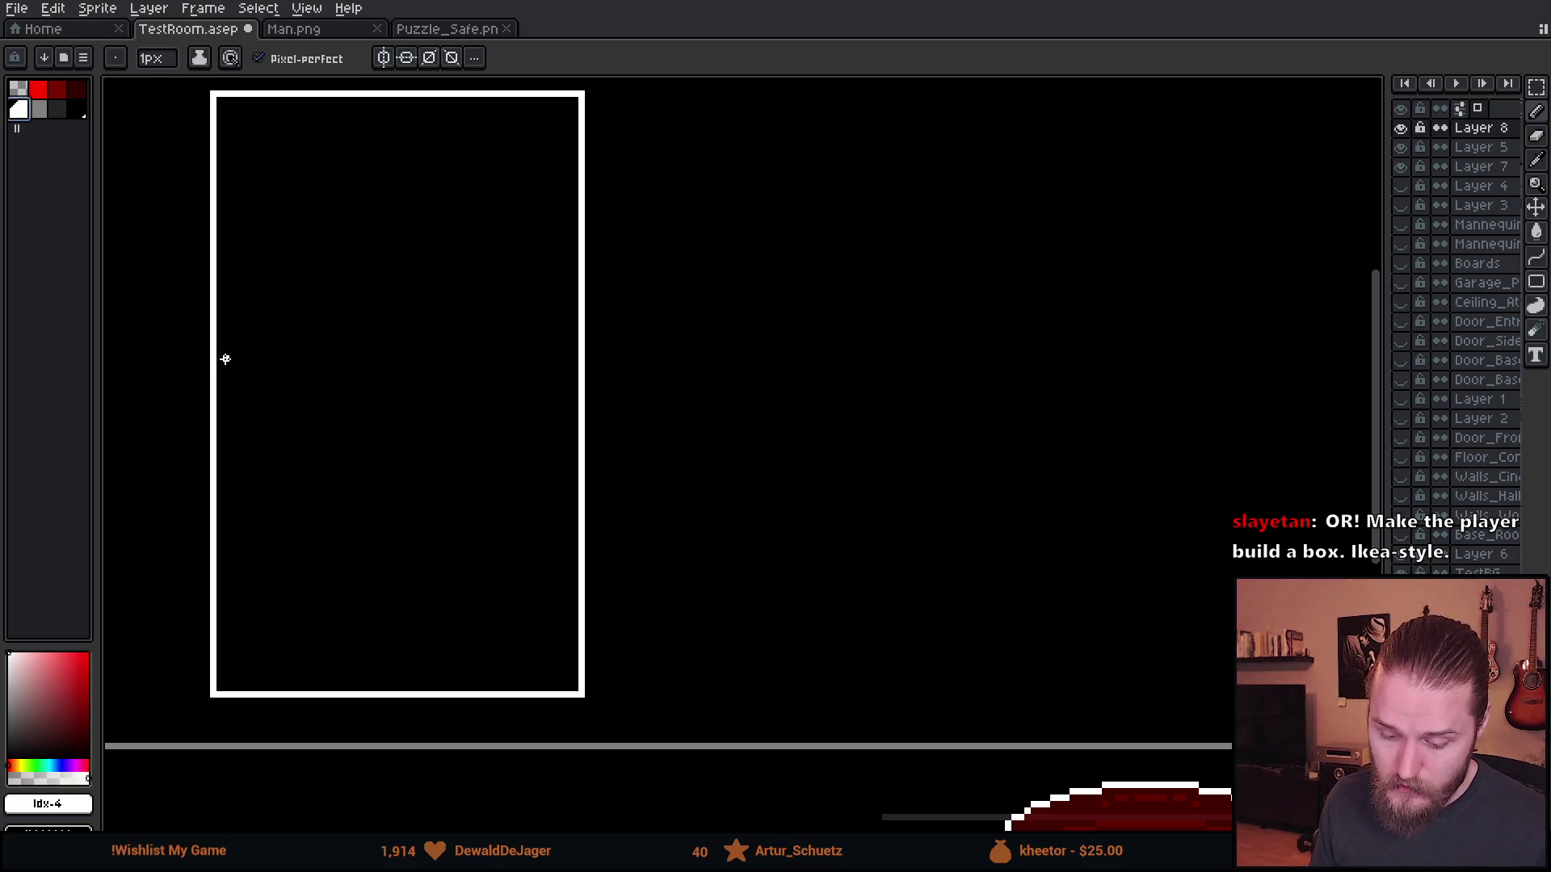
left_click_drag(218, 362, 573, 364)
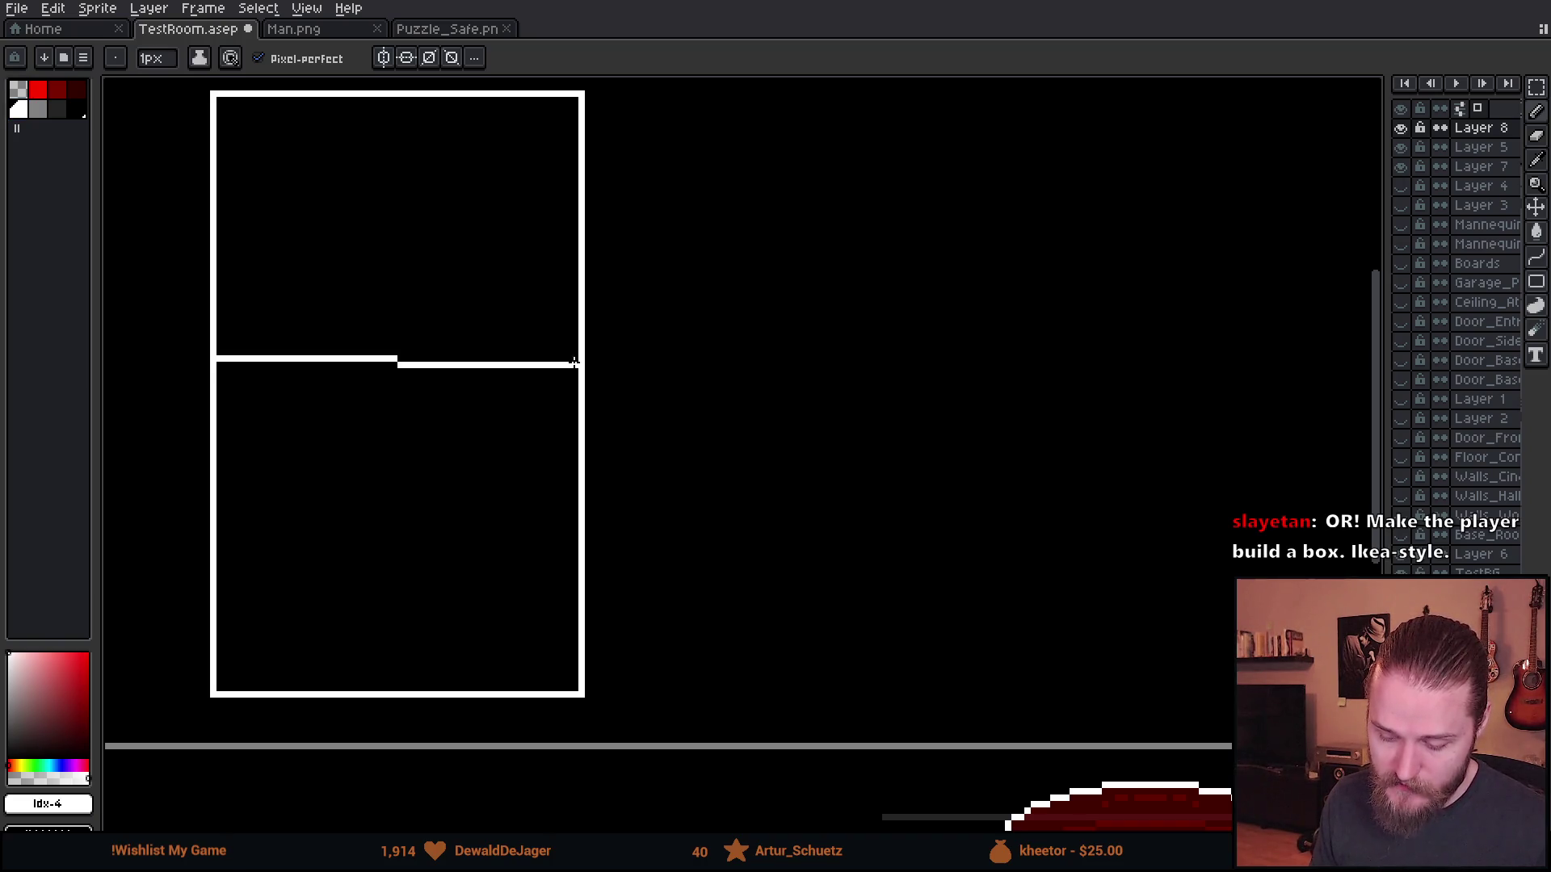
left_click_drag(216, 468, 575, 473)
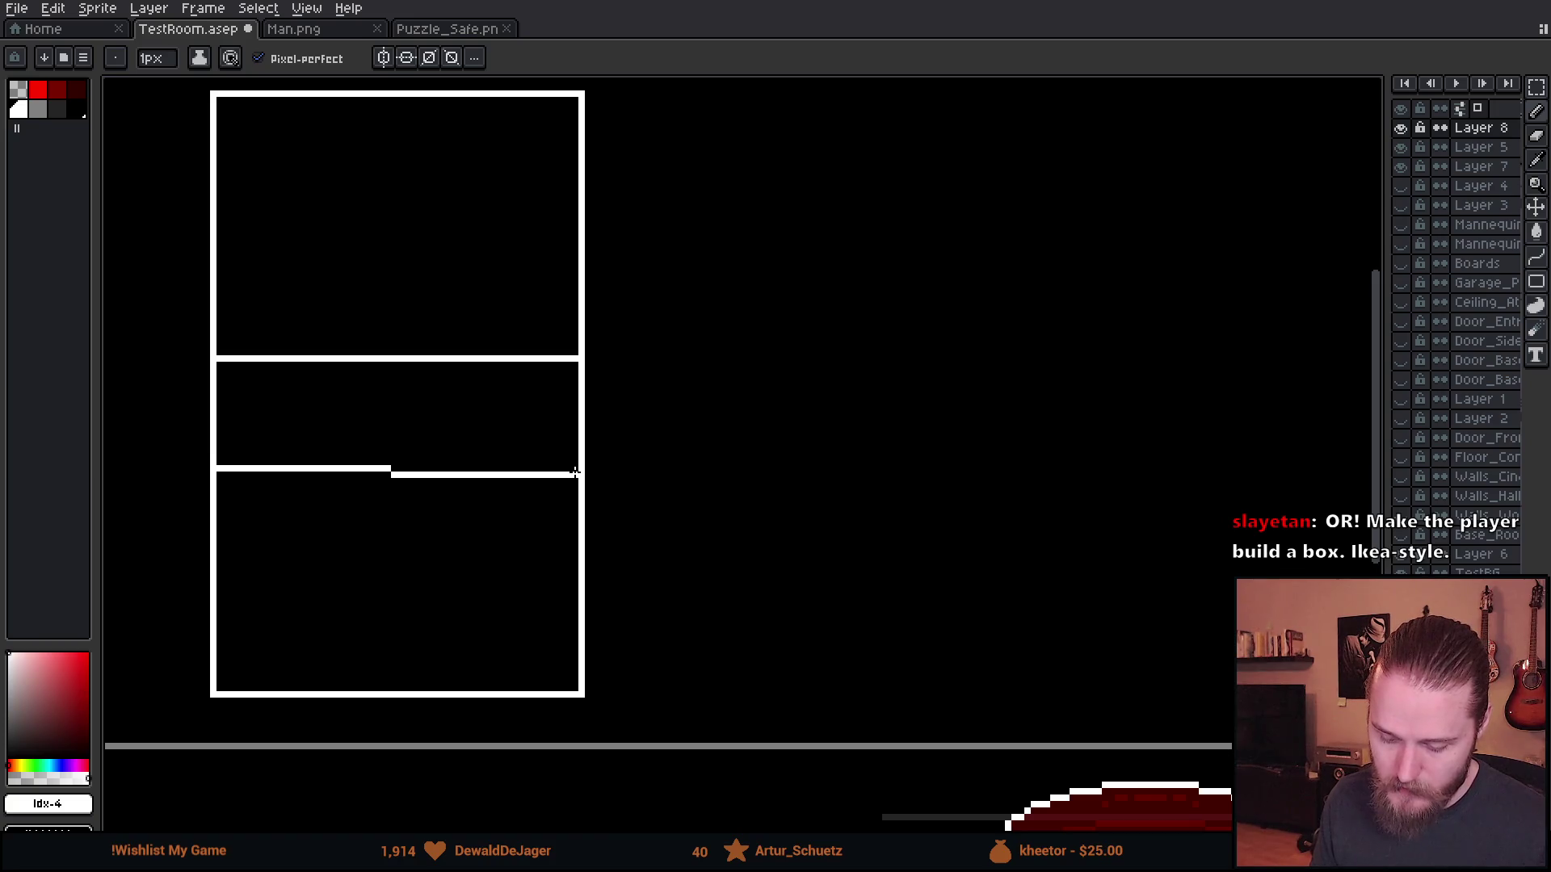
left_click_drag(223, 578, 572, 578)
- Add a vertical divider and a small hook piece in the top compartment, framed by a red box
left_click_drag(394, 355, 398, 108)
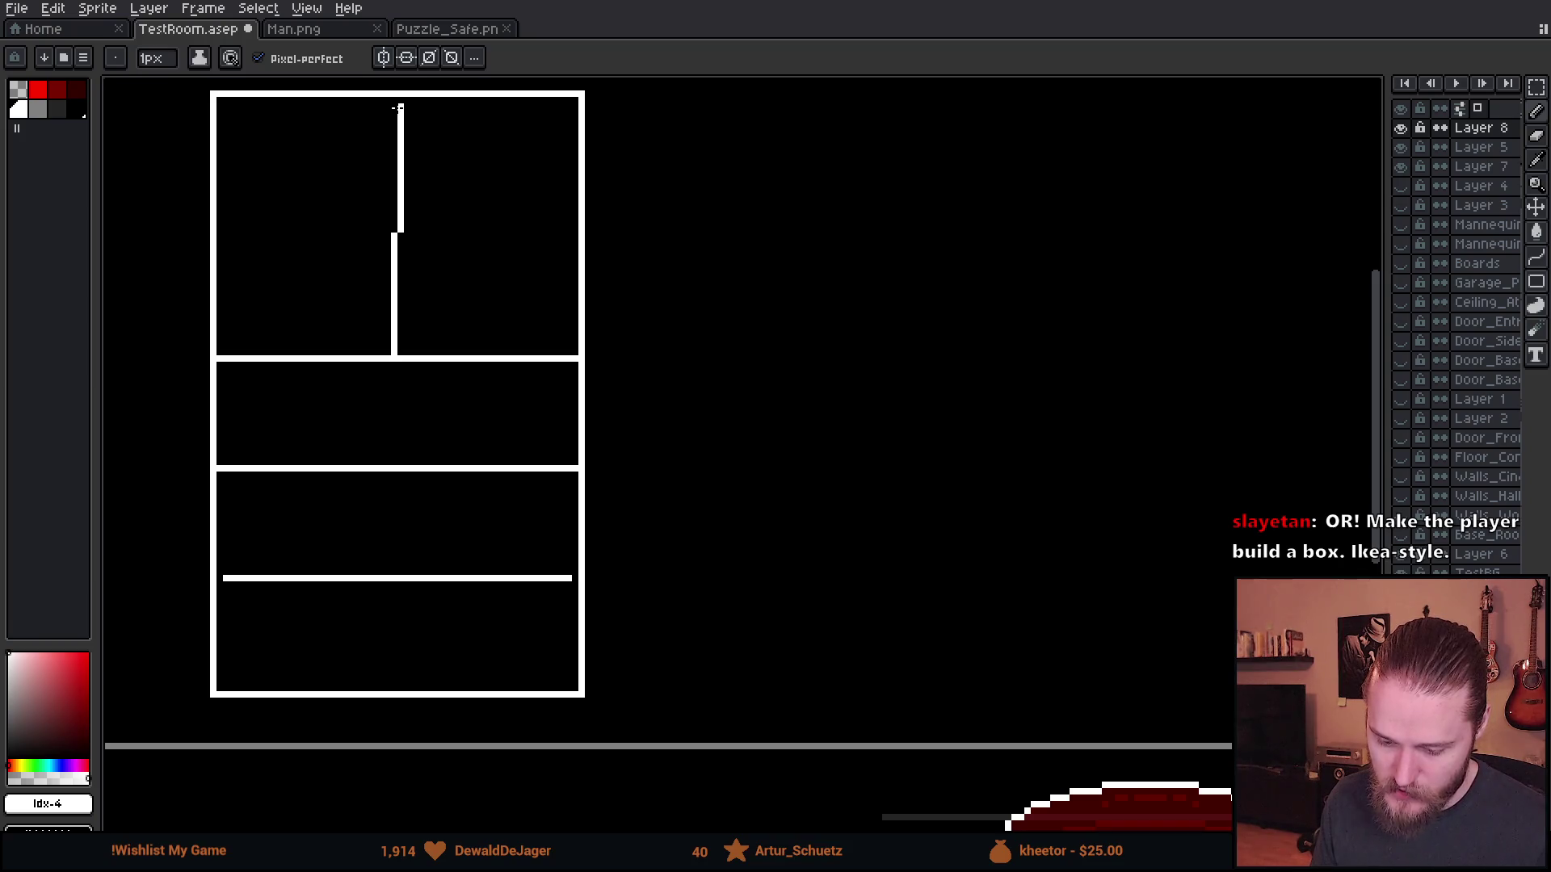
mouse_move(368, 207)
left_mouse_down()
mouse_move(410, 243)
mouse_move(428, 207)
mouse_move(347, 212)
left_mouse_up()
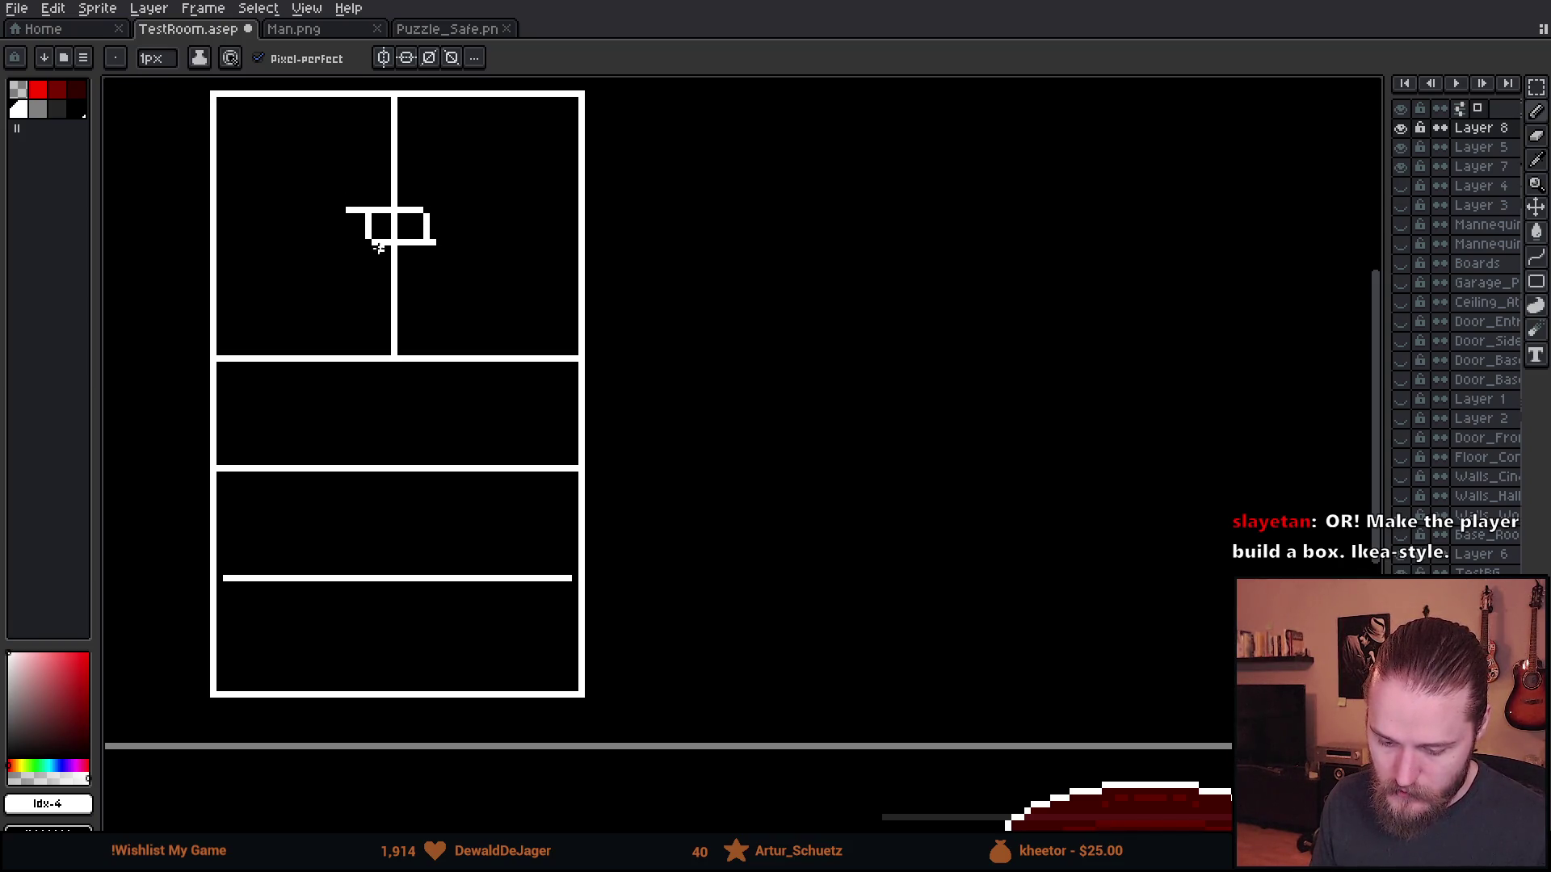
left_click(38, 90)
left_click_drag(273, 163, 517, 286)
scroll(515, 287, "down", 2)
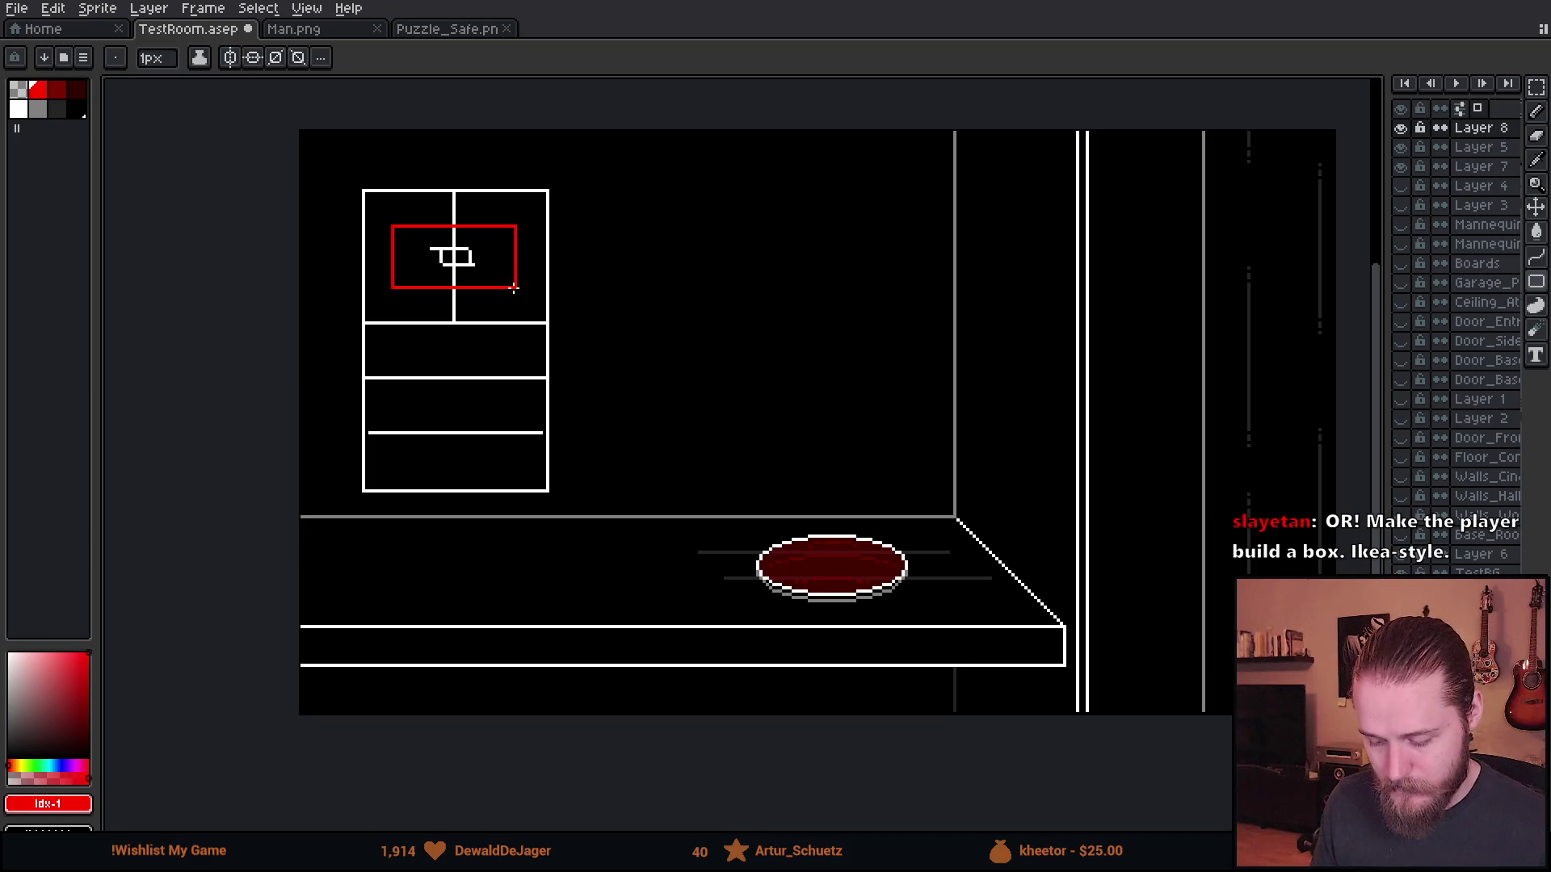
- Undo the red box and all cabinet sketch strokes, pan the canvas, and return to Unity
scroll(514, 288, "up", 1)
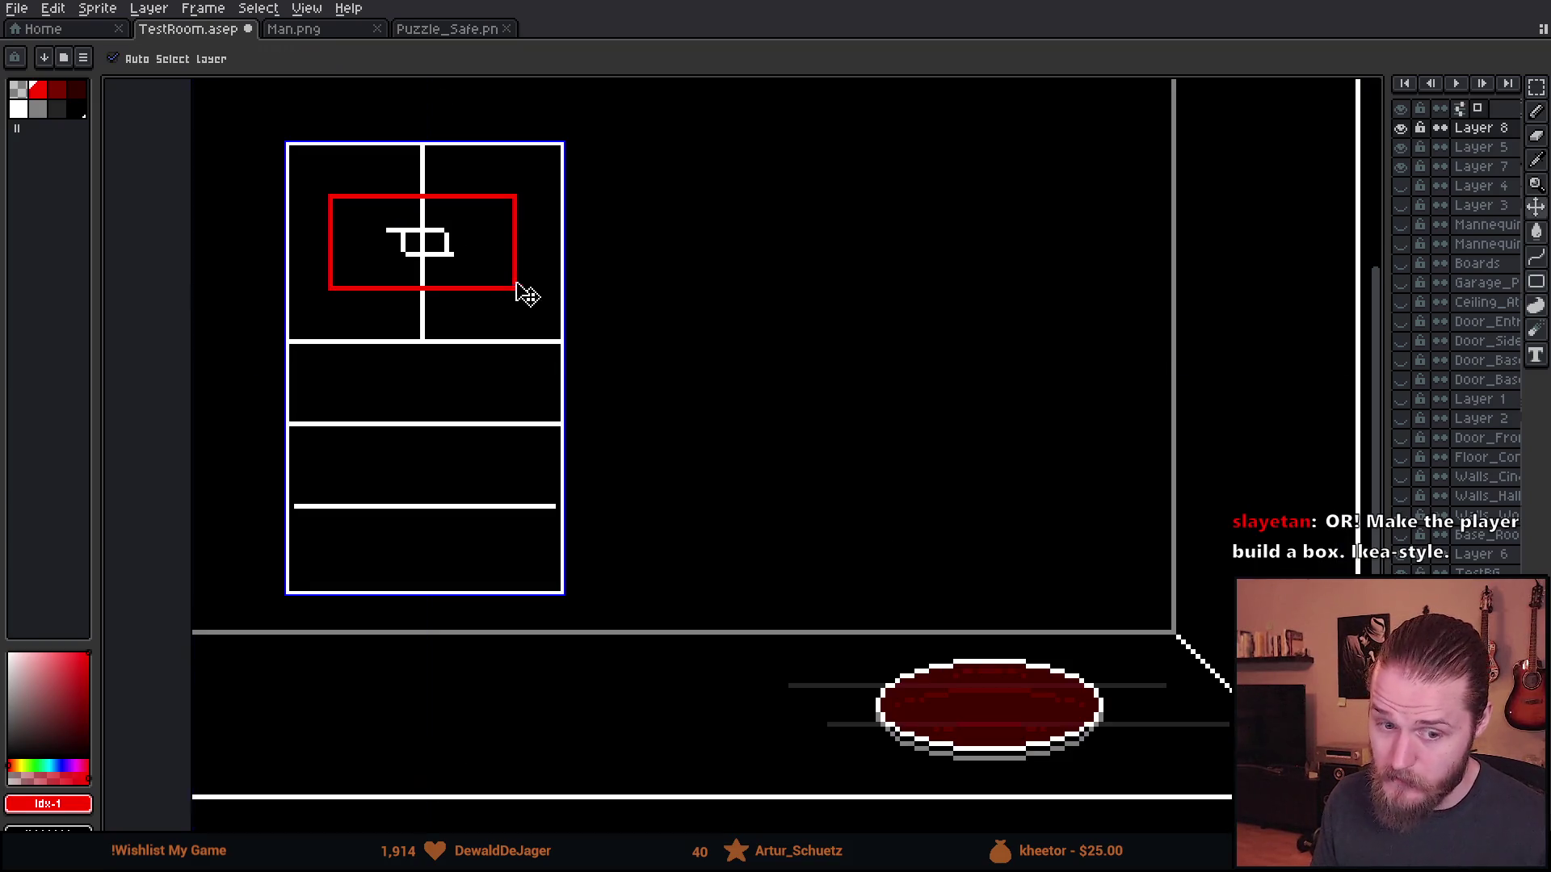
key("ctrl+z")
key("ctrl+z")
key("ctrl+z")
key("ctrl+z")
key("ctrl+z")
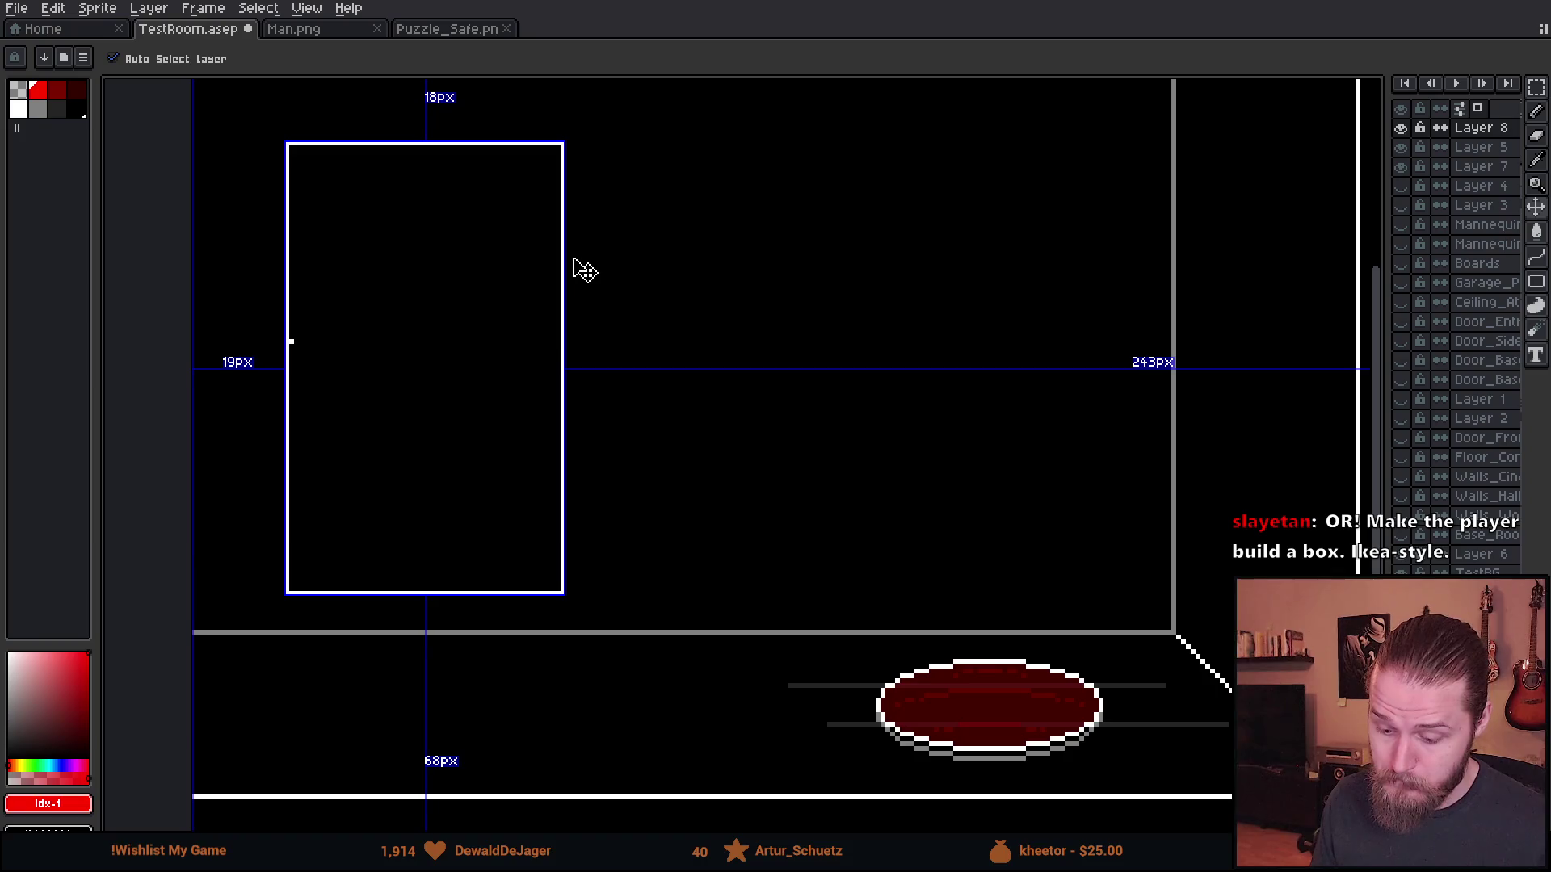
scroll(567, 251, "down", 1)
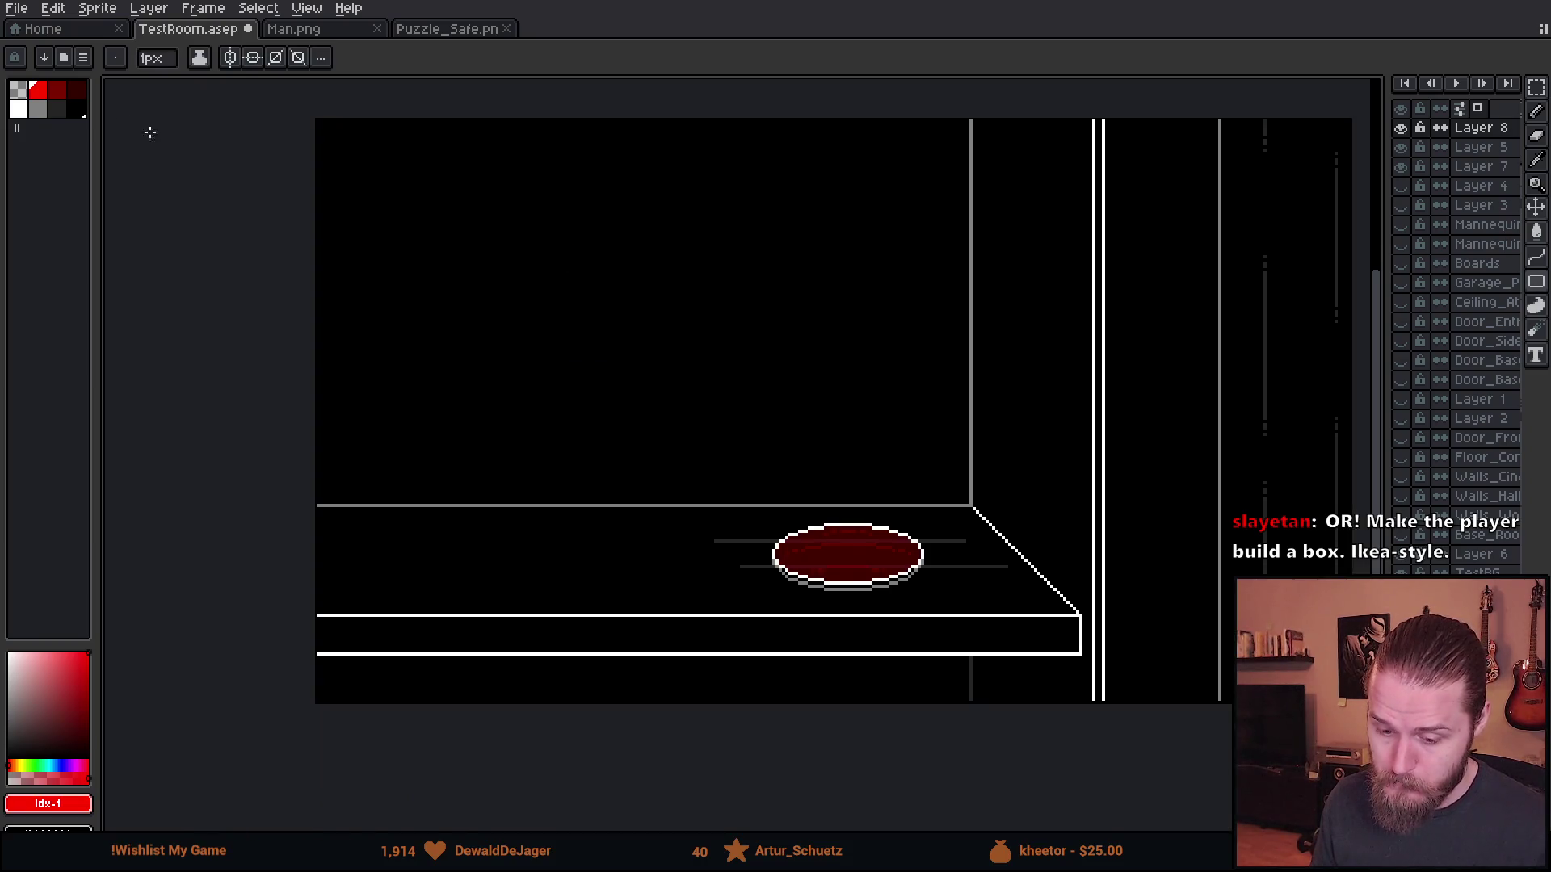
left_click_drag(787, 357, 565, 422)
left_click_drag(441, 332, 651, 364)
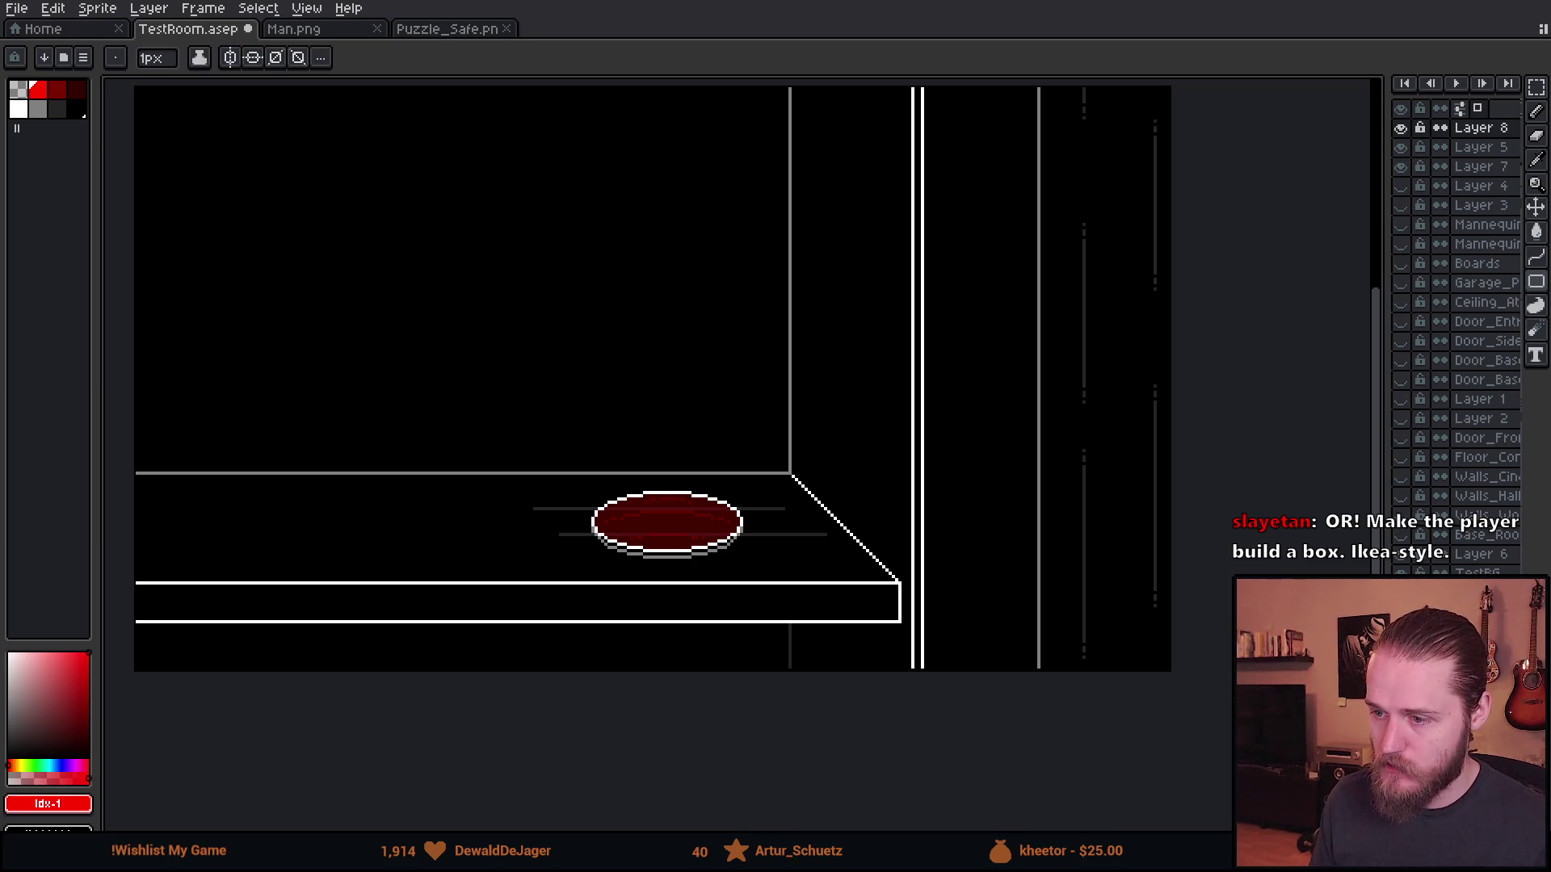
key("alt+Tab")
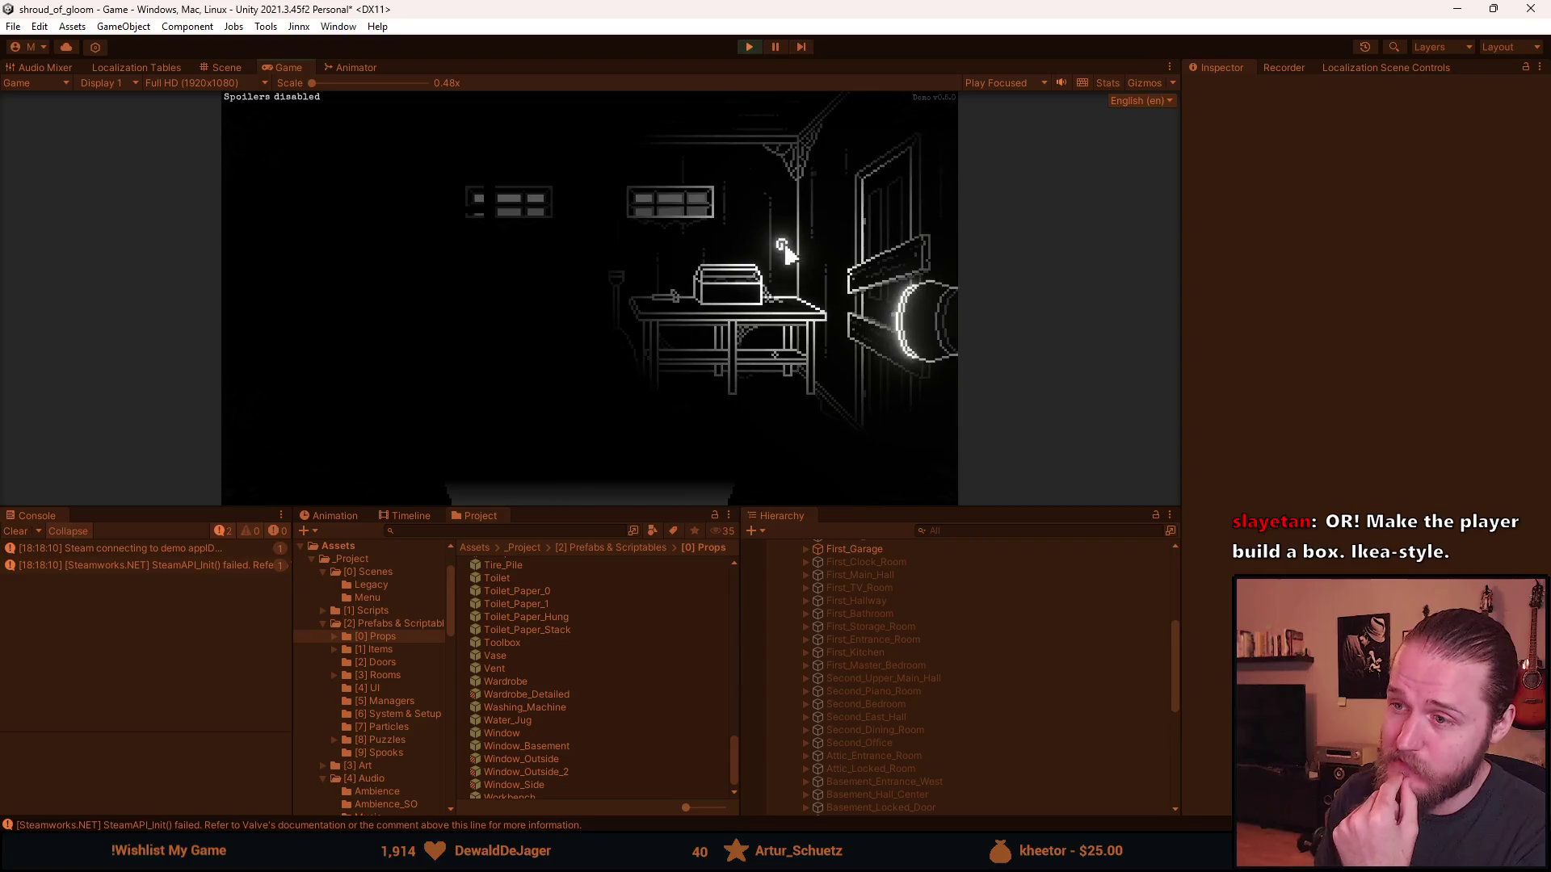
left_click(439, 354)
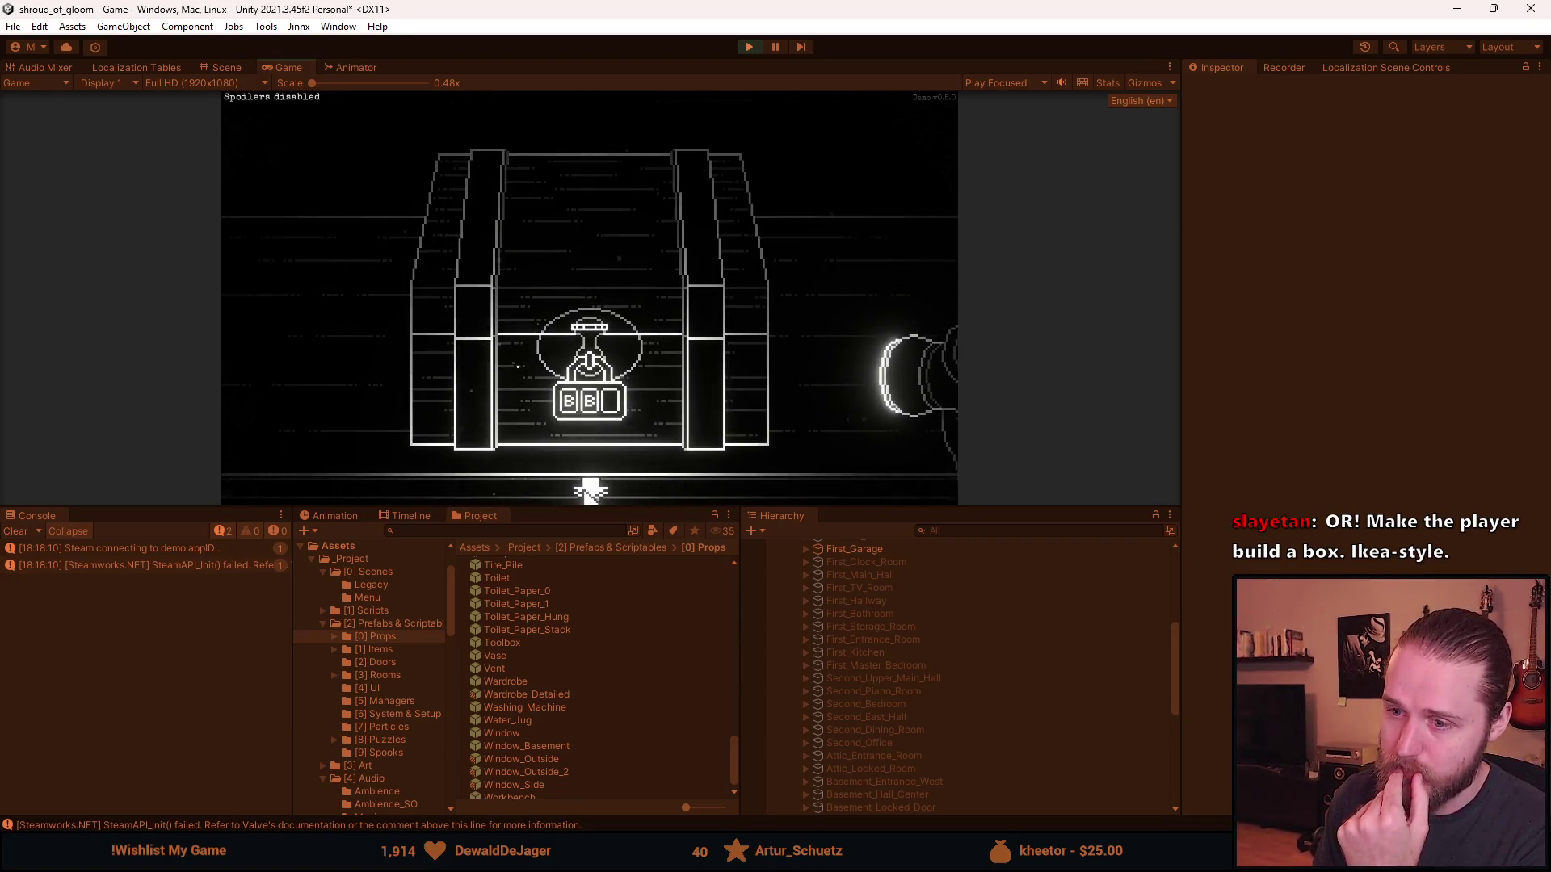
left_click(318, 355)
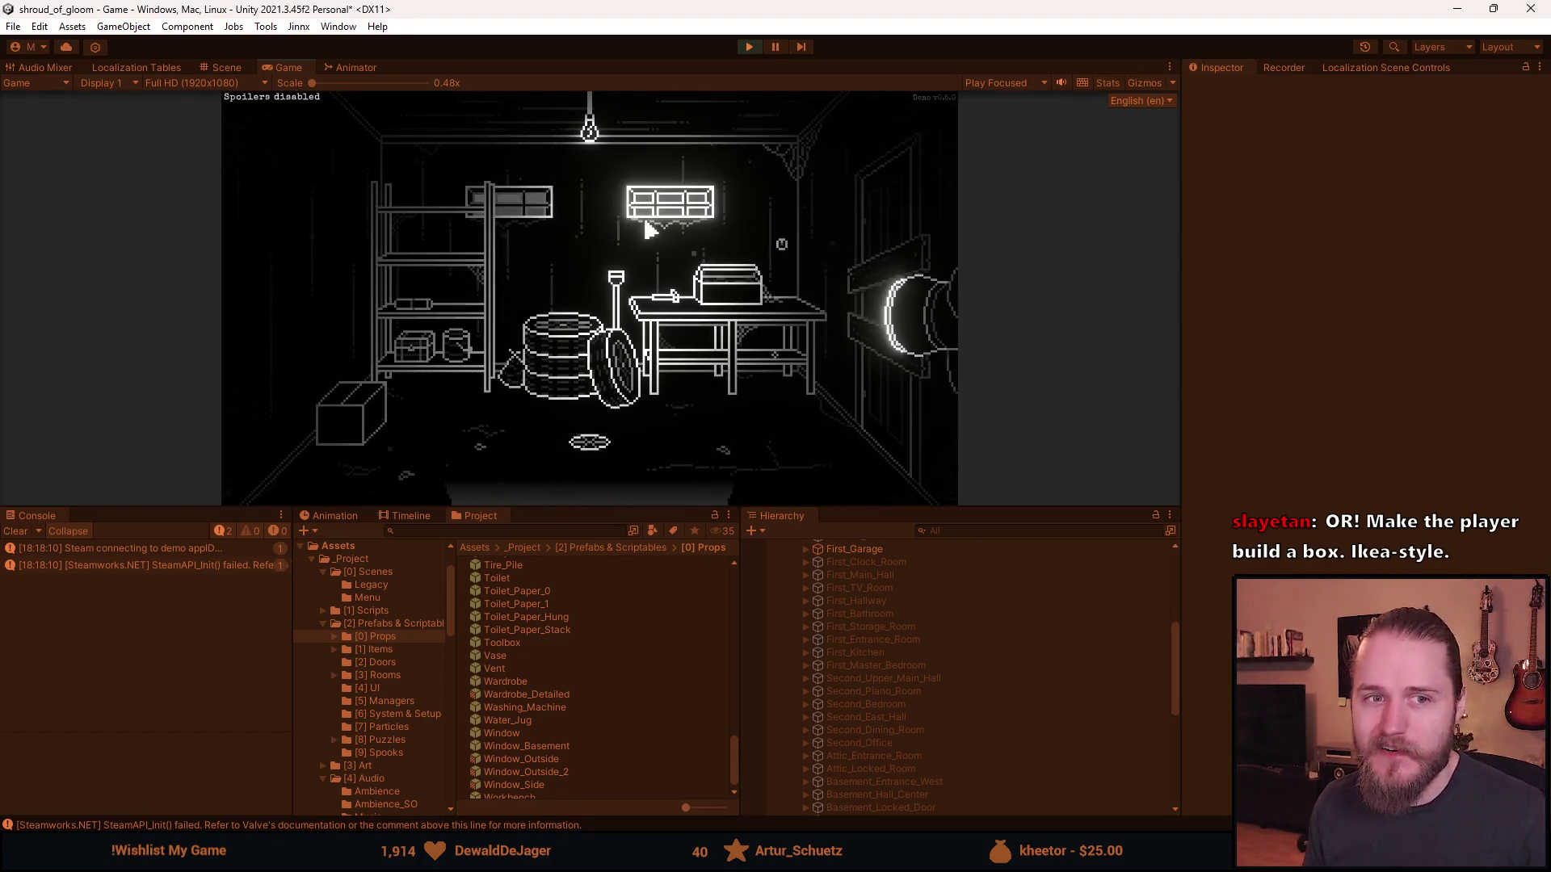
key("Escape")
left_click(756, 49)
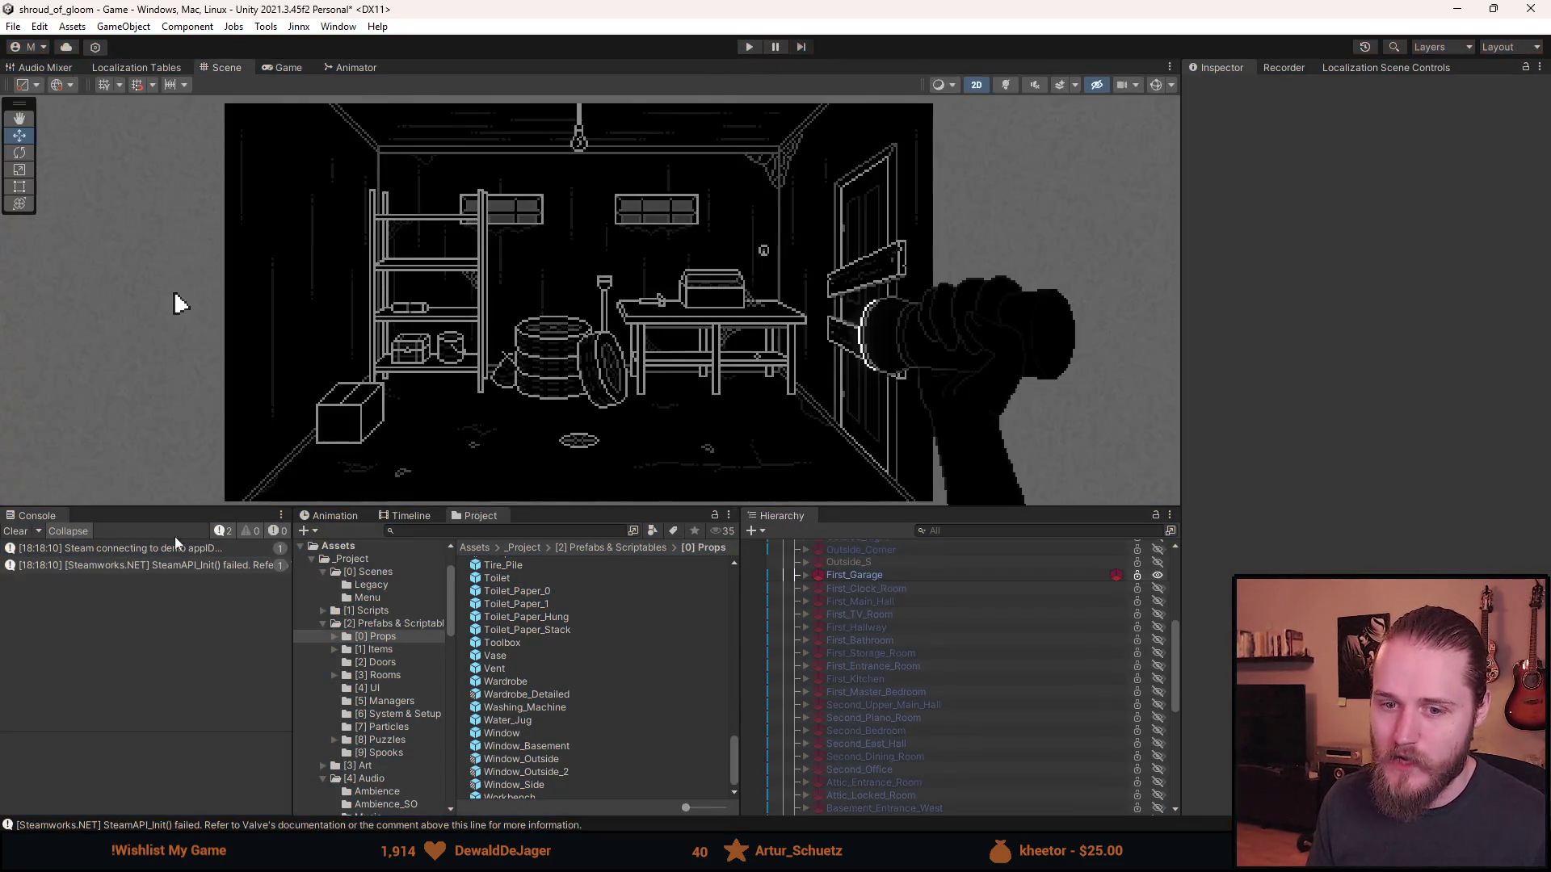
- Clear the Console, enlarge the Scene view, and hide First_Garage in the Hierarchy
left_click(13, 532)
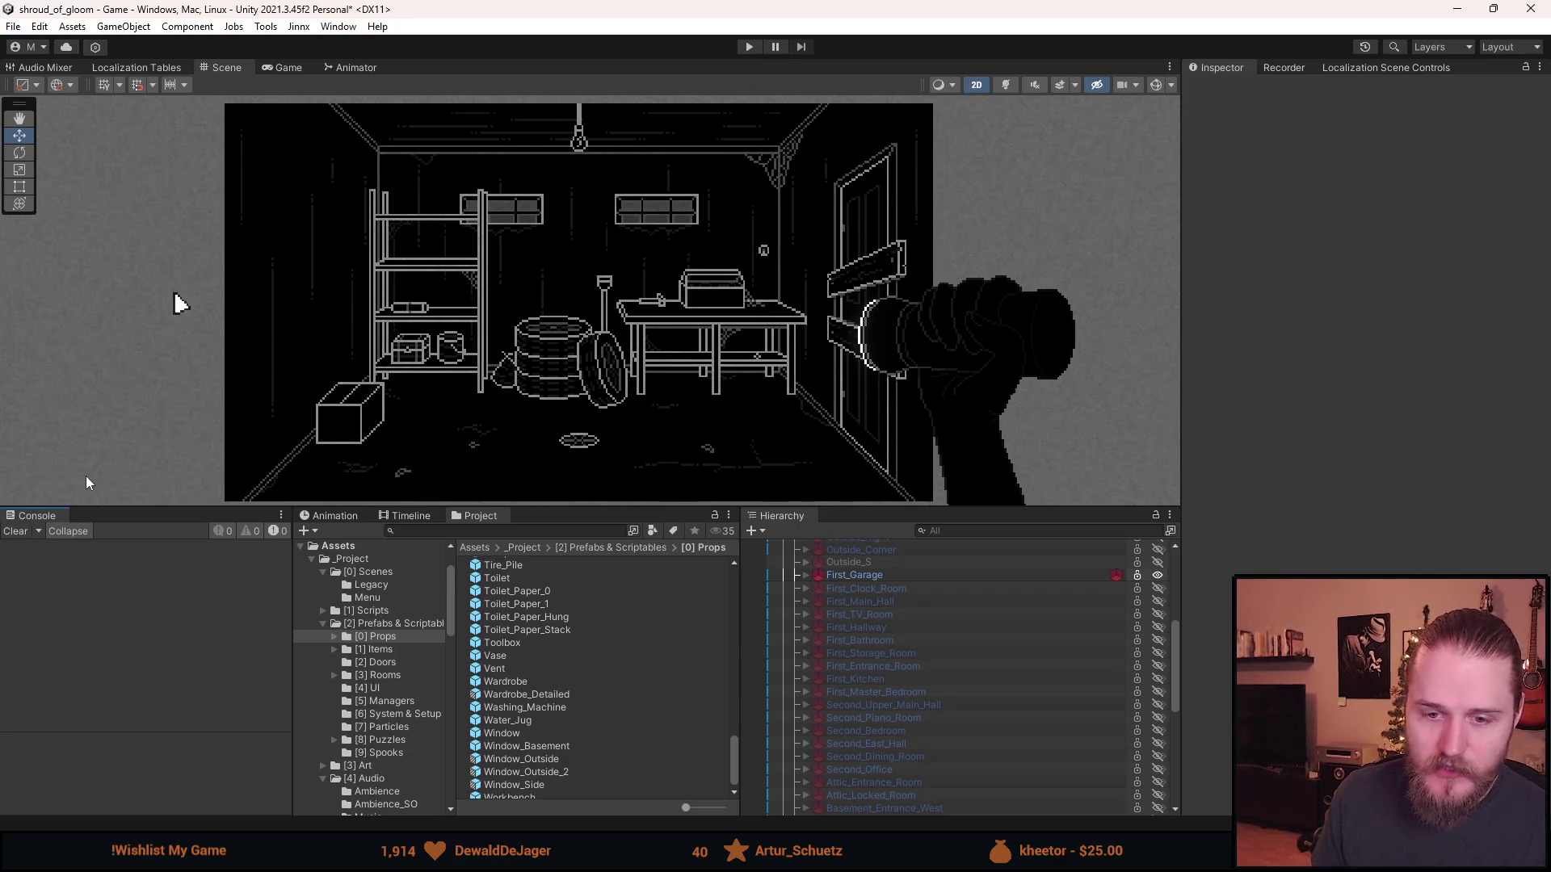
mouse_move(556, 505)
left_mouse_down()
mouse_move(557, 607)
mouse_move(605, 653)
left_mouse_up()
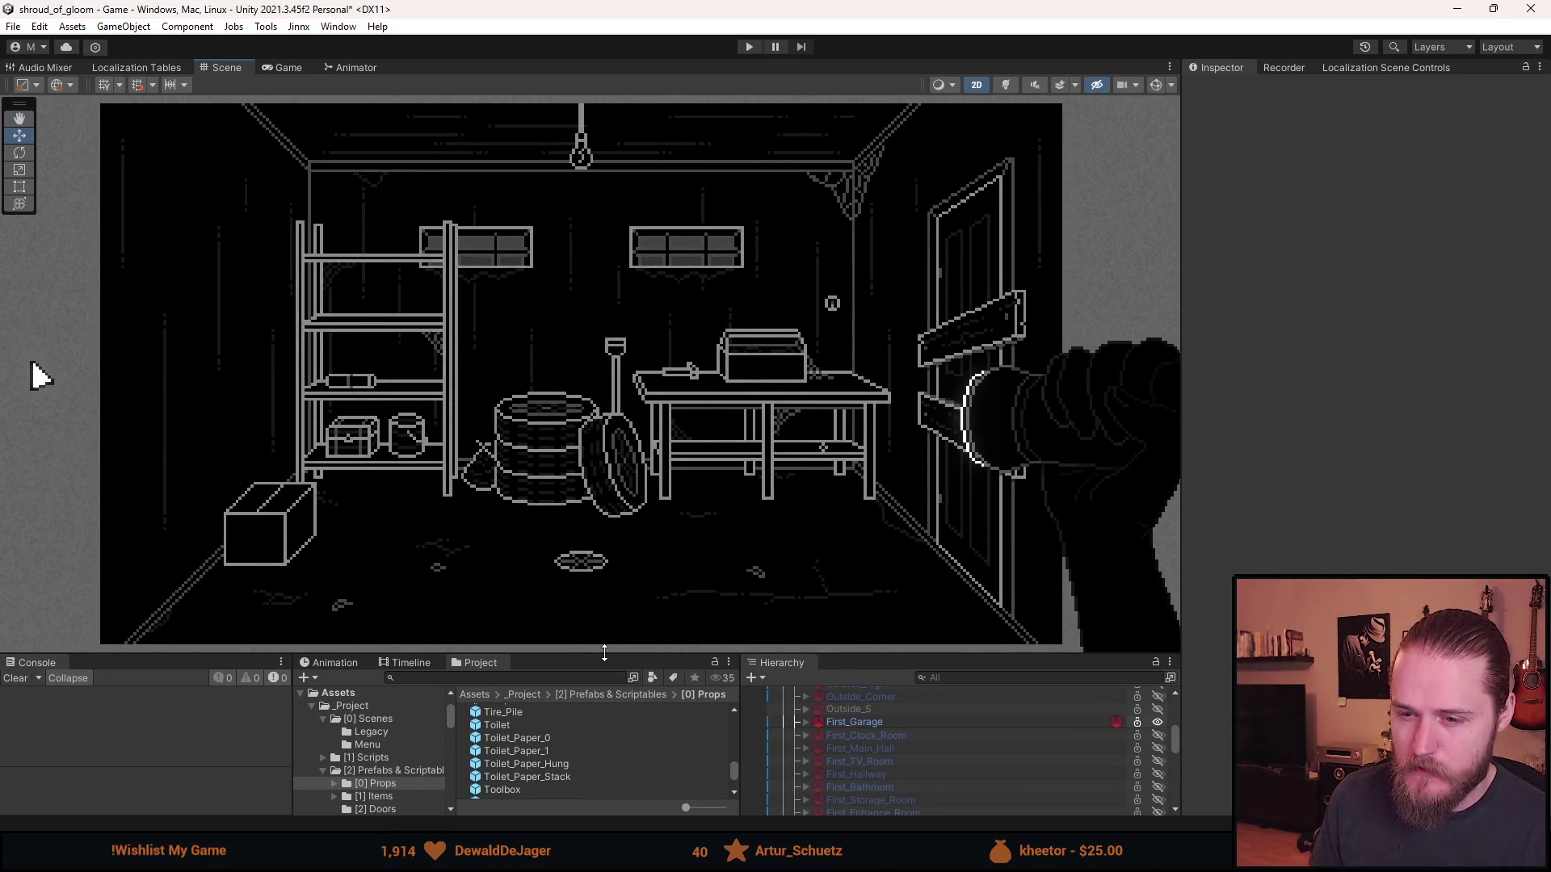
mouse_move(530, 549)
left_mouse_down()
mouse_move(614, 549)
mouse_move(567, 546)
left_mouse_up()
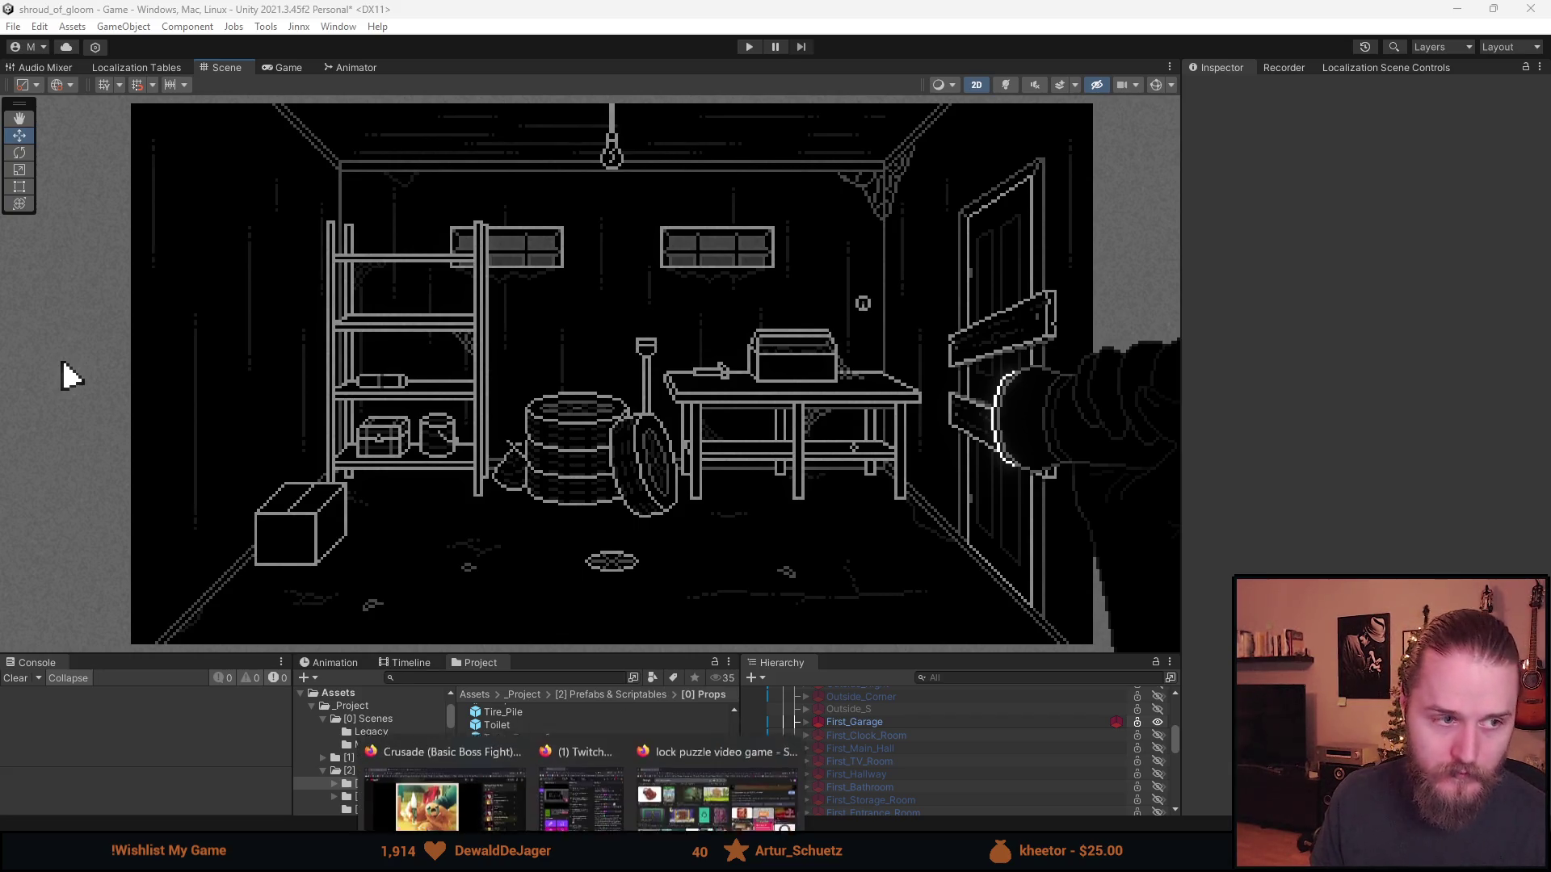
mouse_move(865, 650)
left_mouse_down()
mouse_move(865, 553)
mouse_move(888, 478)
left_mouse_up()
left_click(885, 546, "ctrl")
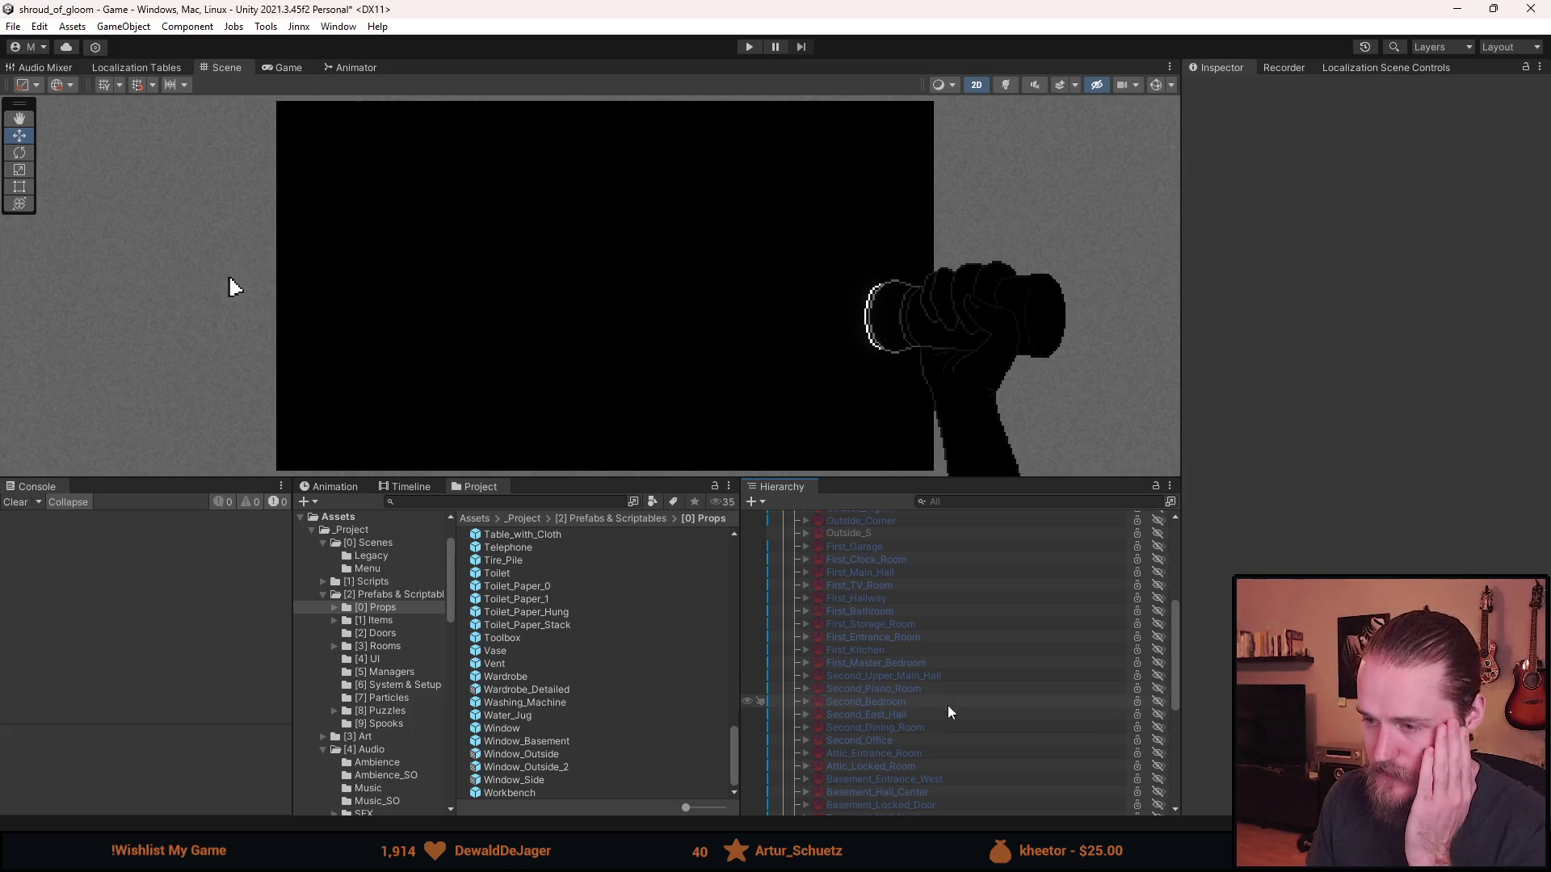
- Show and expand Basement_Hall_East in the Hierarchy, then deactivate its Fridge
scroll(929, 696, "down", 3)
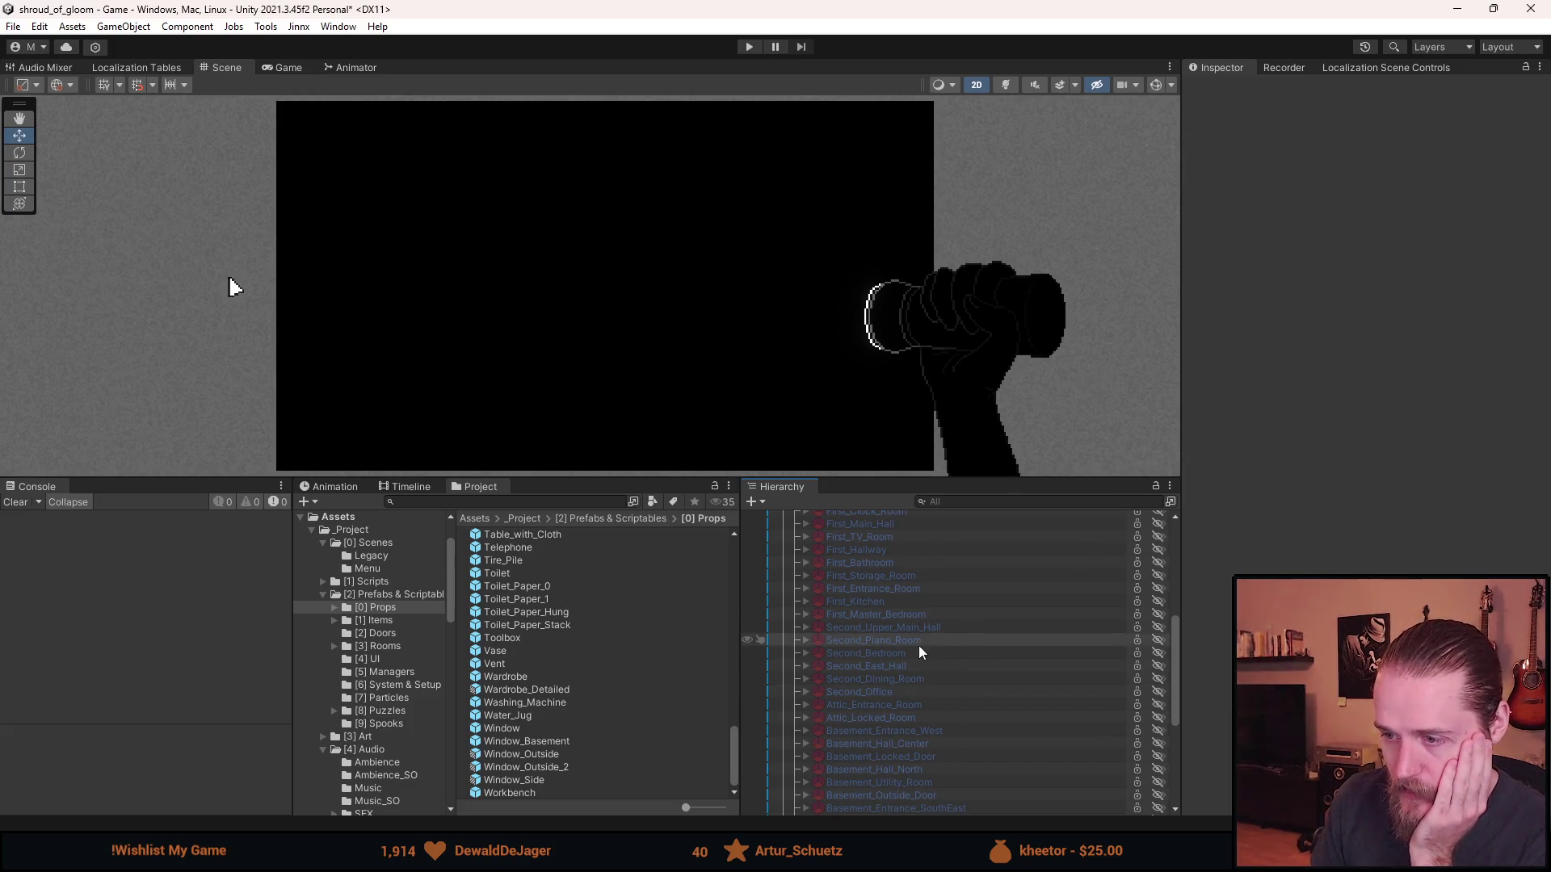
scroll(911, 657, "down", 6)
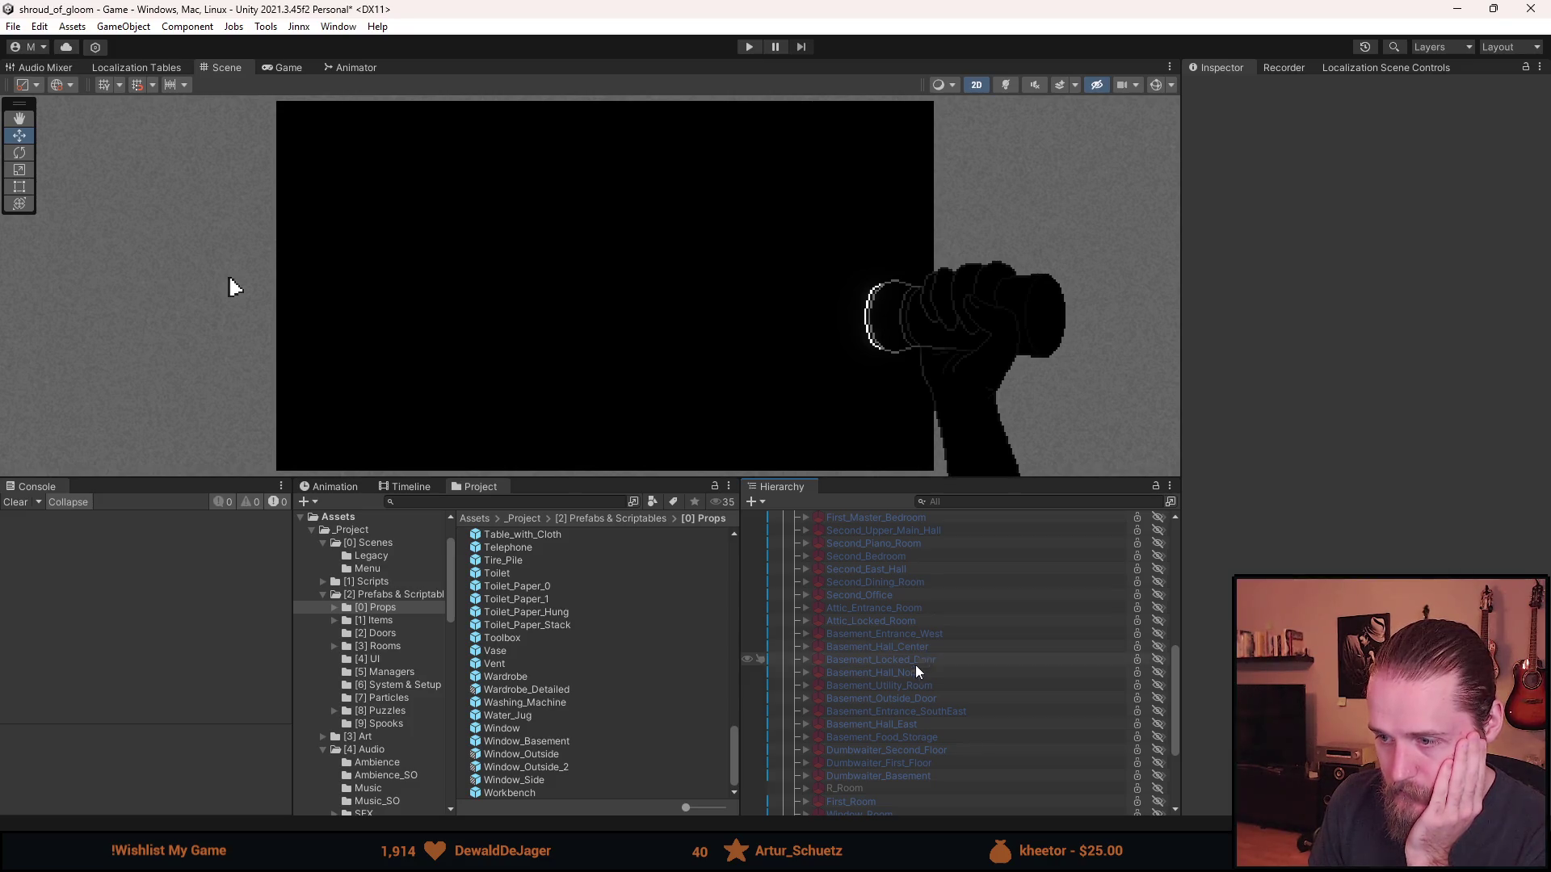
left_click(909, 723)
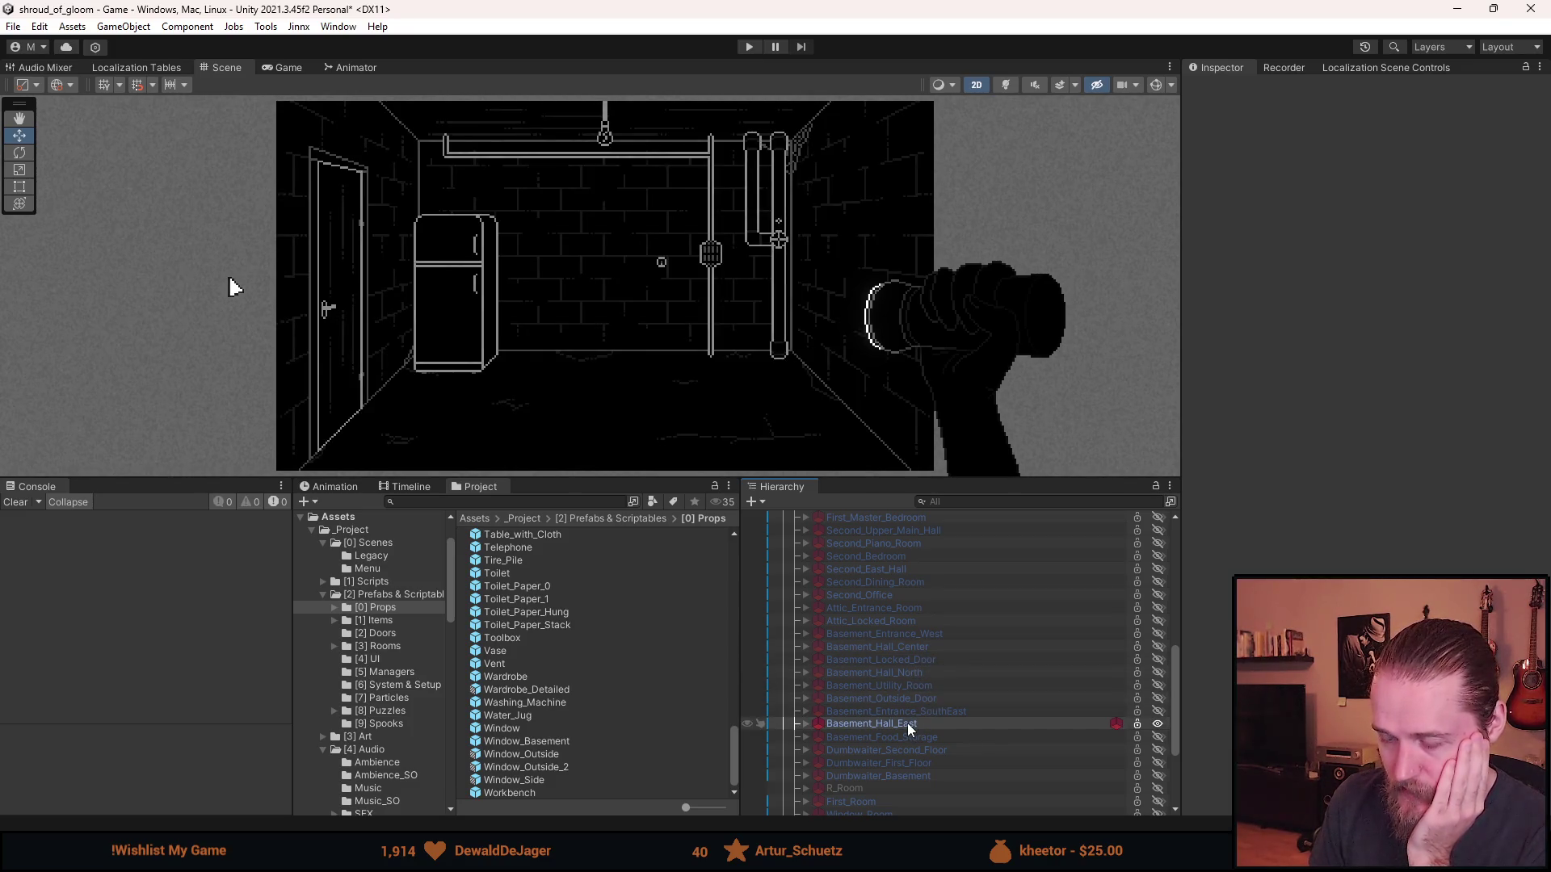
left_click(807, 724)
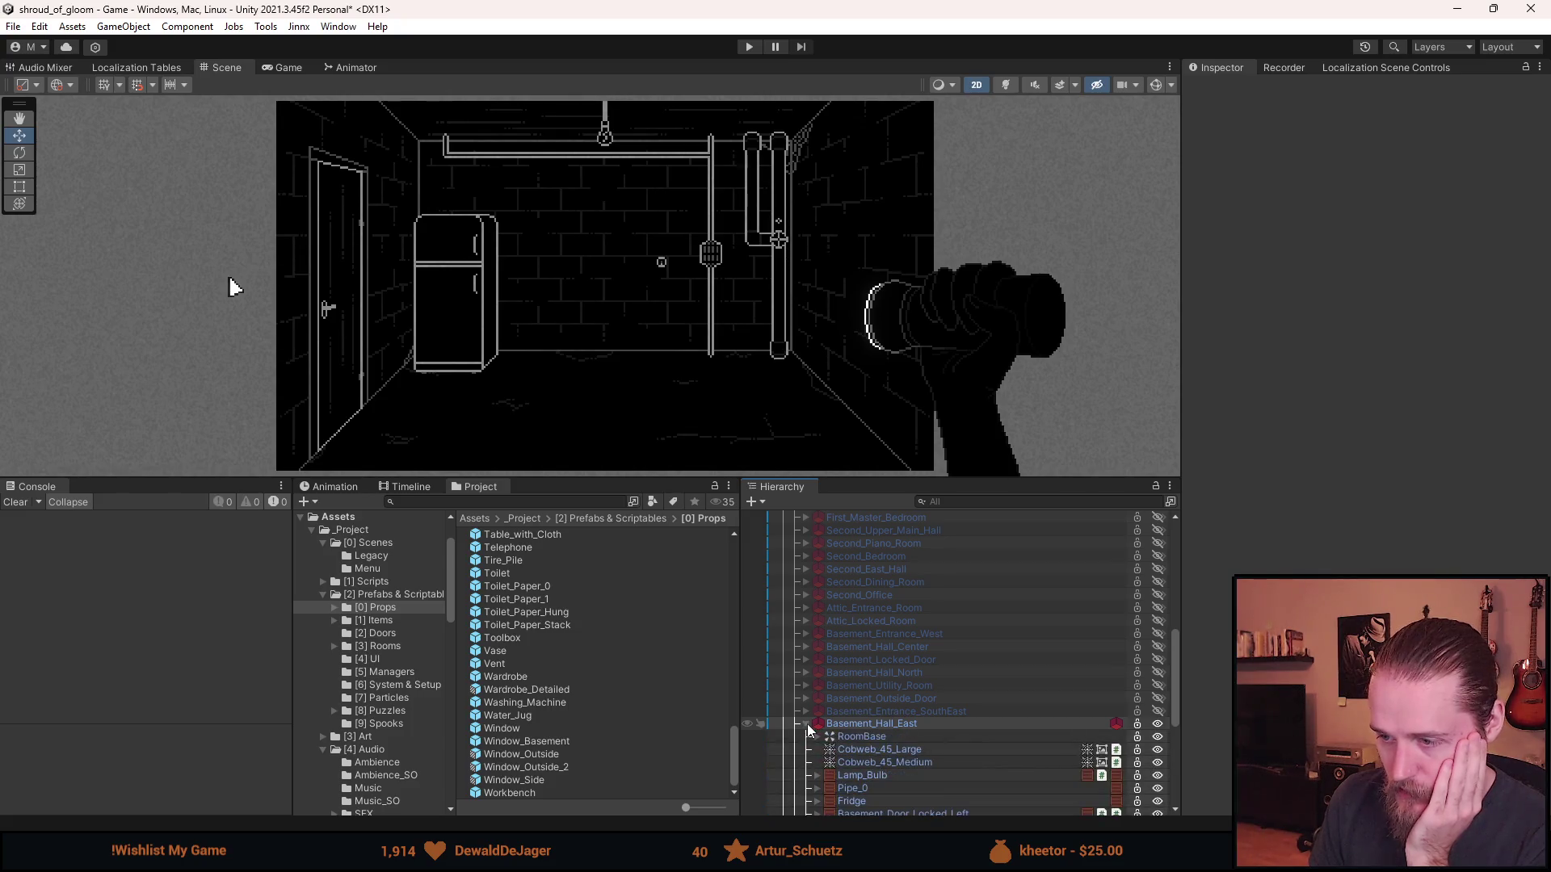
scroll(825, 730, "down", 1)
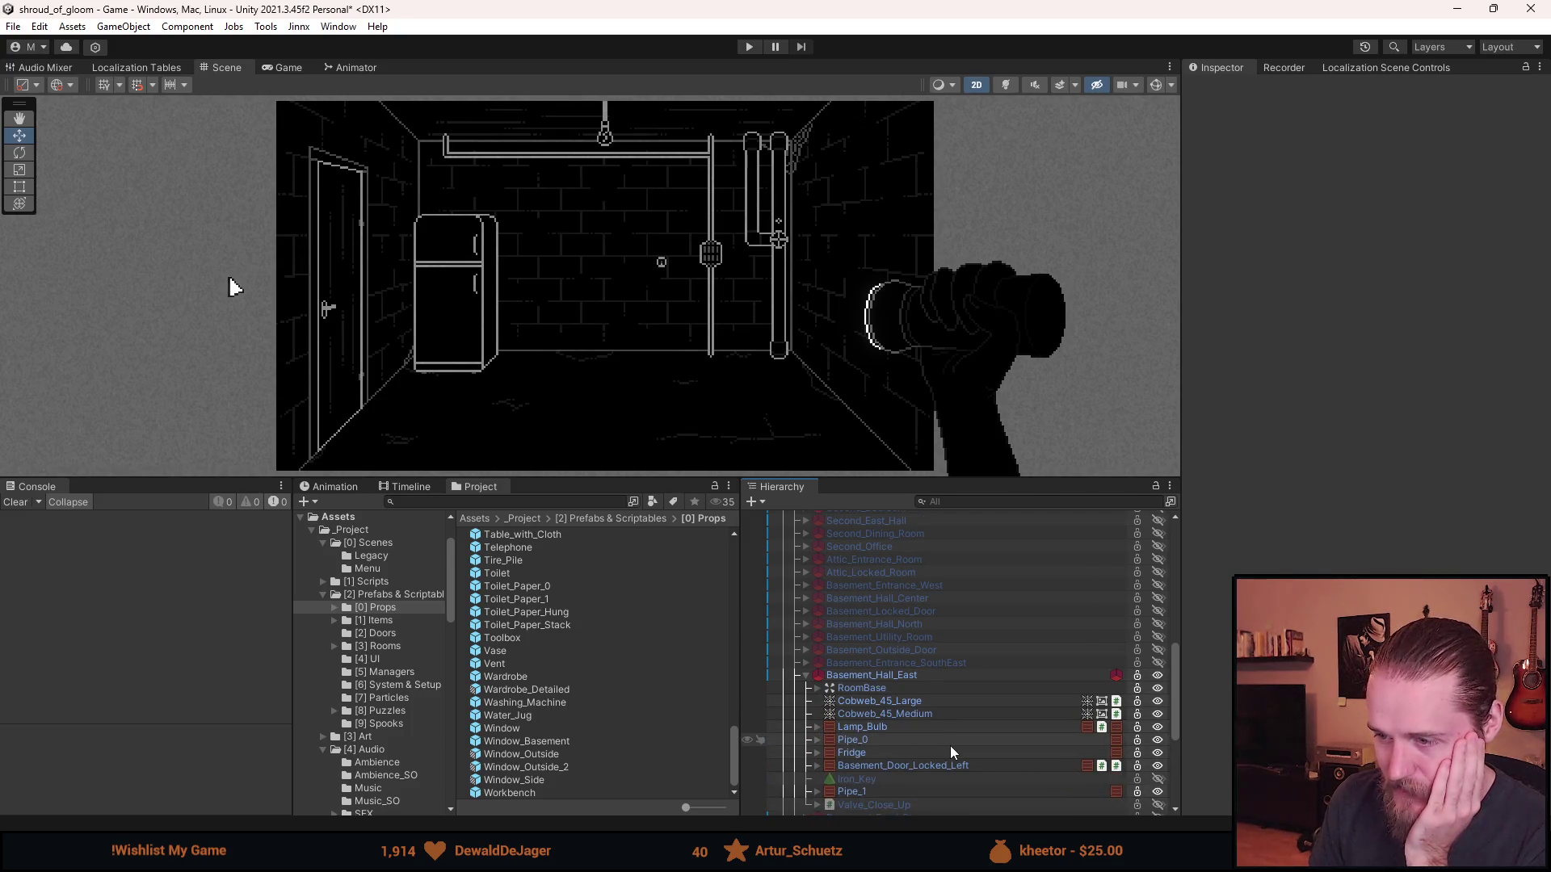
scroll(957, 748, "down", 1)
scroll(937, 753, "up", 1)
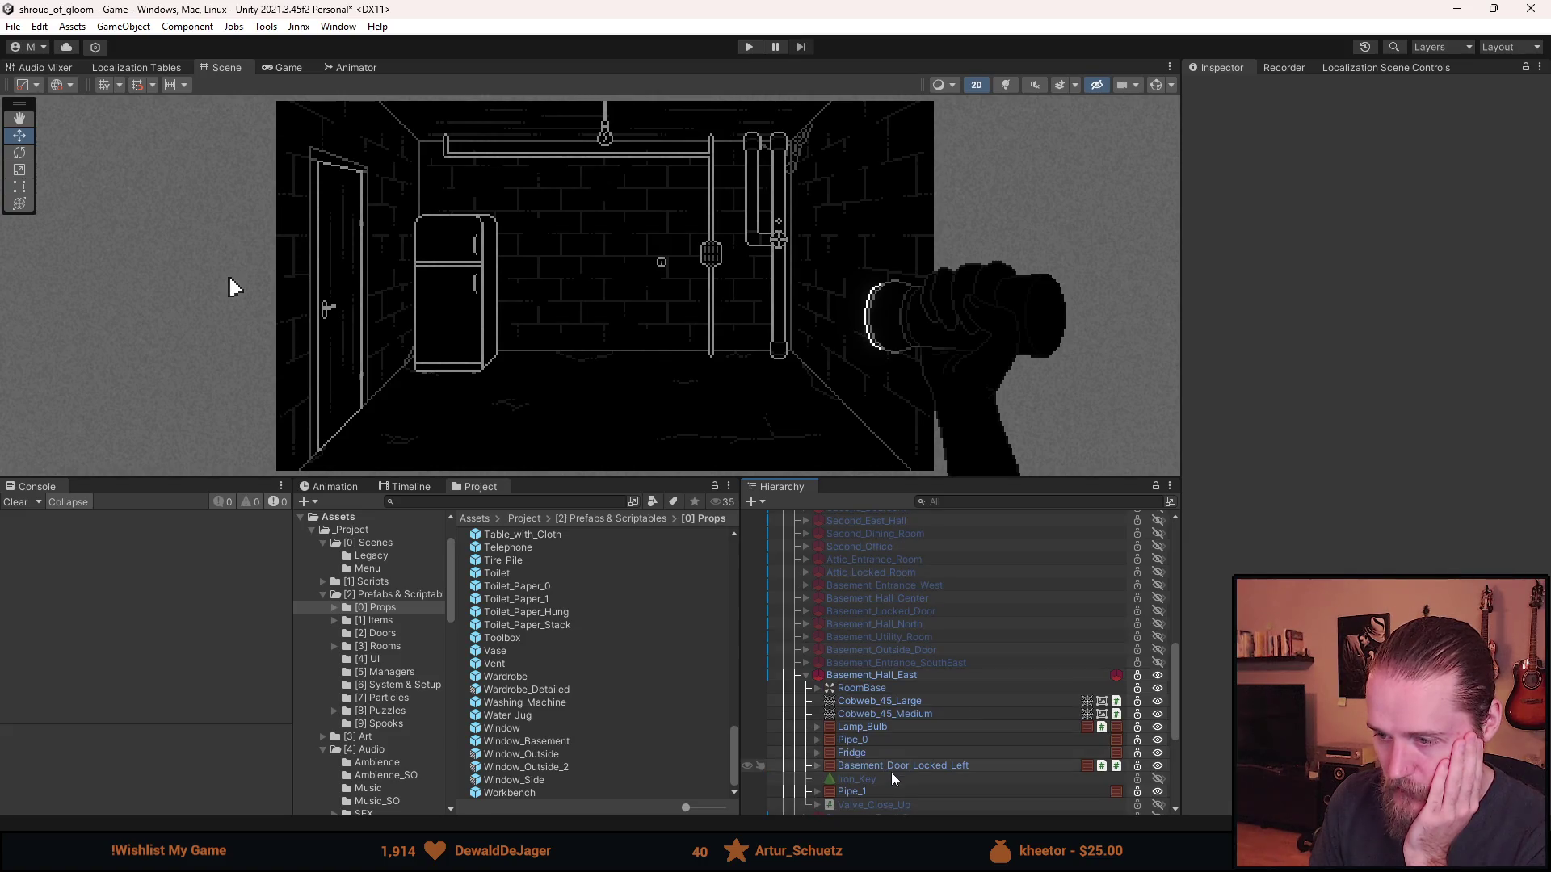
key("shift+a")
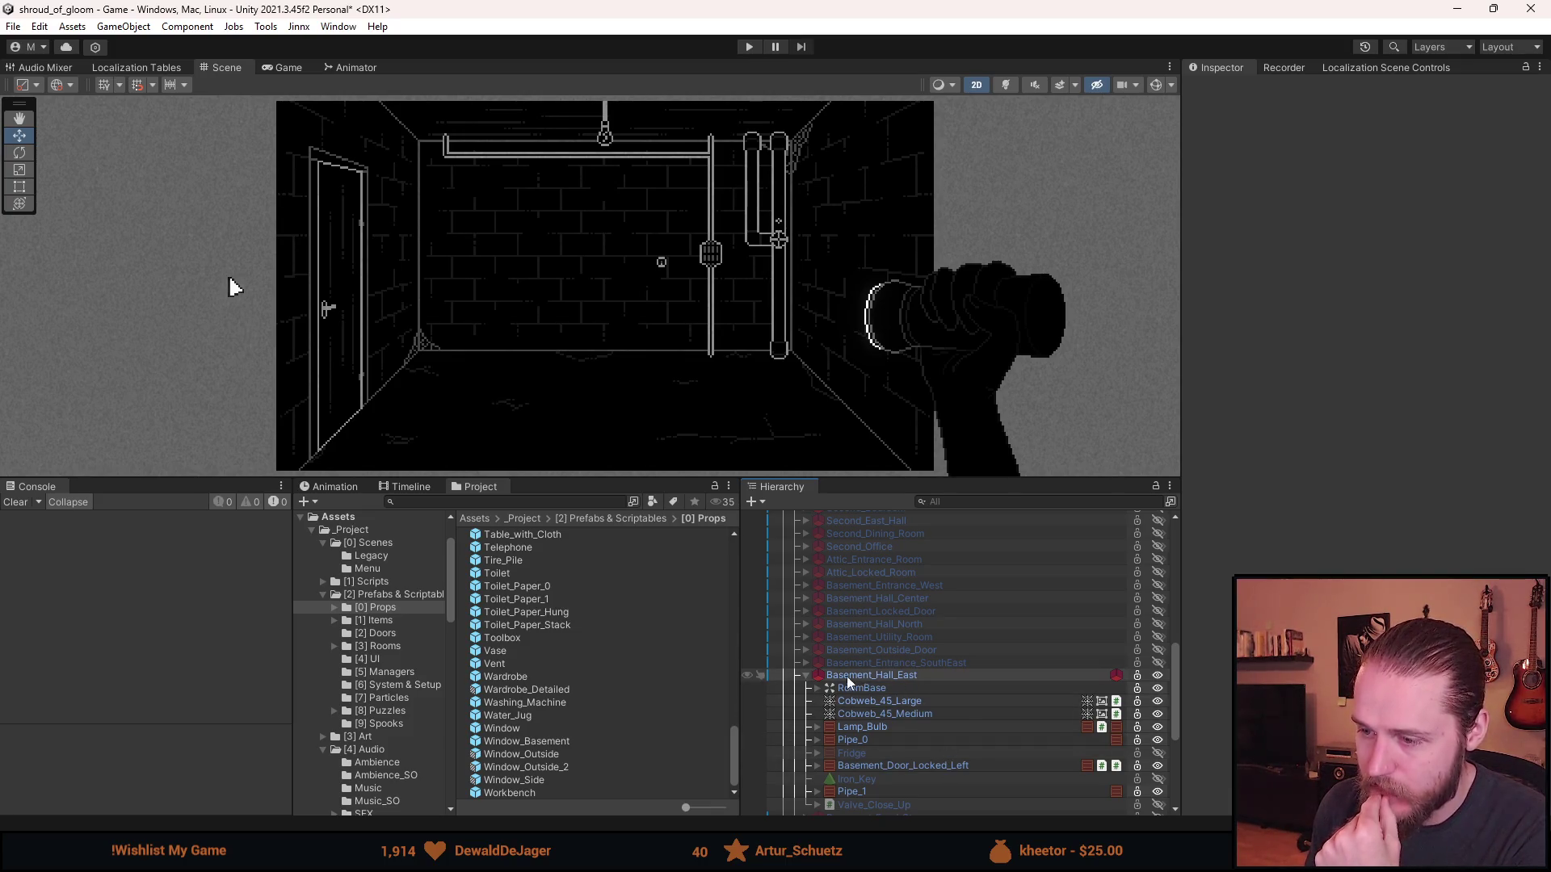
- Toggle Basement_Hall_East and Basement_Entrance_SouthEast visibility, ending with Basement_Hall_East shown
scroll(840, 670, "down", 3)
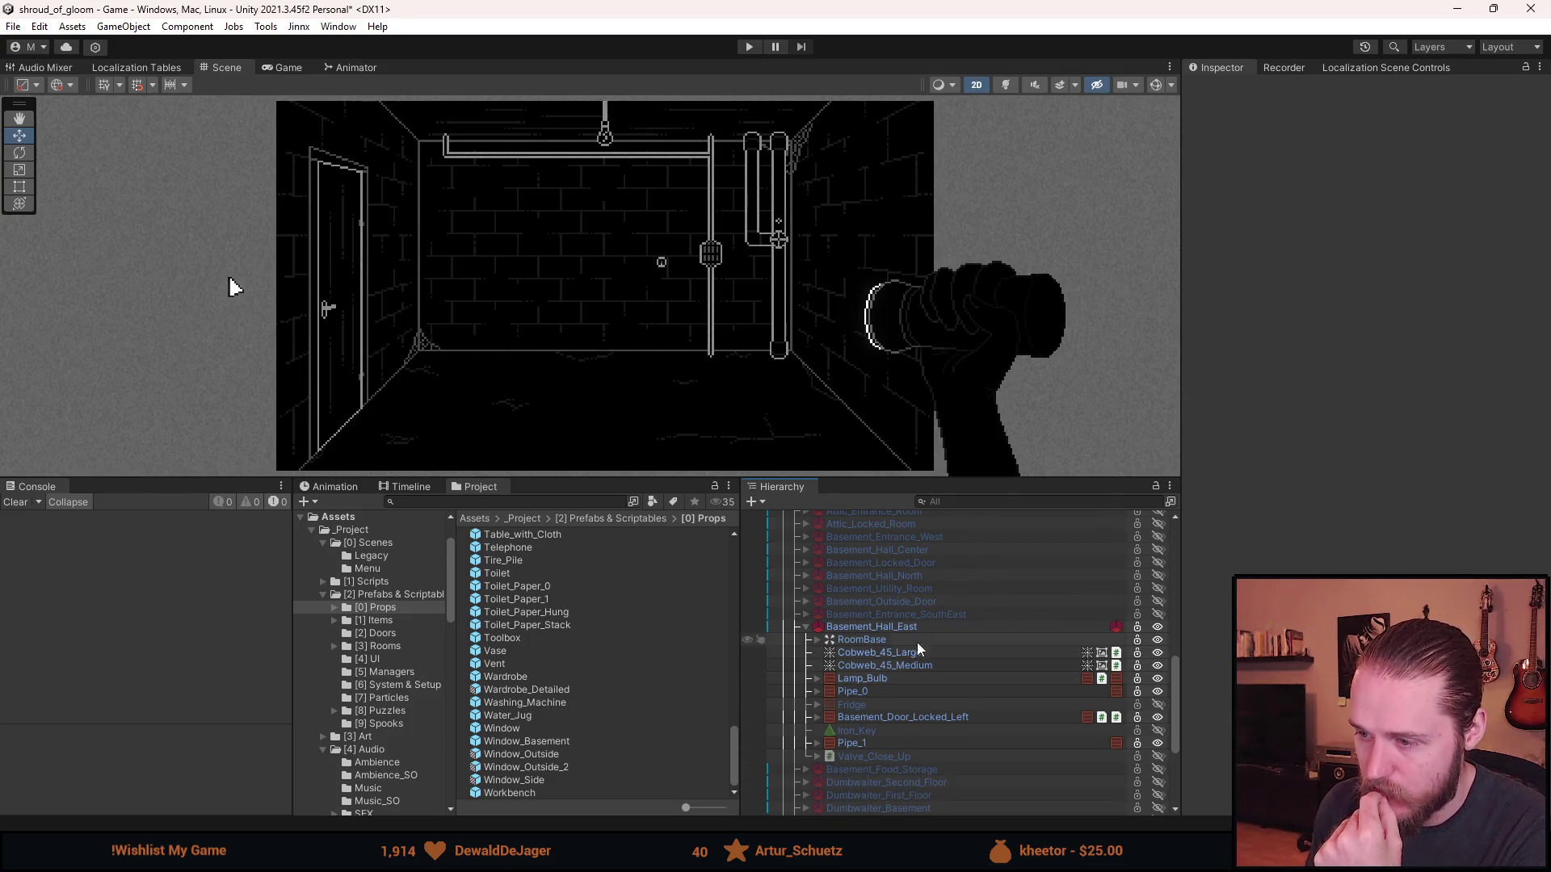
key("a")
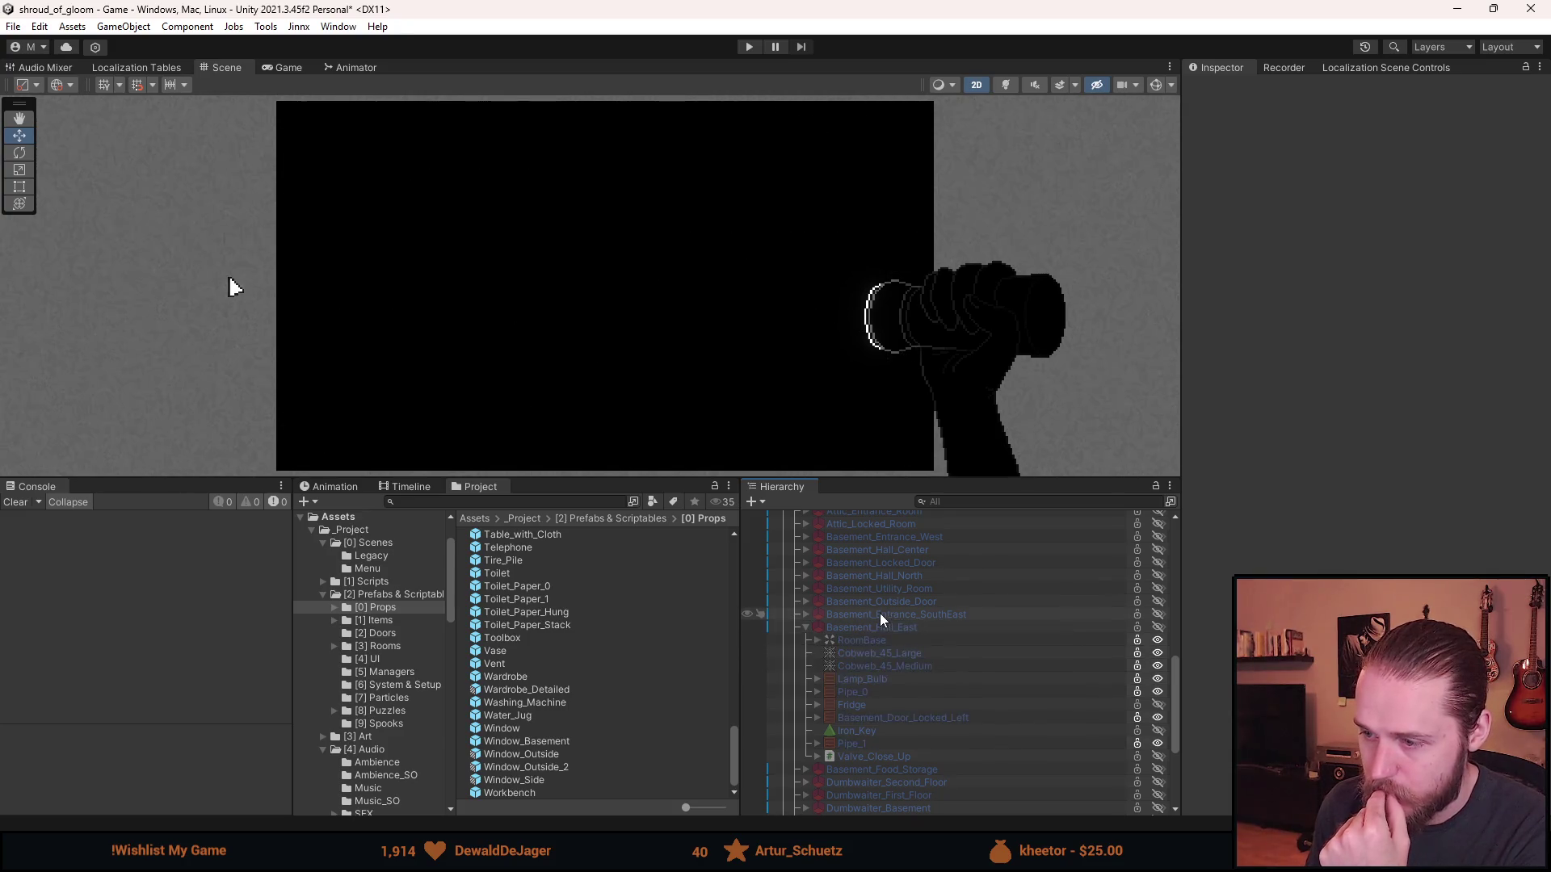
key("a")
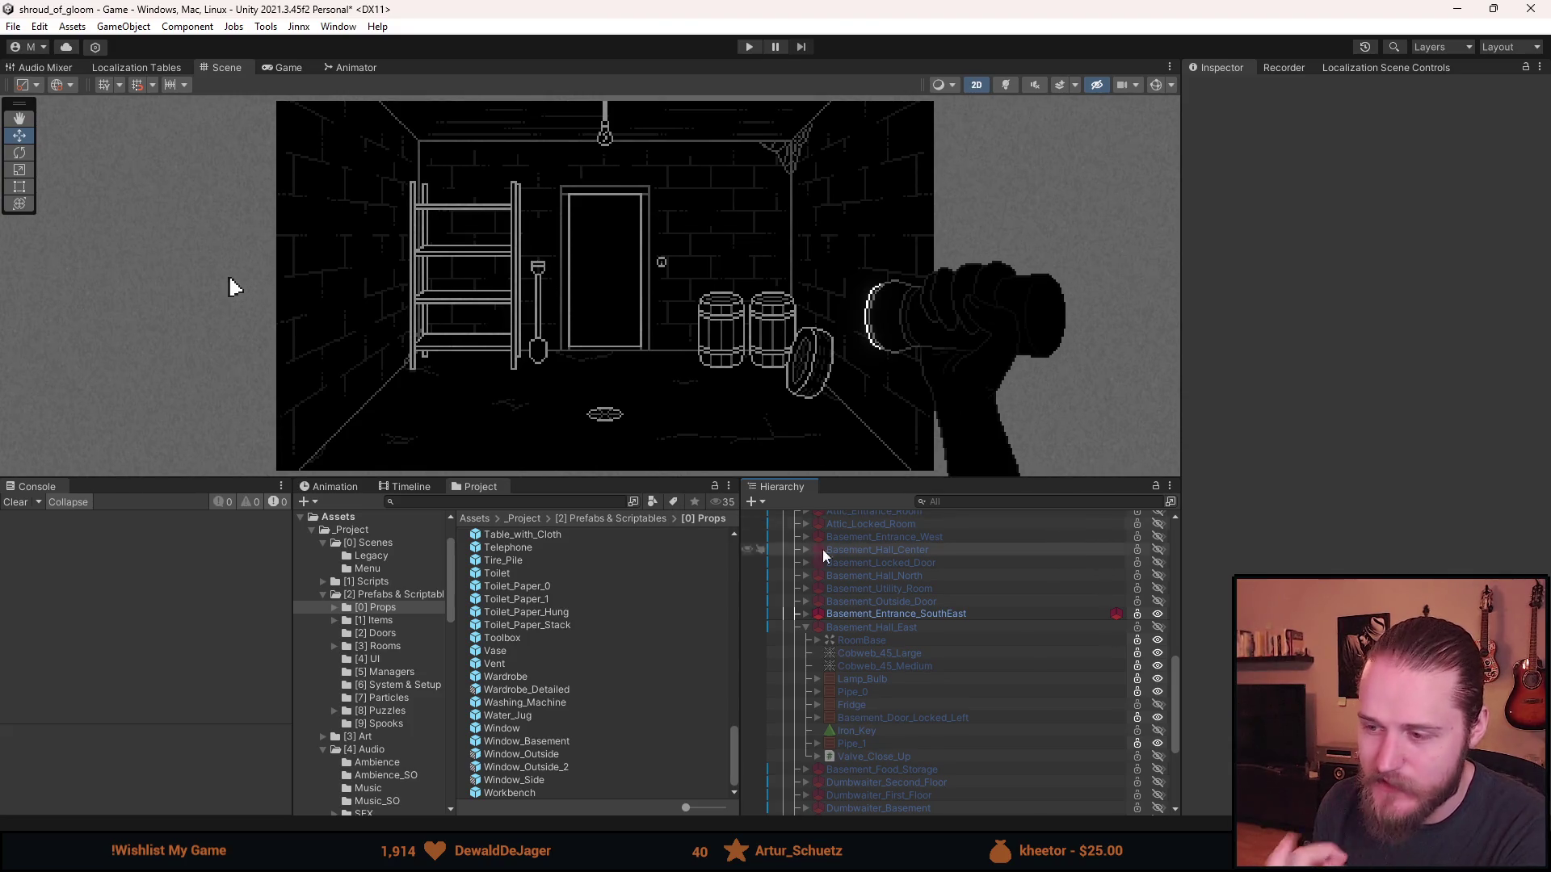
key("a")
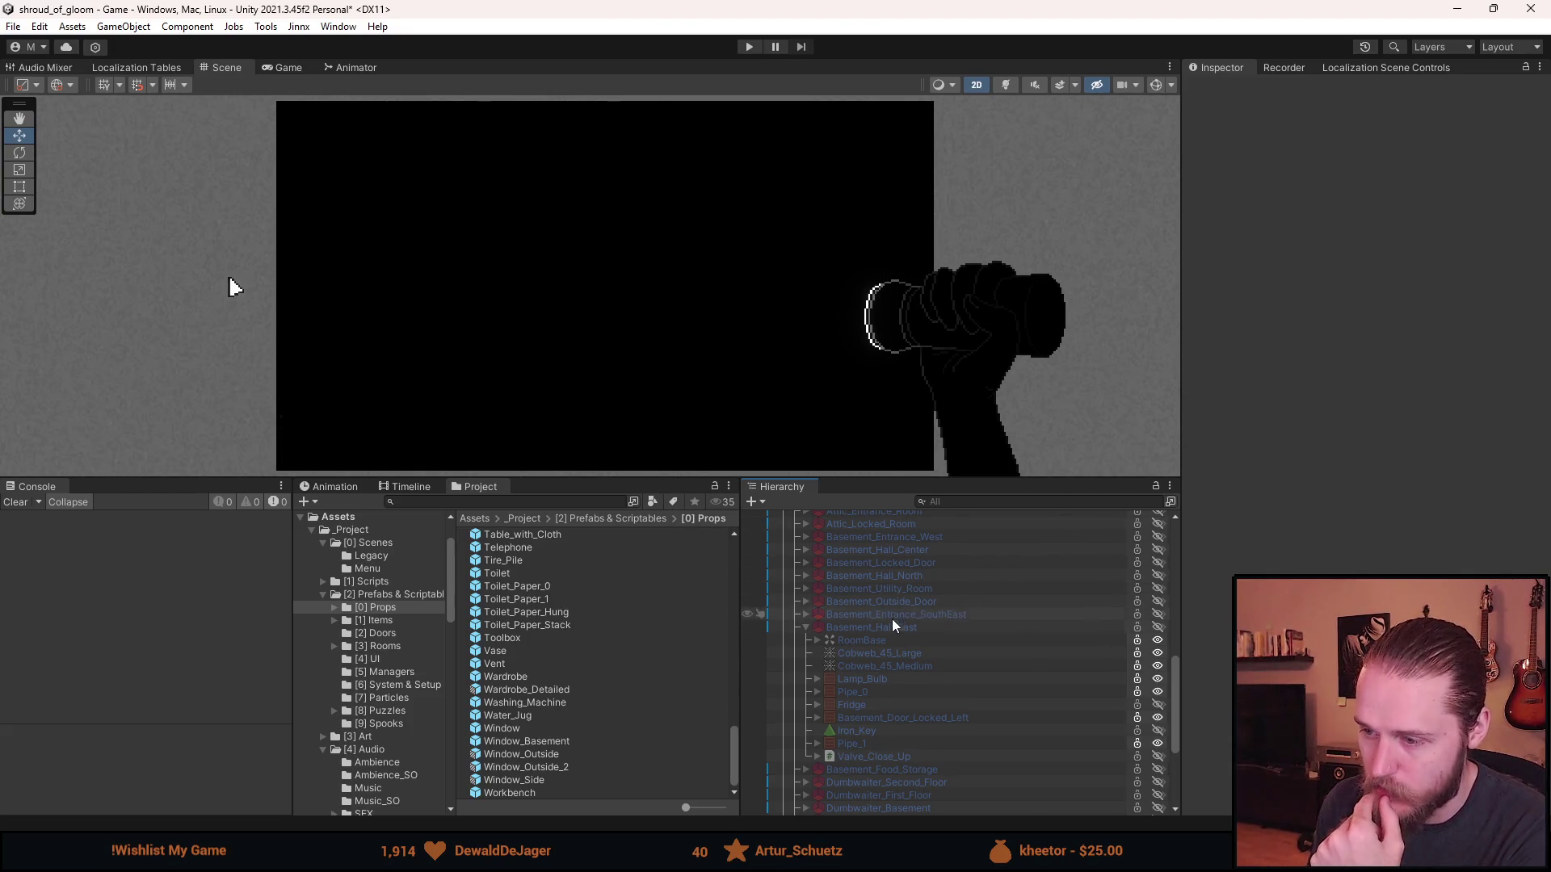
key("a")
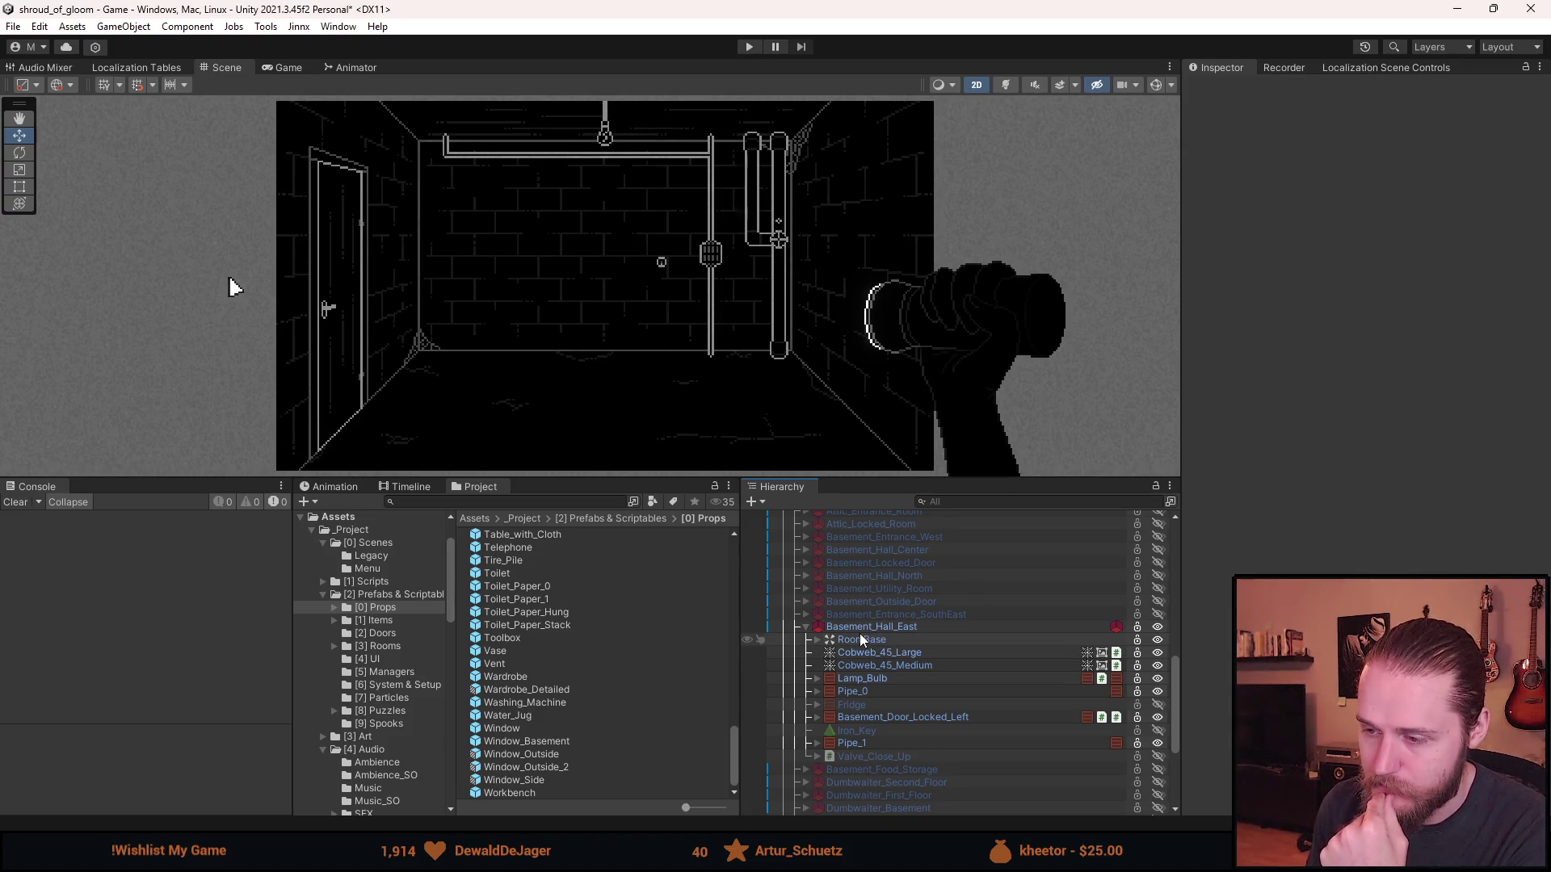
- Scroll the Props folder to the Workbench prefab and drag it into Basement_Hall_East
scroll(617, 690, "up", 10)
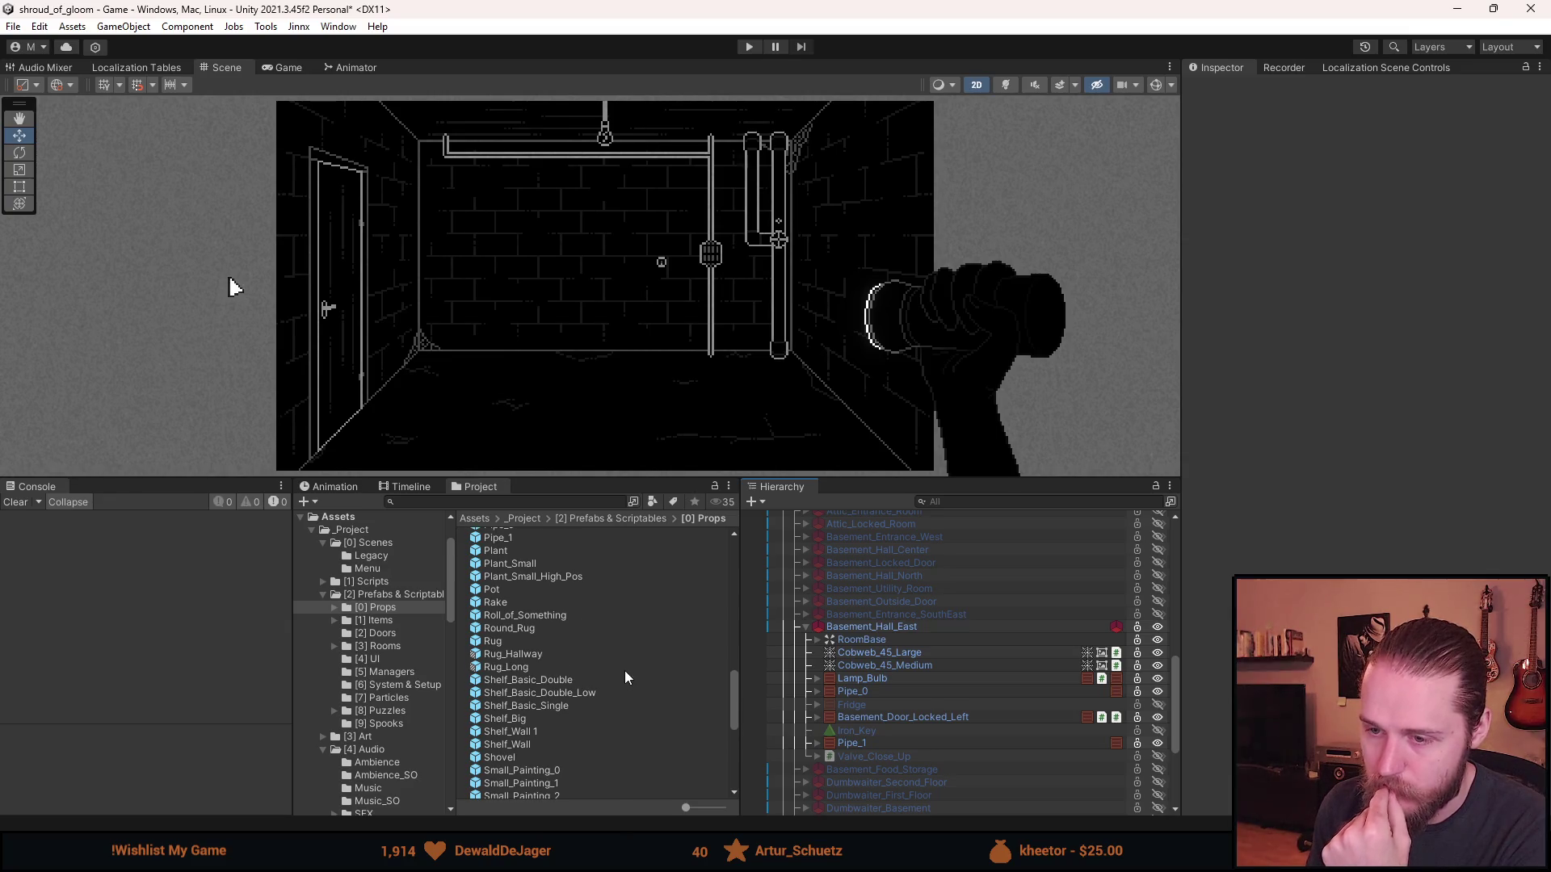
scroll(624, 676, "up", 2)
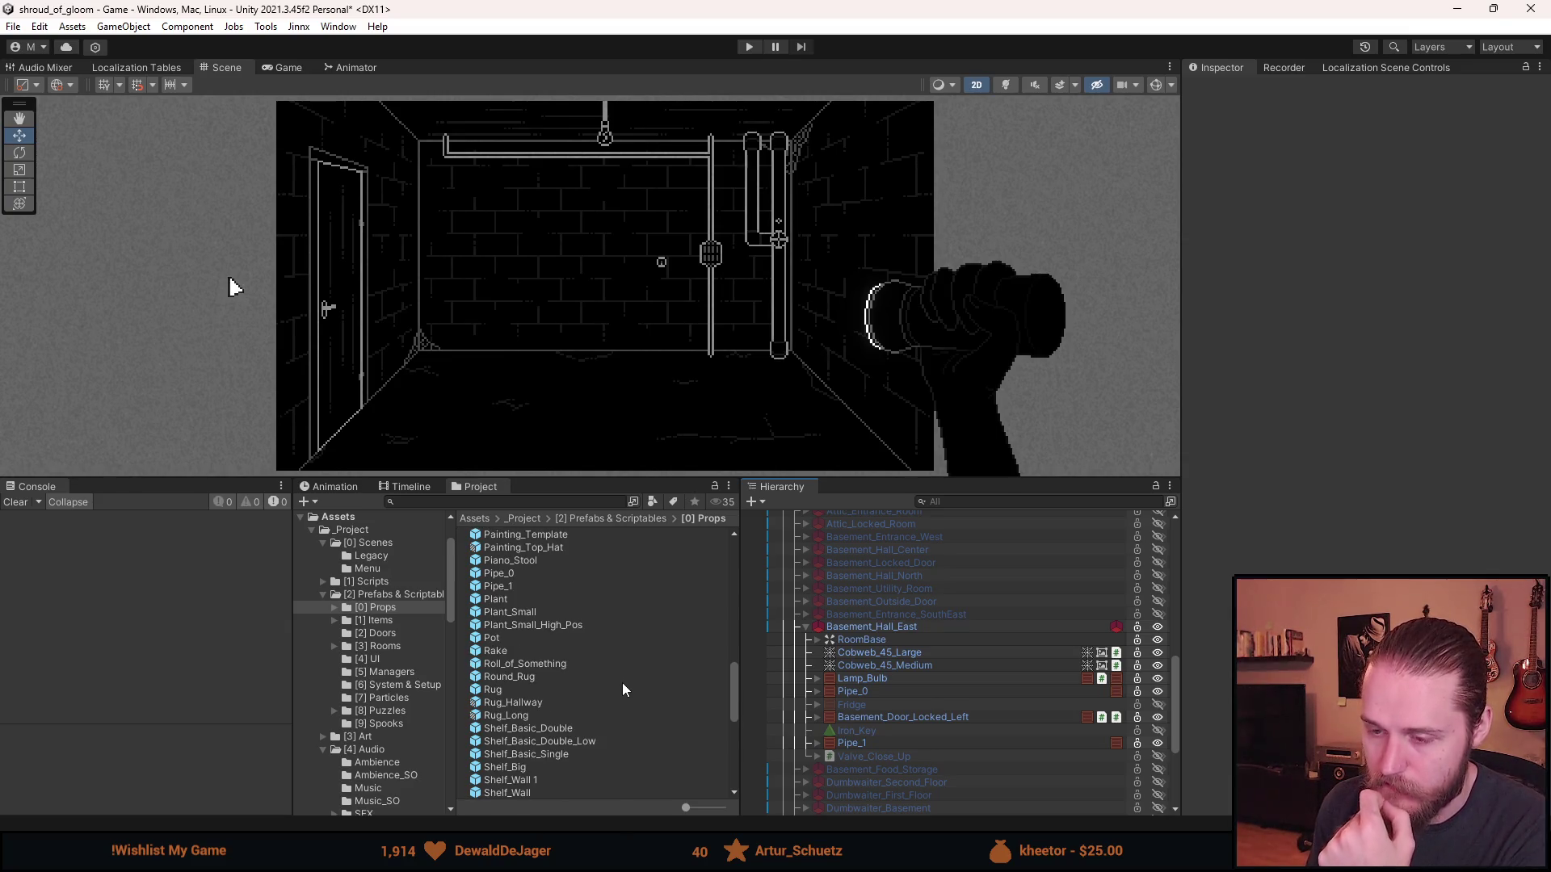
scroll(621, 688, "down", 4)
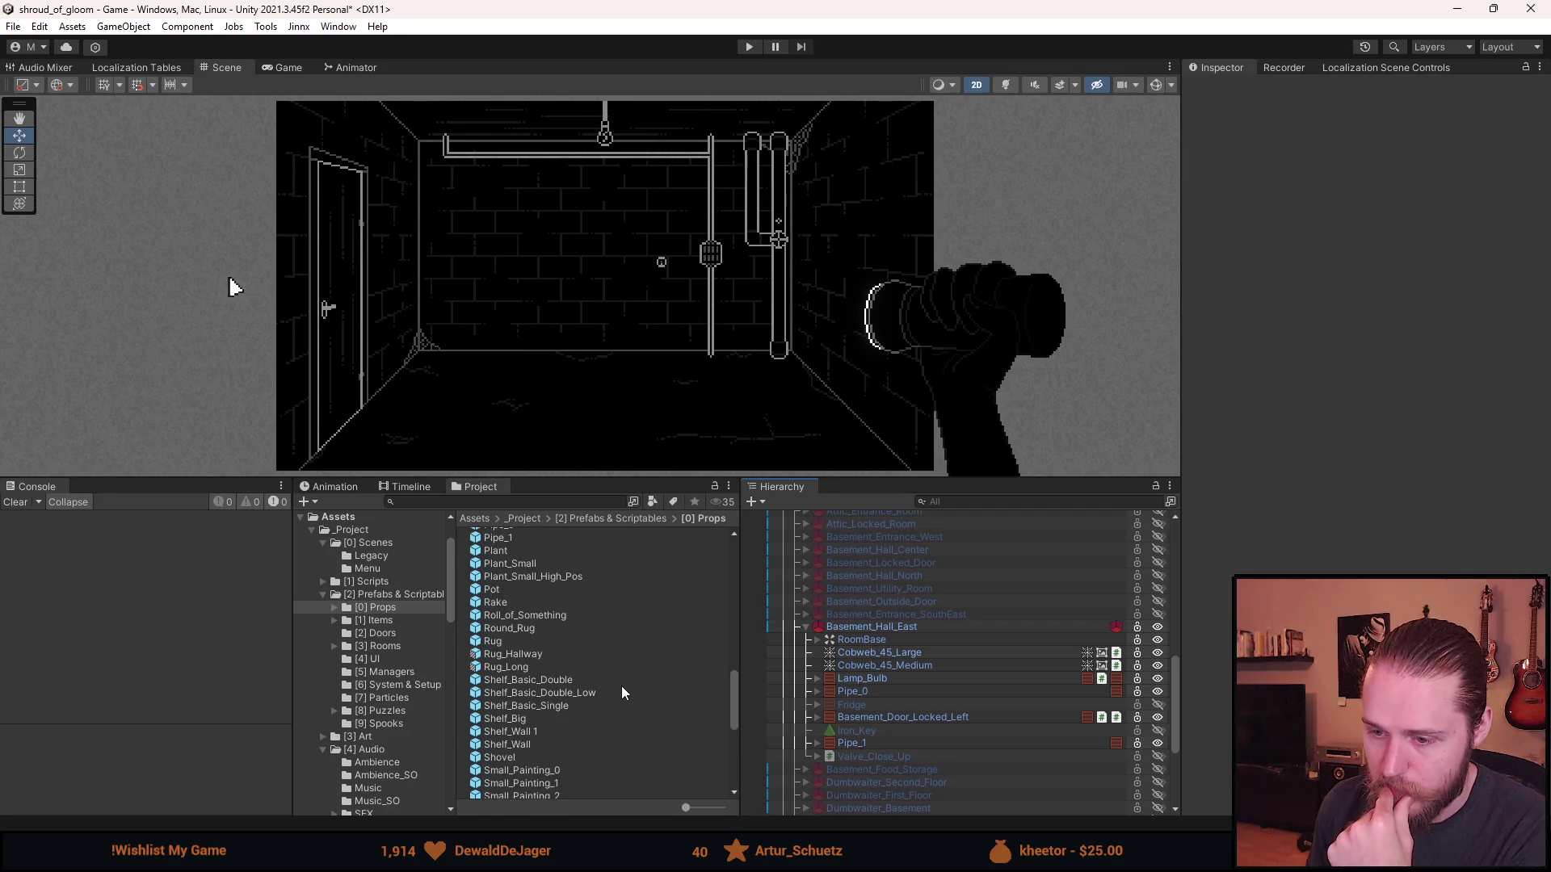
scroll(560, 763, "down", 5)
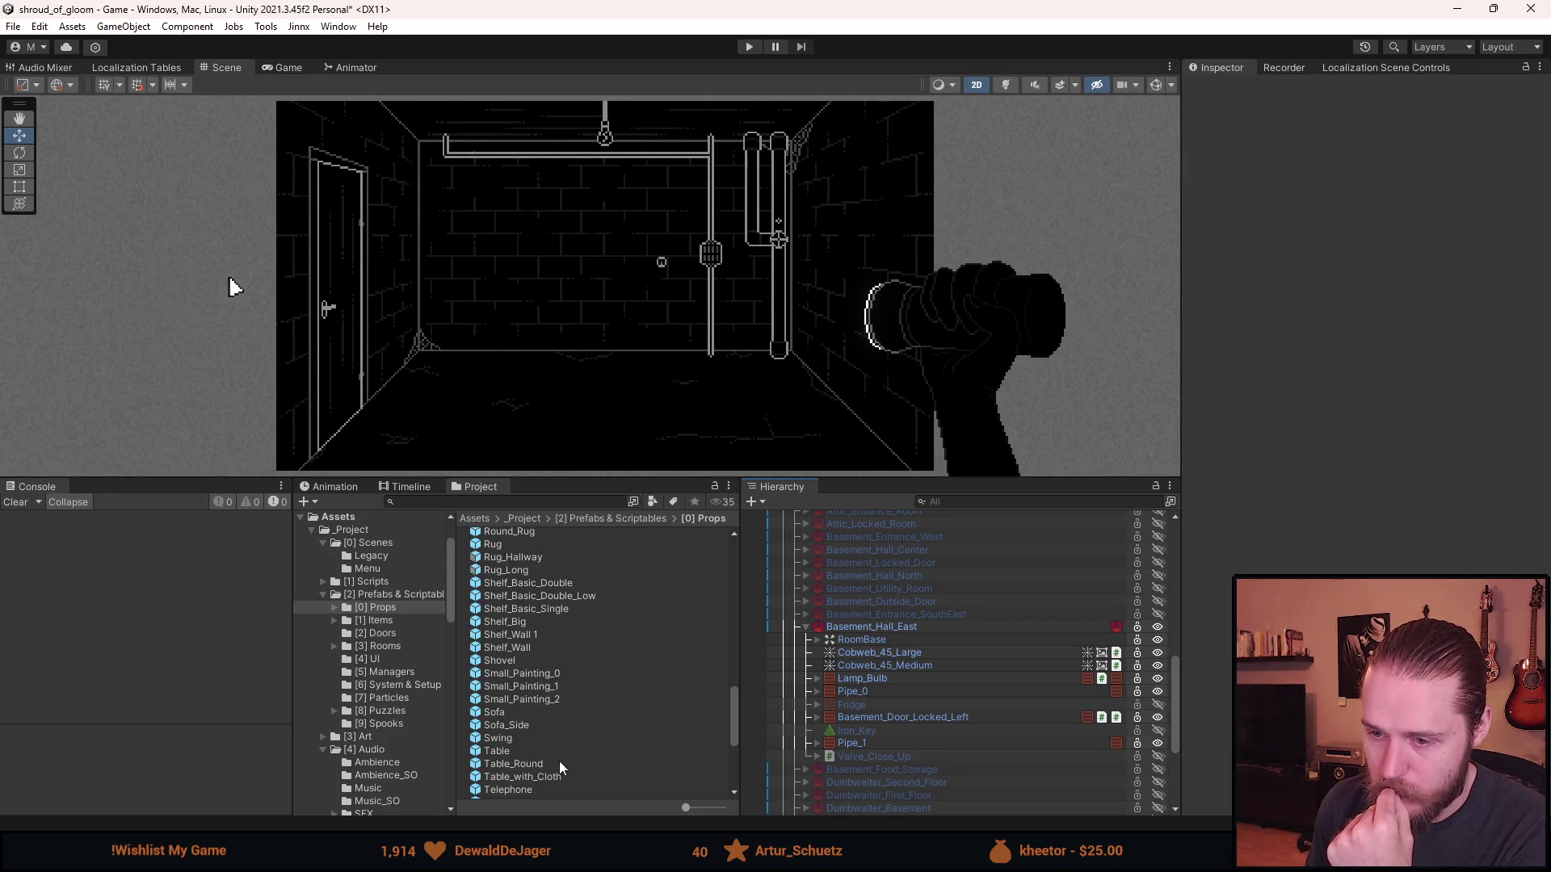
scroll(559, 764, "down", 3)
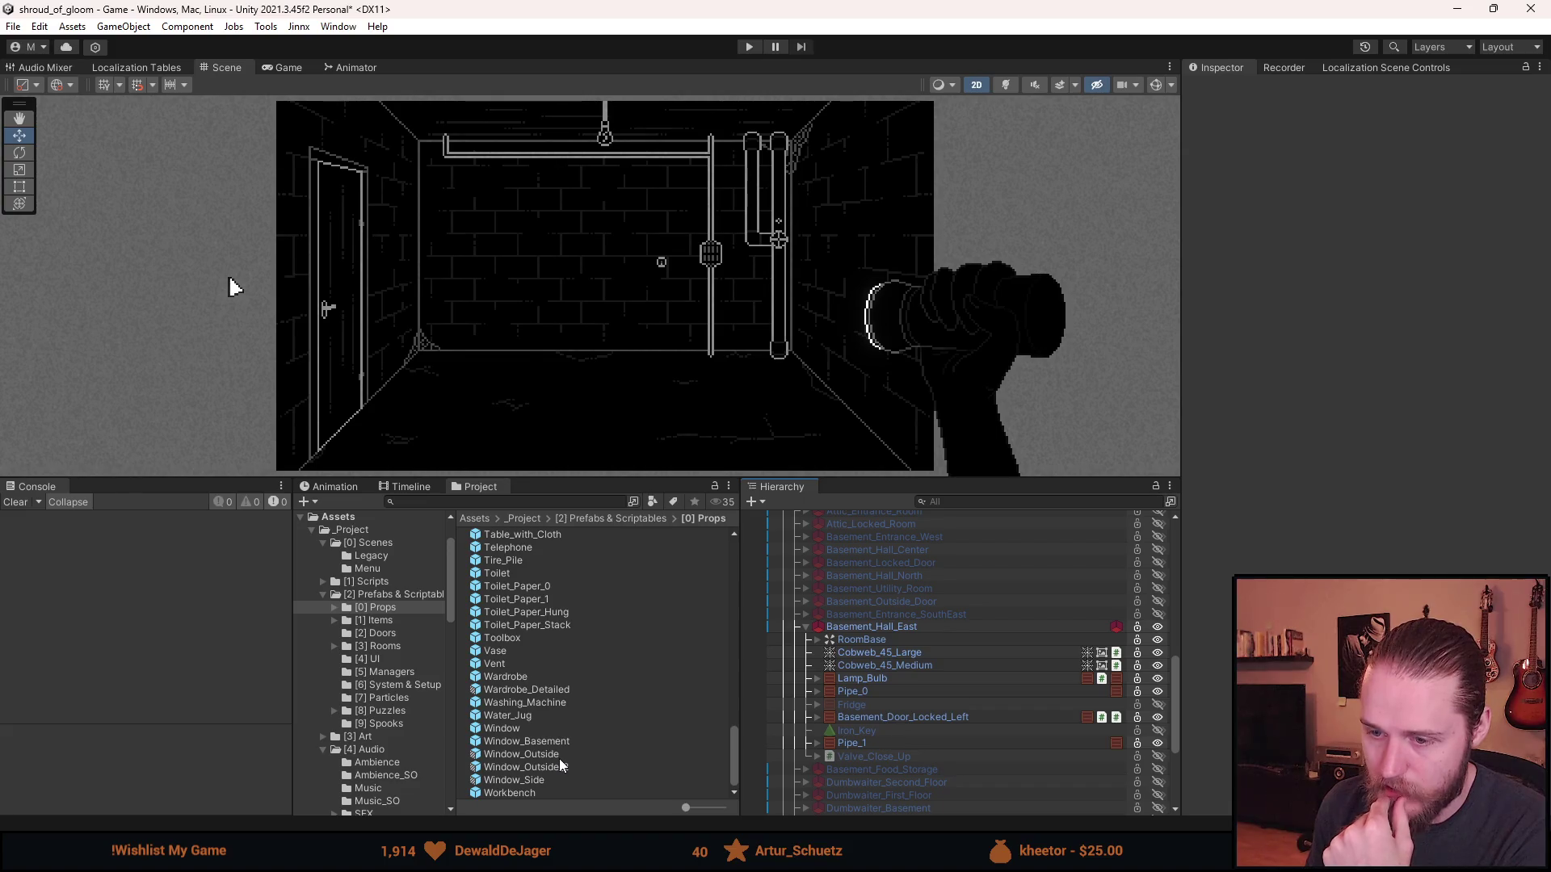
mouse_move(516, 793)
left_mouse_down()
mouse_move(832, 710)
mouse_move(884, 626)
left_mouse_up()
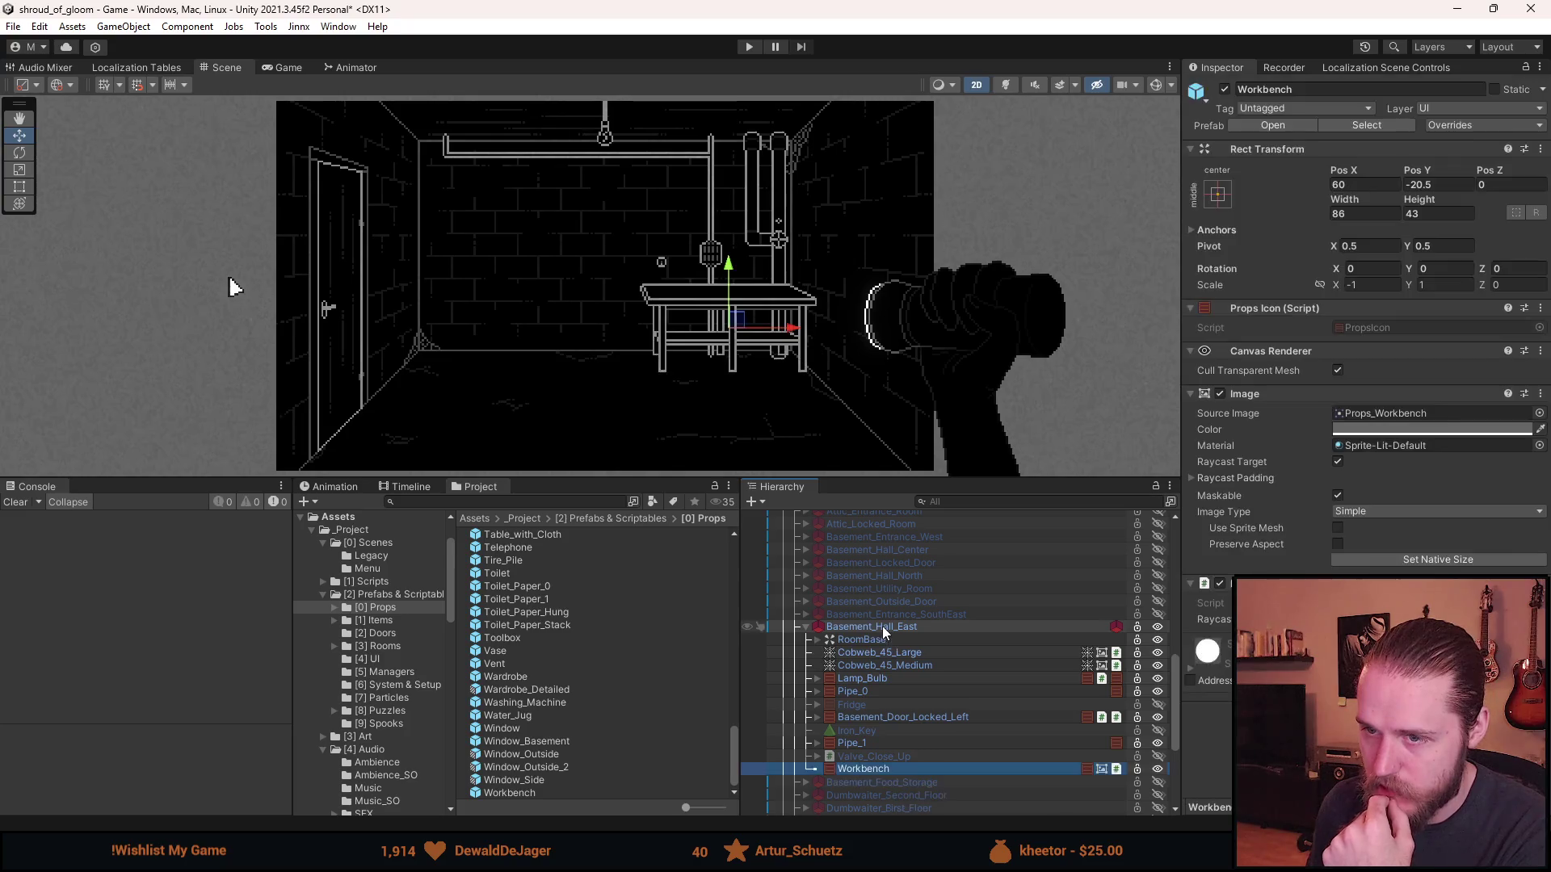
- Set the Workbench's Scale X to 1 and Position X to -60, then deselect it
left_click(1358, 284)
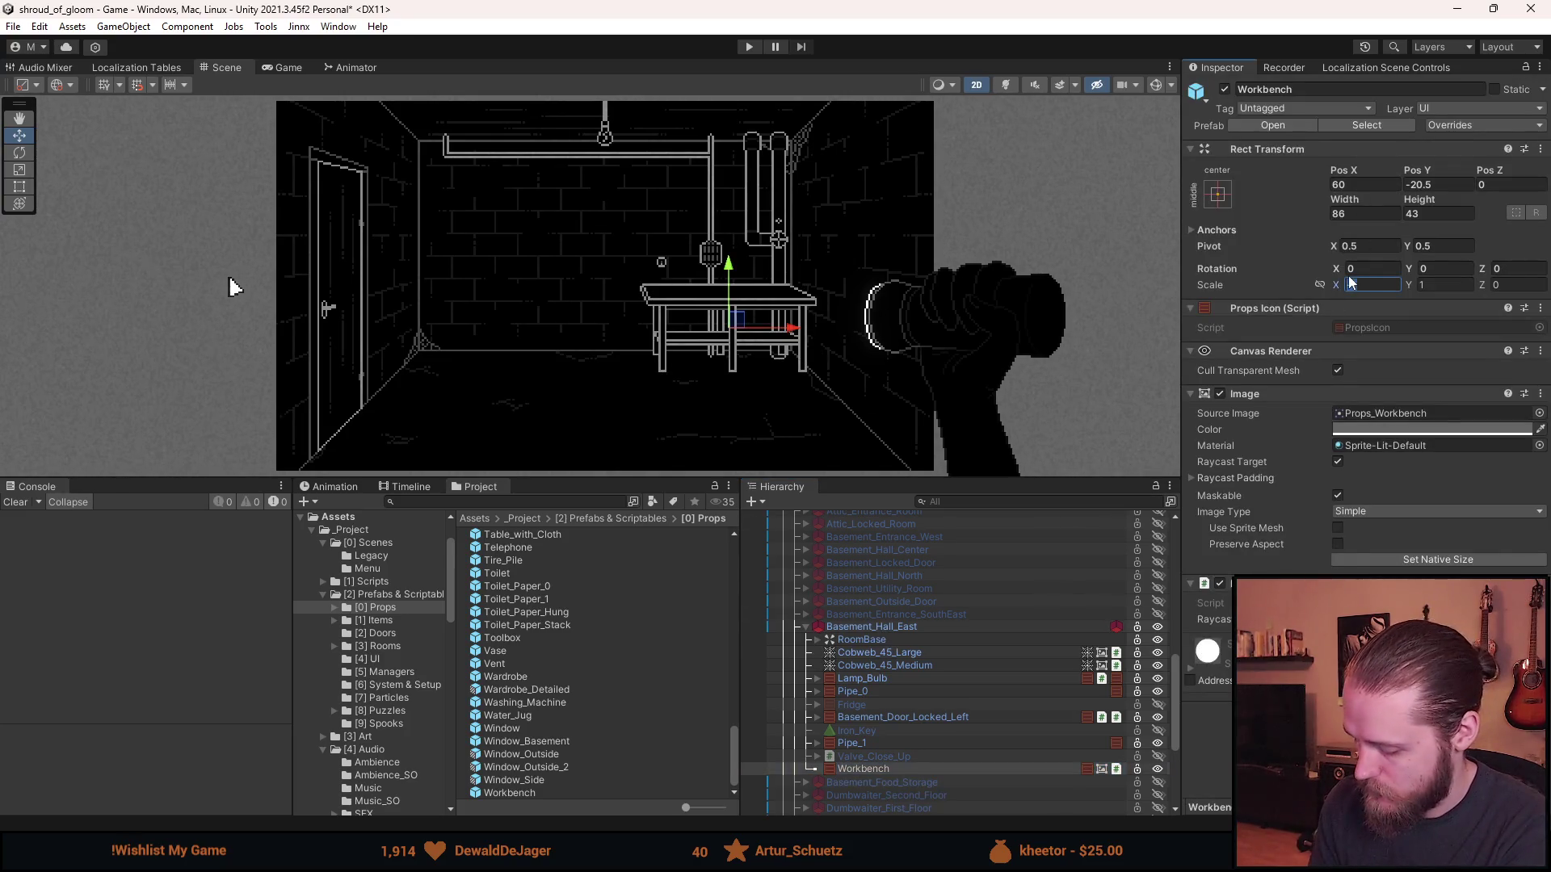
type("1")
left_click(1363, 185)
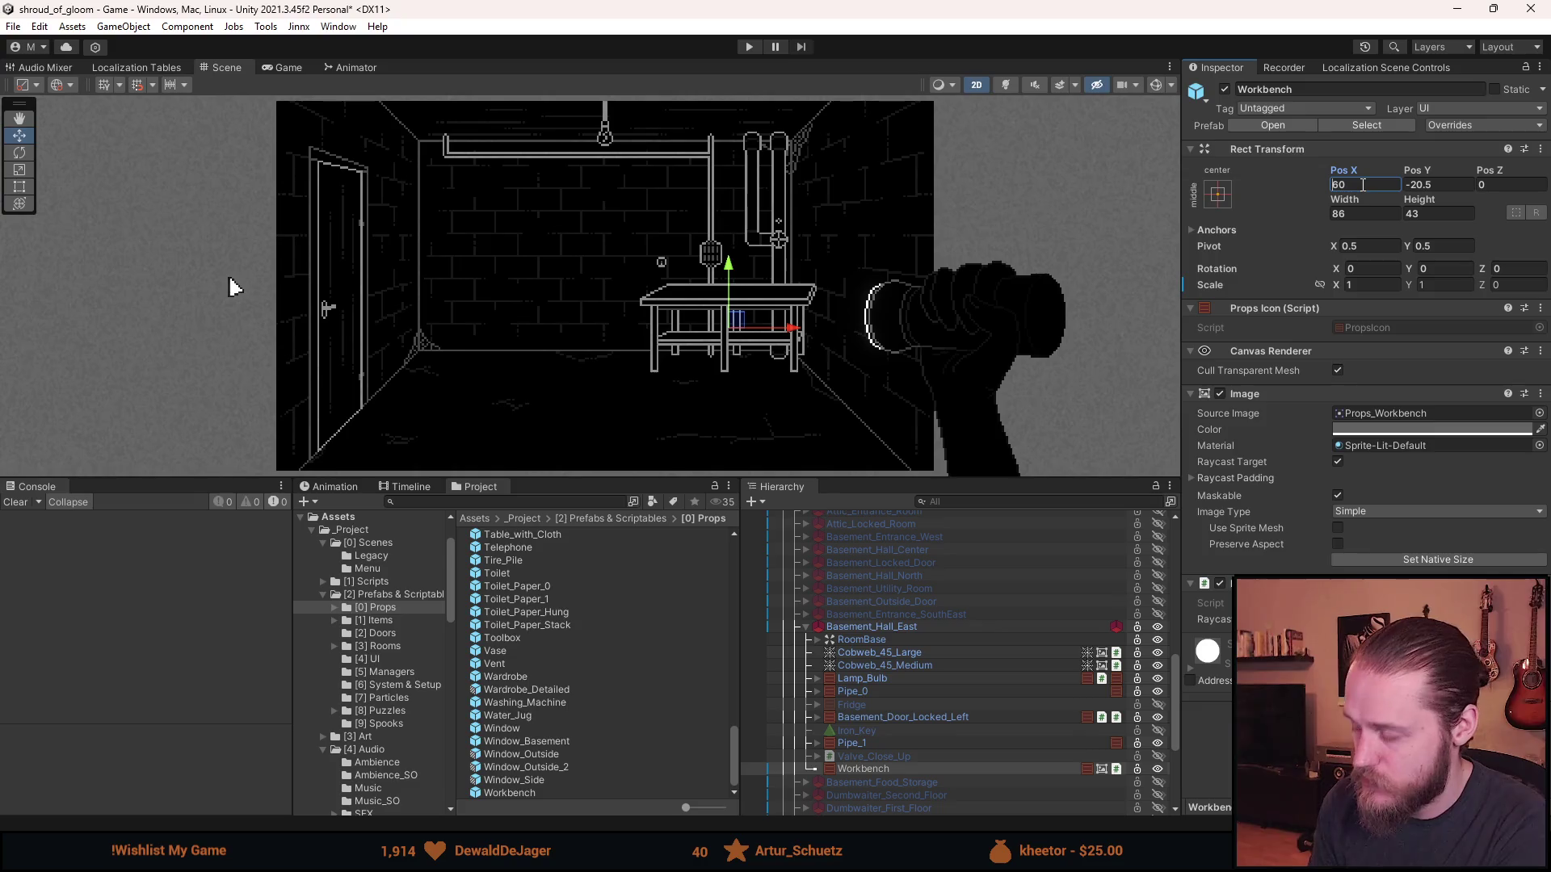
type("-60")
key("Return")
left_click(890, 392)
scroll(735, 383, "down", 2)
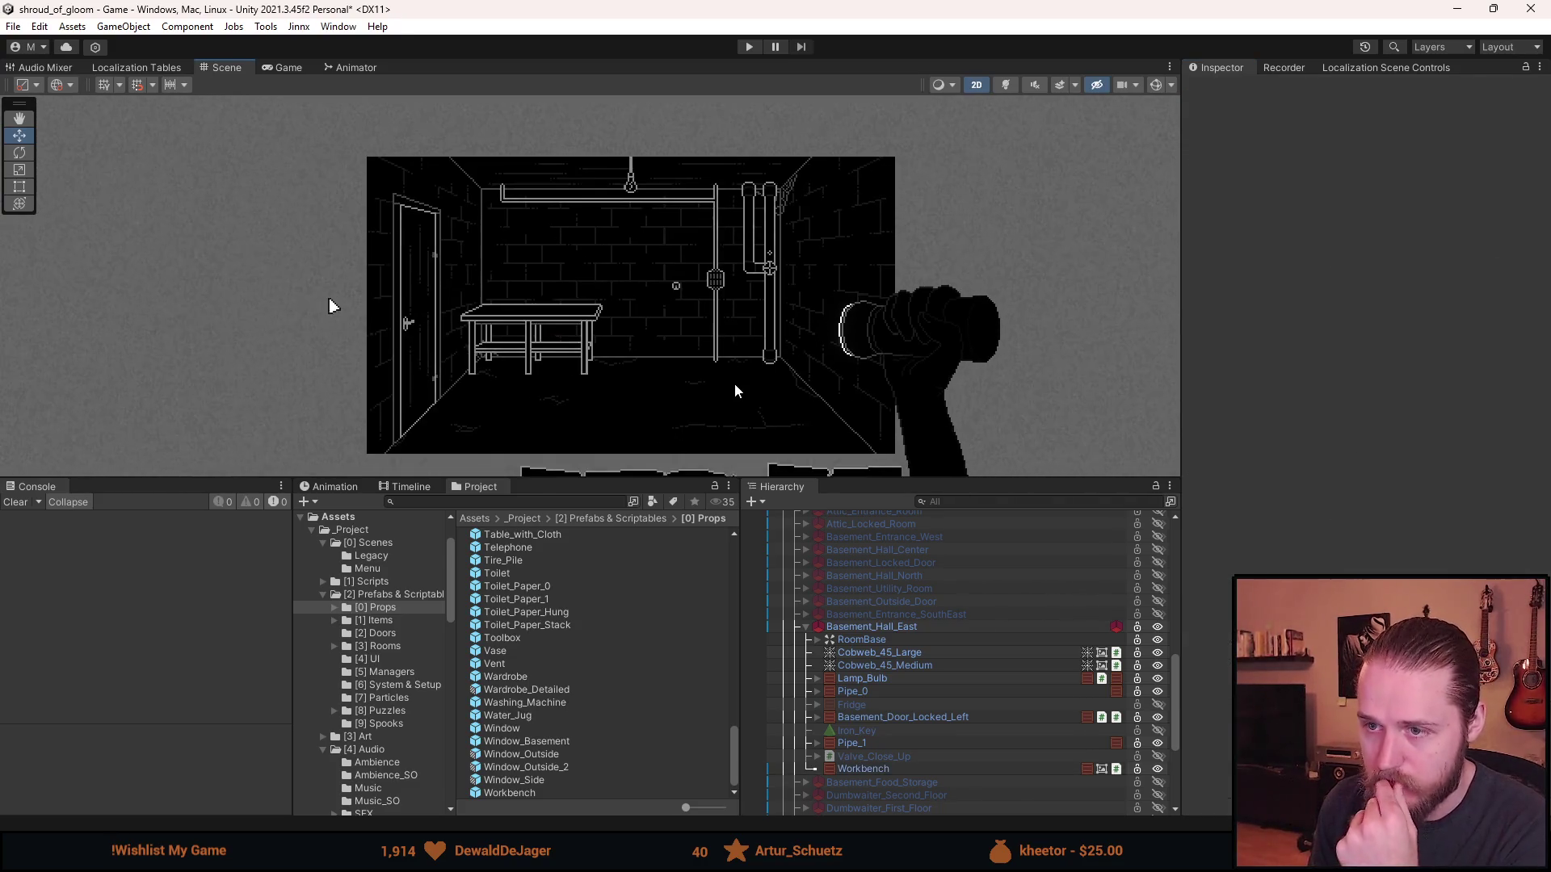
scroll(543, 292, "up", 3)
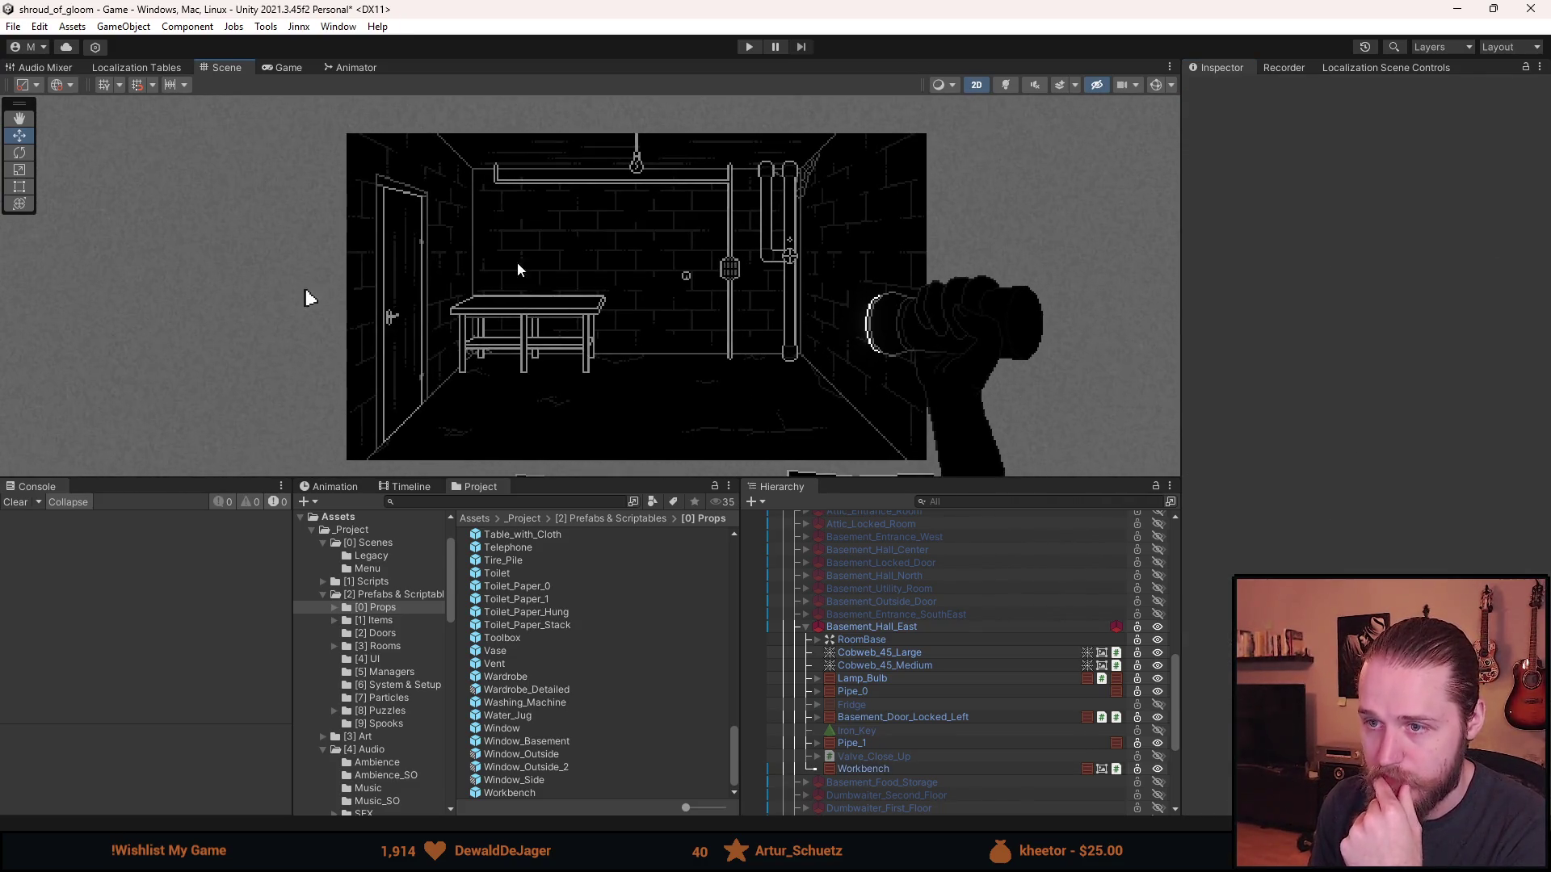
scroll(481, 215, "up", 1)
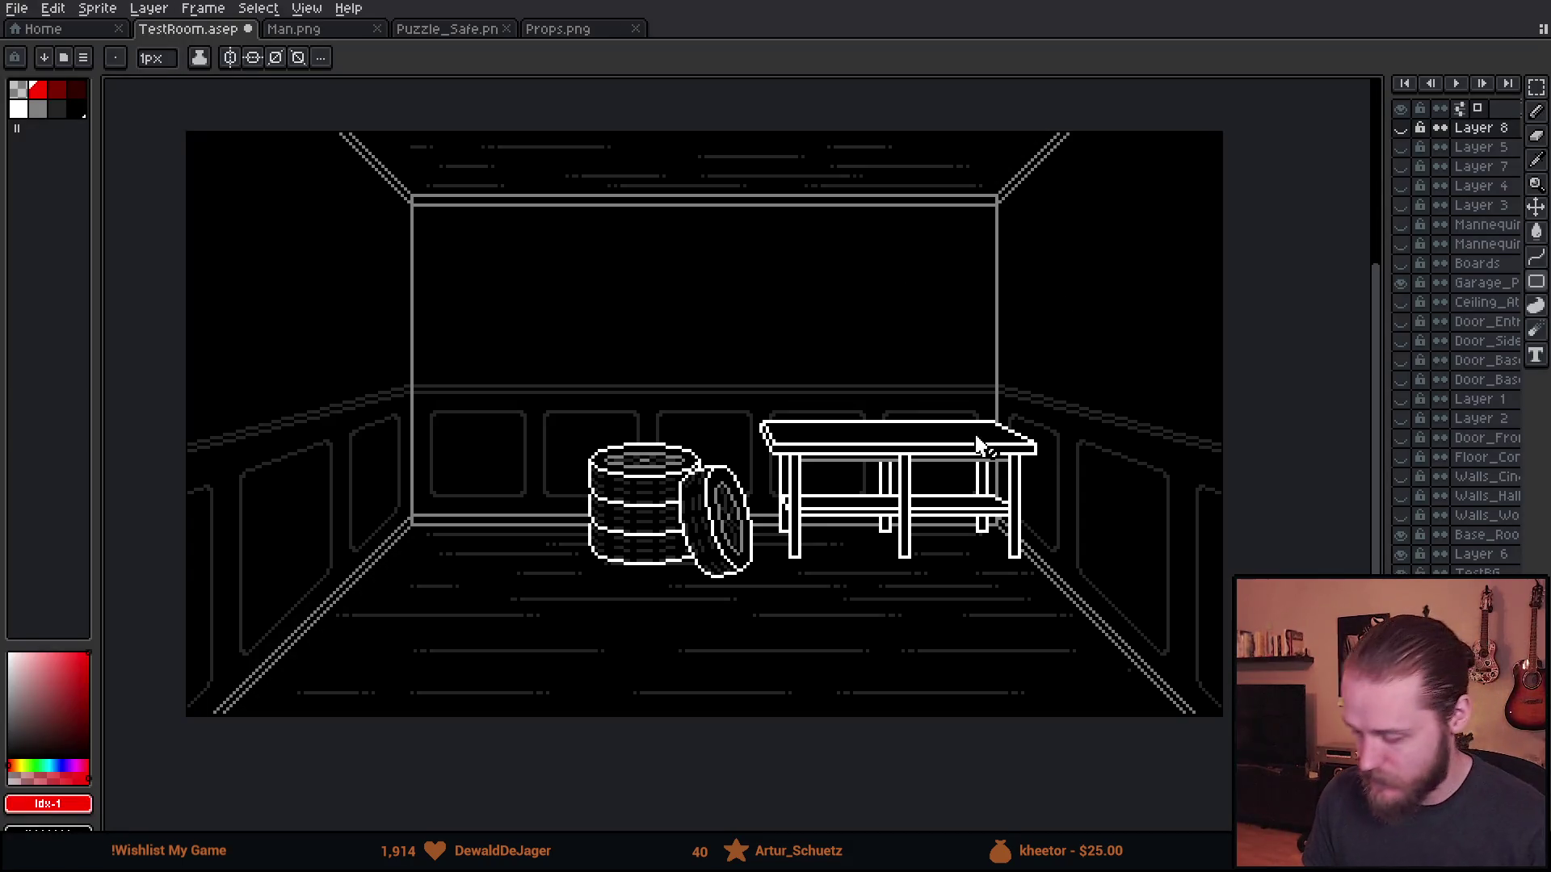
- Hide the original room and hallway wall layers and show the brick wall layer
left_click(1405, 496)
left_click(1406, 496)
left_click(1406, 516)
left_click(1410, 500)
left_click(1405, 496)
left_click(1405, 476)
scroll(896, 424, "up", 1)
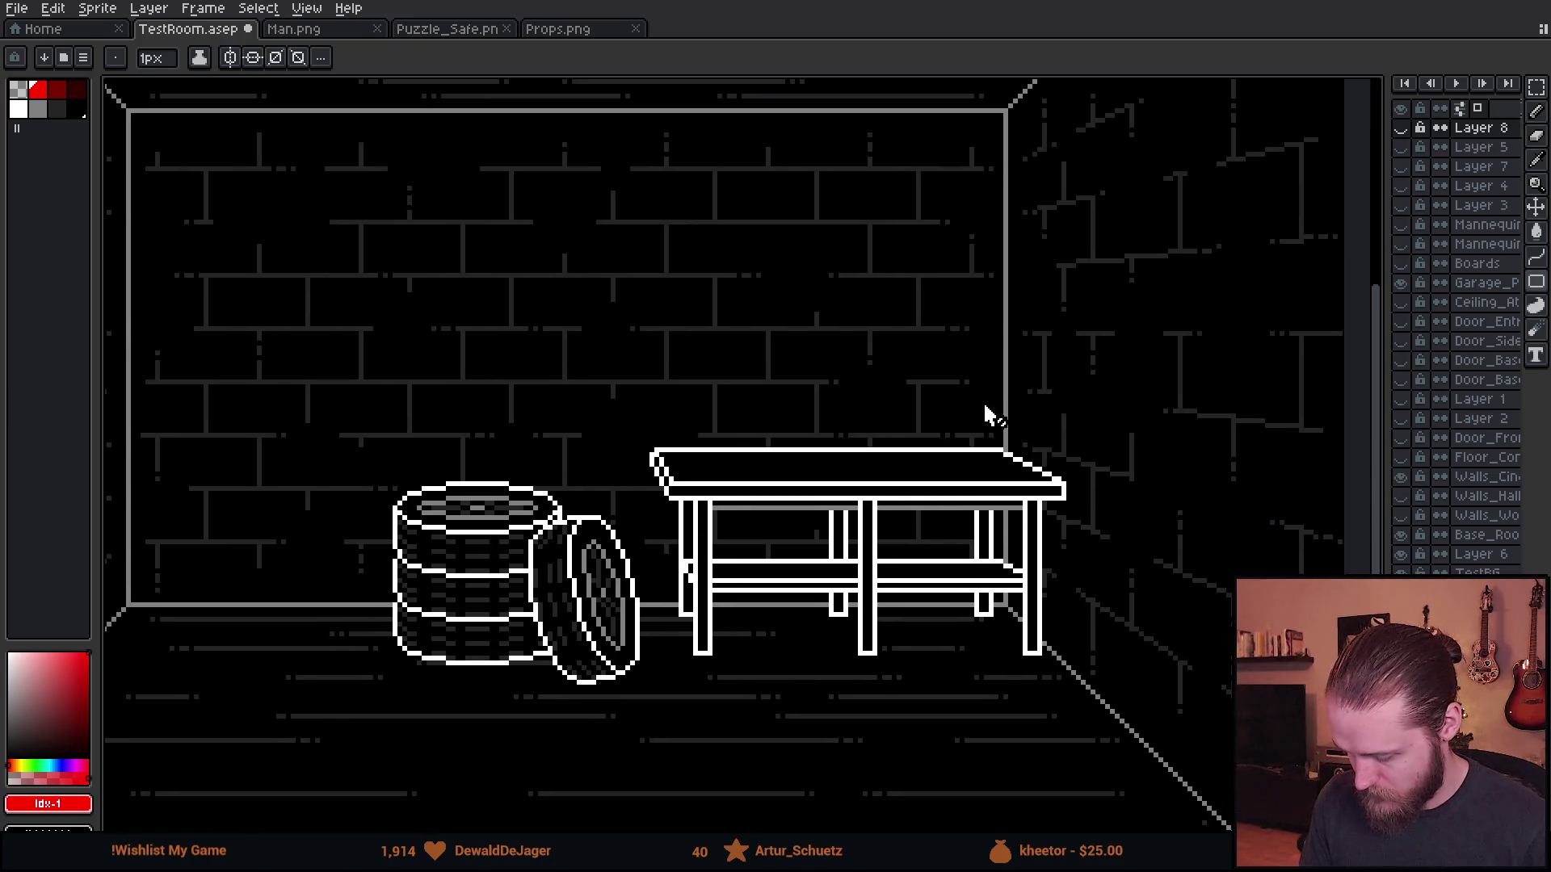
- Add Layer 9 and draw a white rectangle outline for the pegboard above the workbench
key("shift+n")
scroll(728, 436, "up", 2)
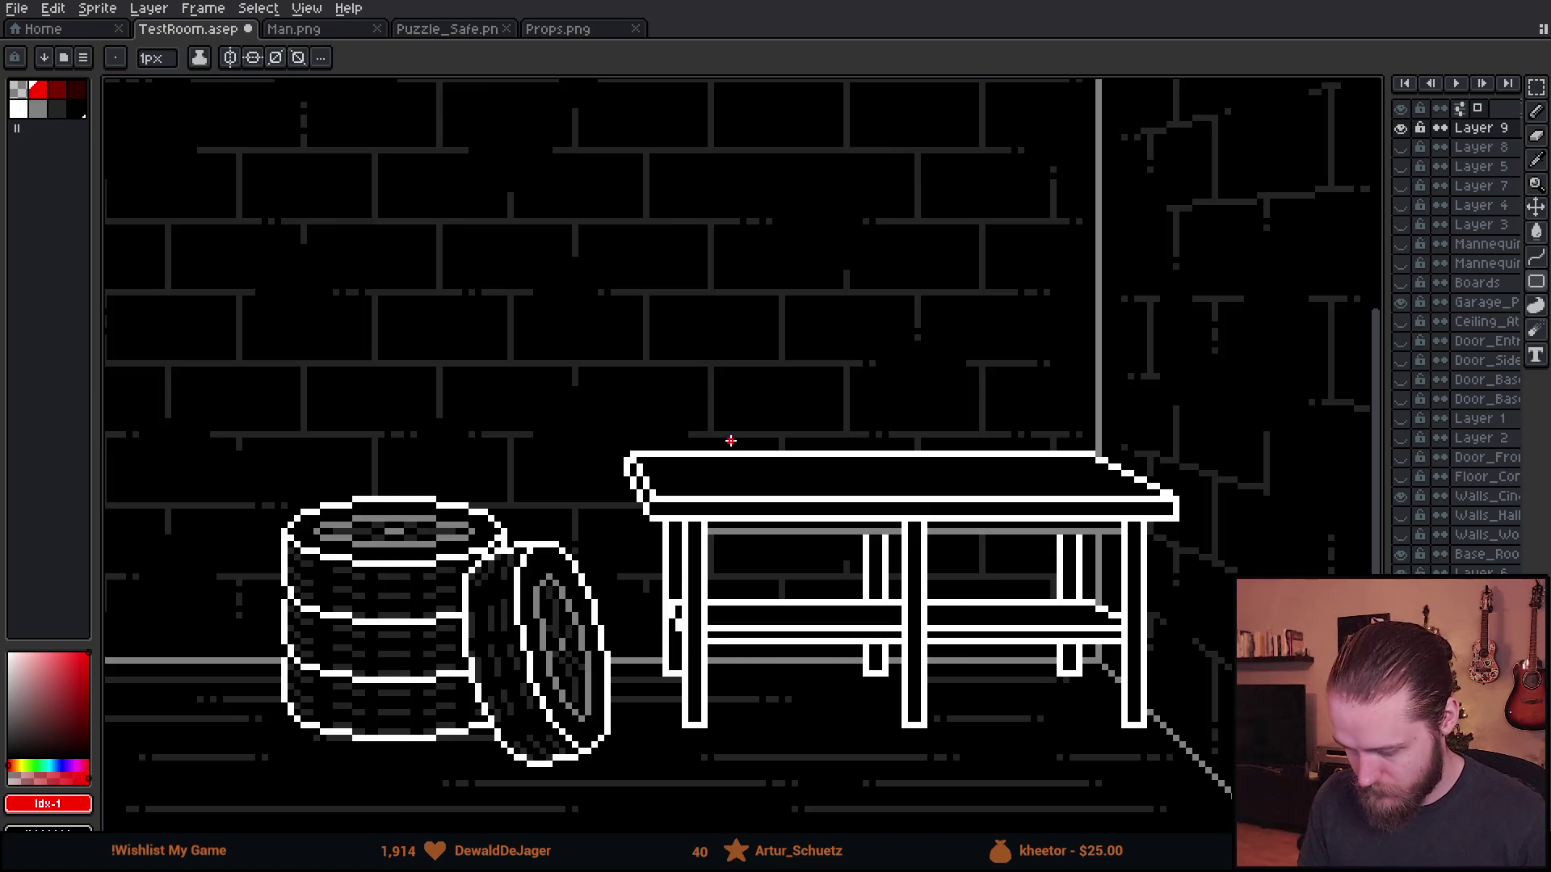
left_click(25, 112)
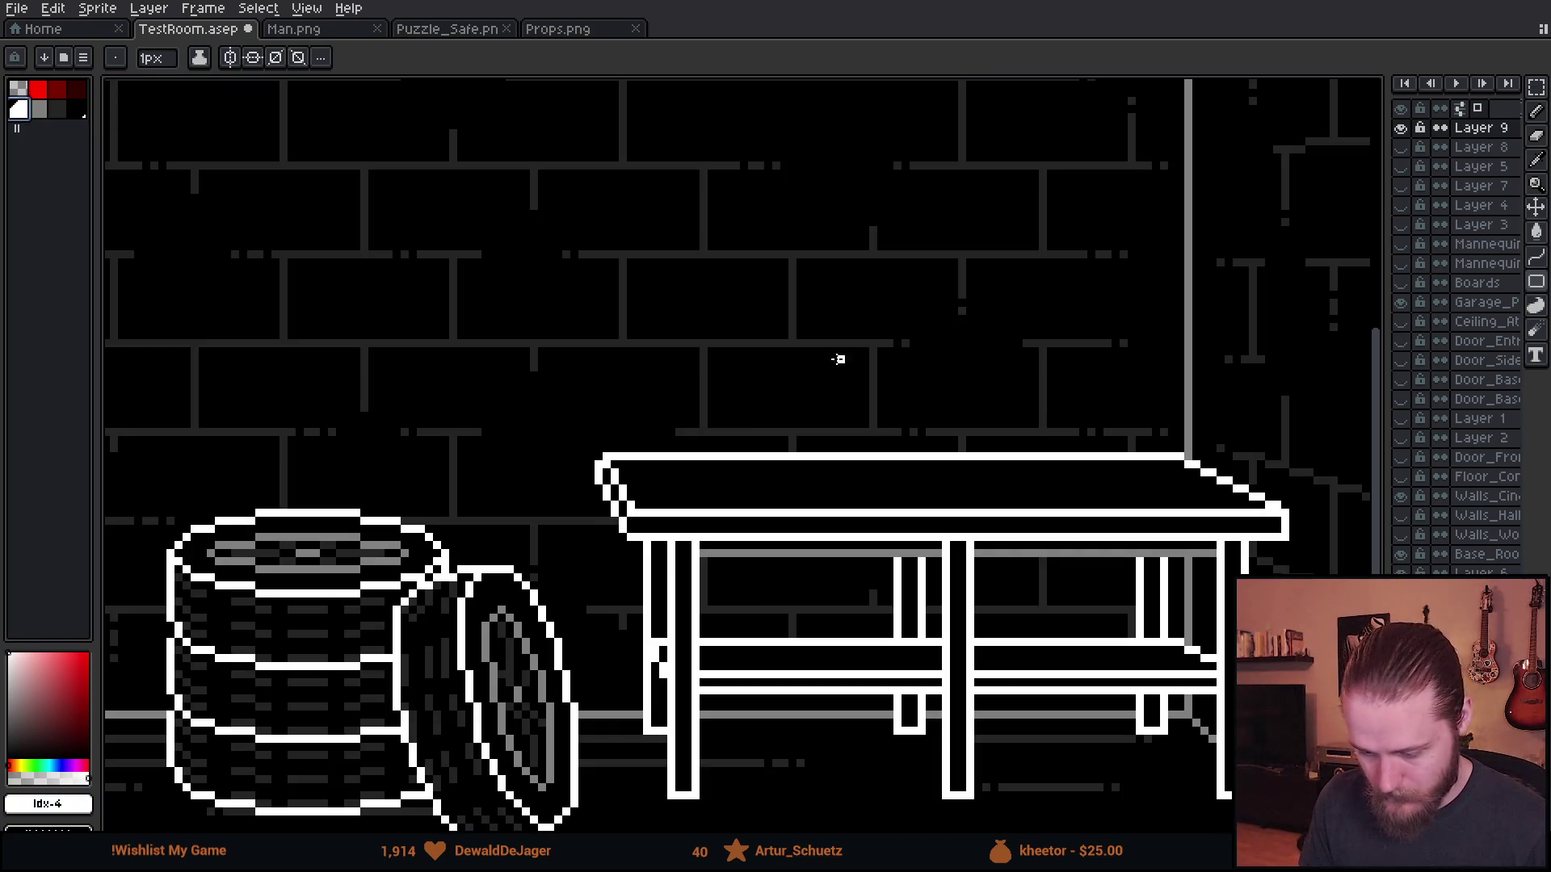
left_click_drag(838, 356, 712, 497)
key("i")
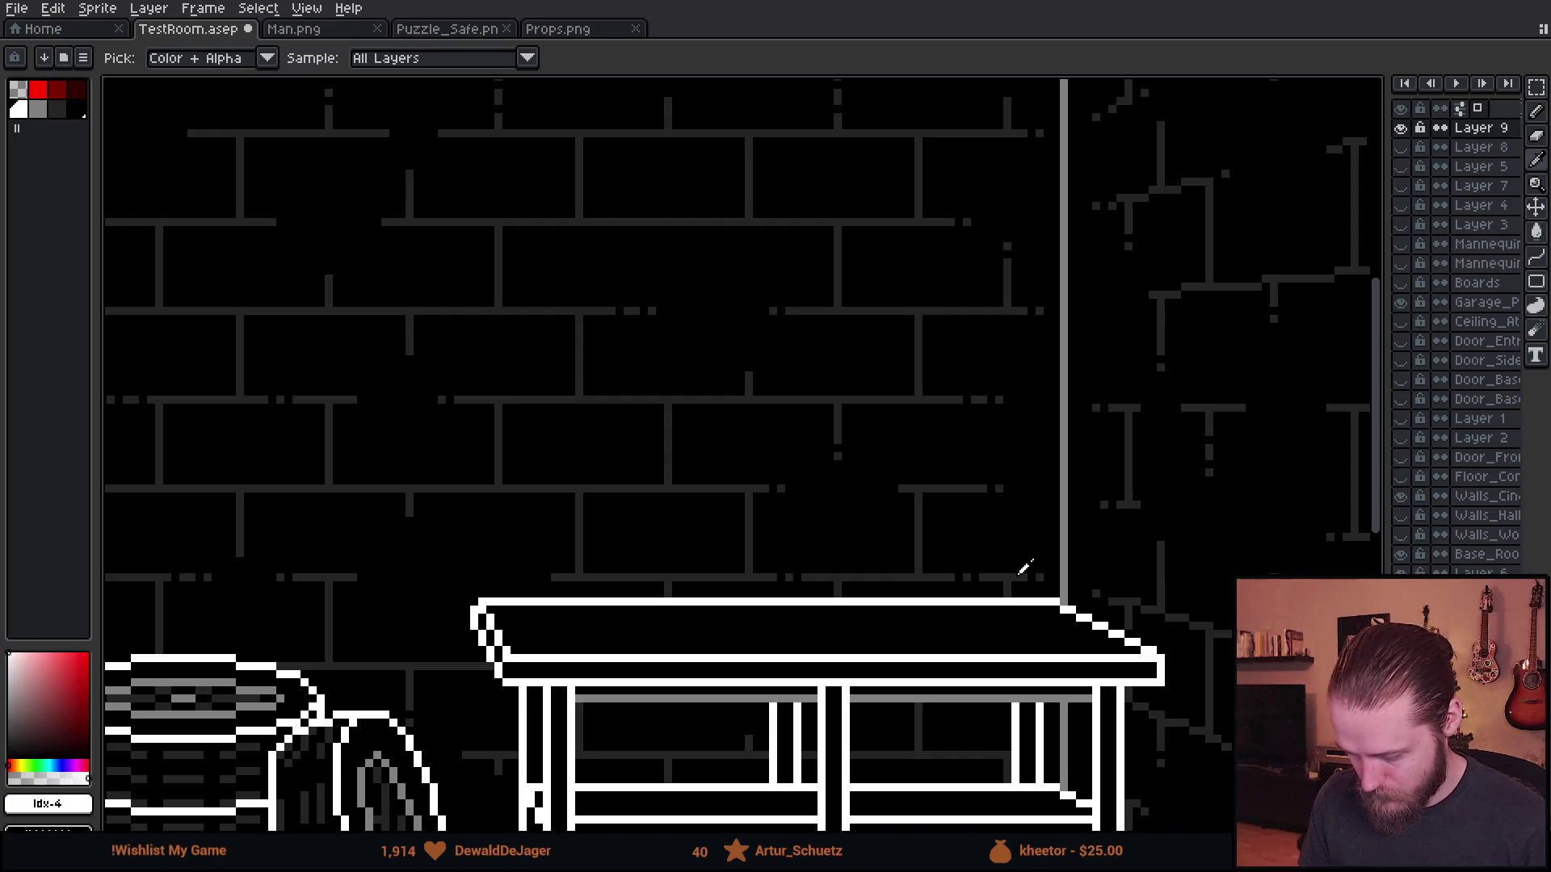
key("b")
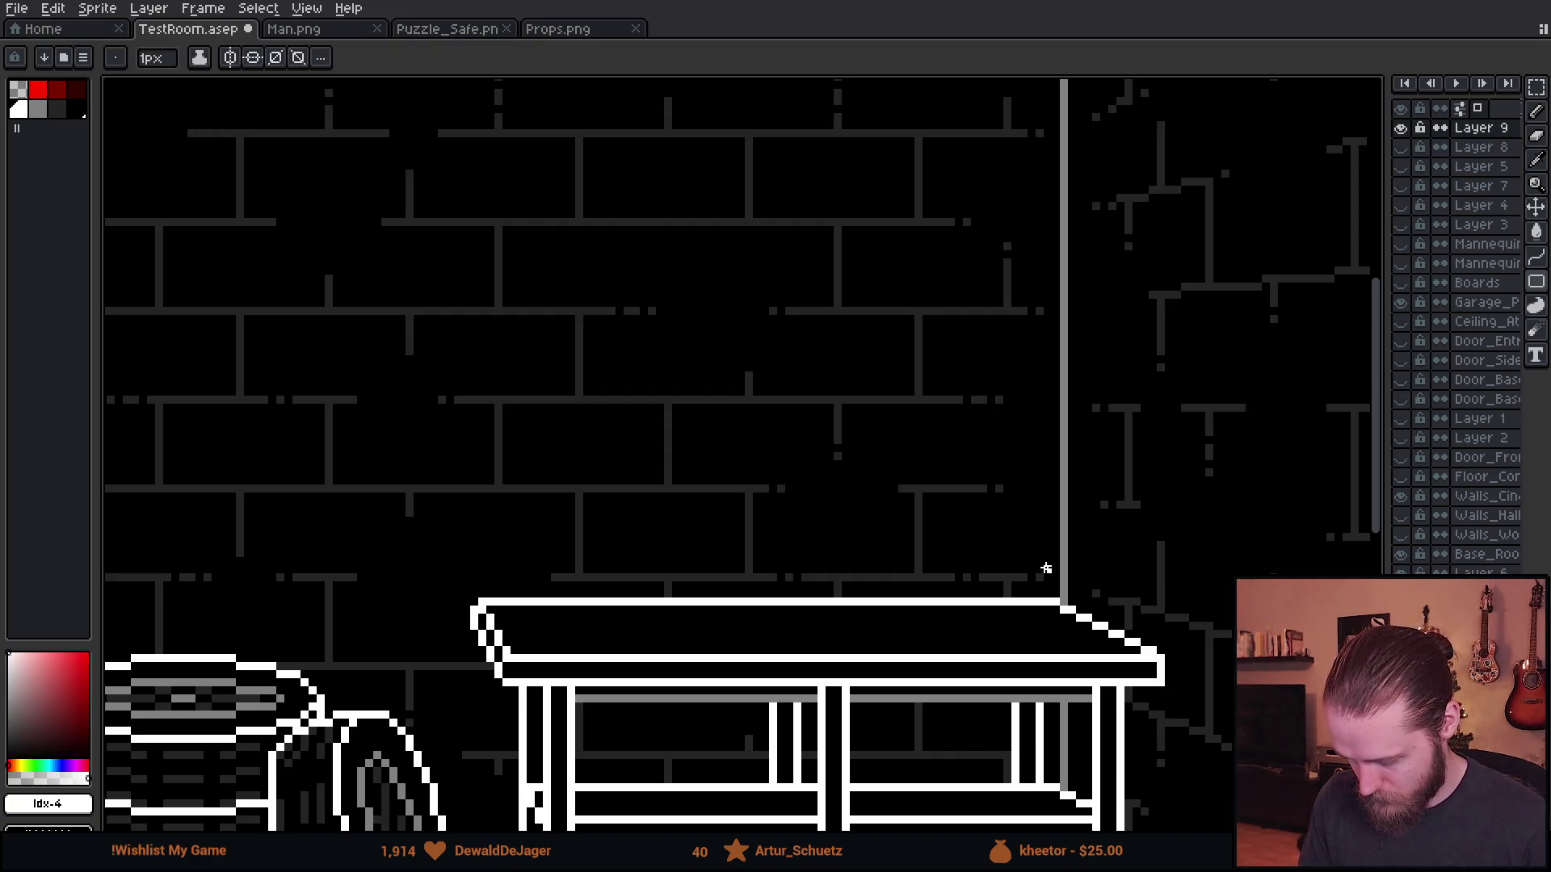
mouse_move(1042, 537)
left_mouse_down()
mouse_move(653, 320)
mouse_move(450, 275)
mouse_move(501, 274)
left_mouse_up()
key("g")
- Bucket-fill the pegboard's interior black
key("x")
left_click(557, 371)
scroll(561, 374, "down", 5)
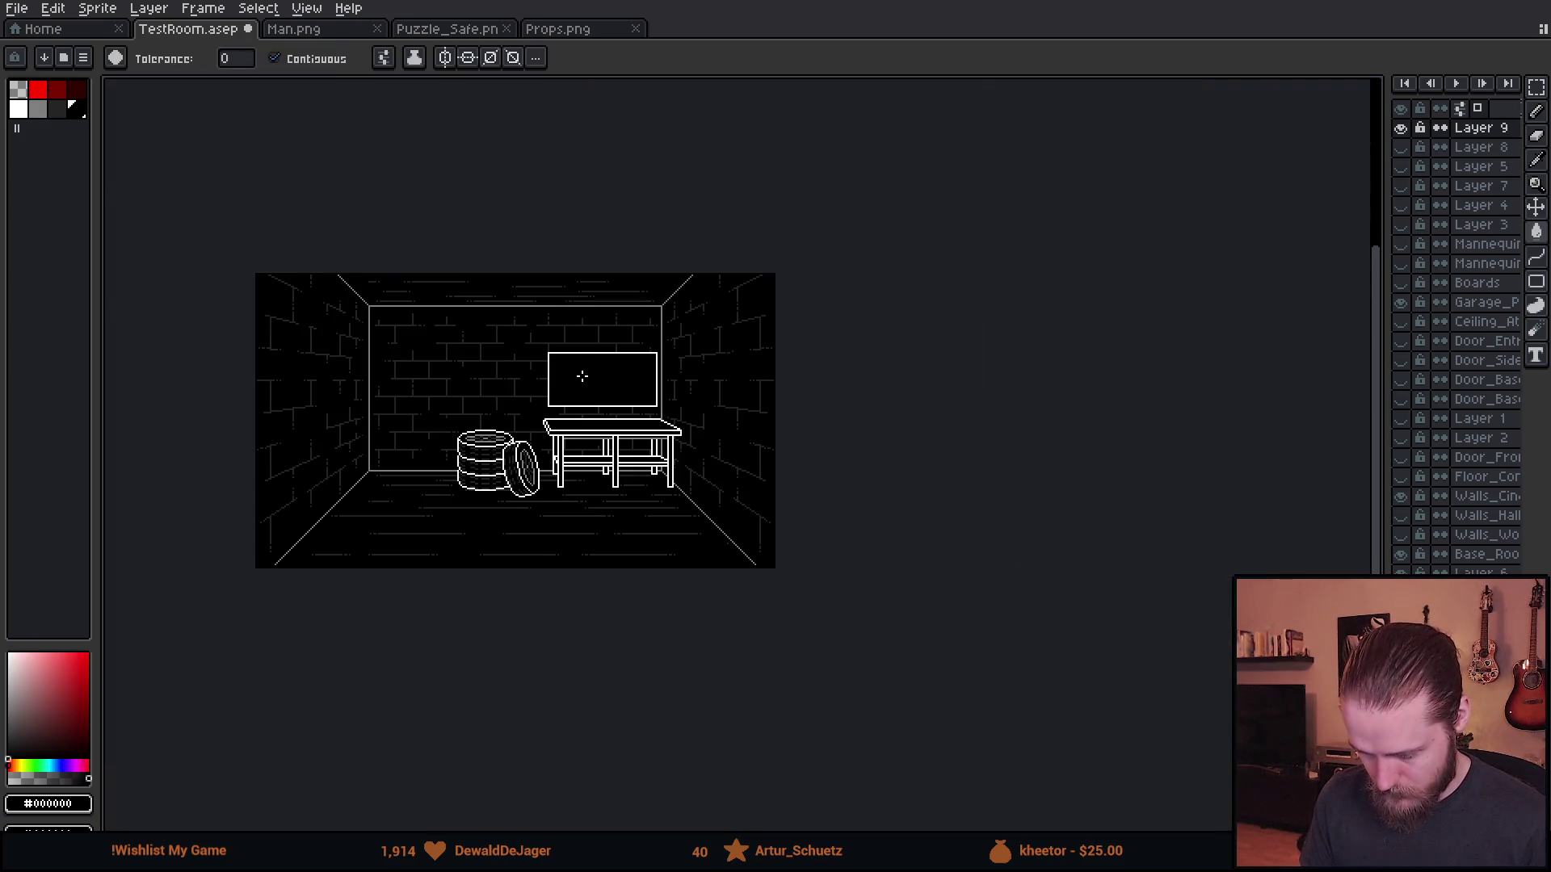
scroll(582, 376, "up", 5)
key("b")
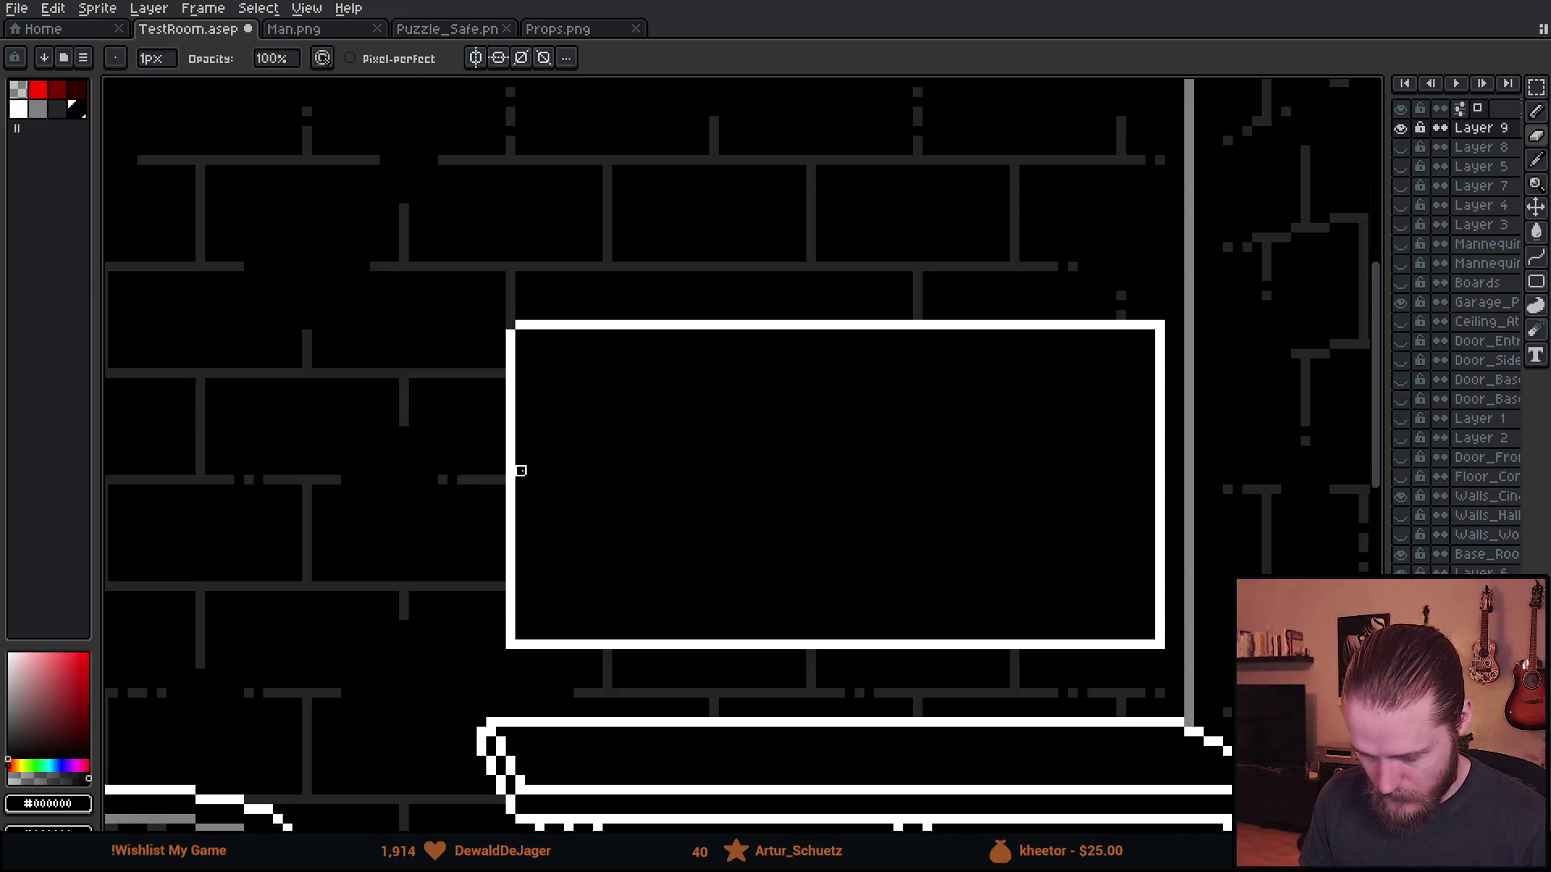
- Pick grey and bucket-recolour the pegboard's top and left edges
scroll(747, 662, "down", 4)
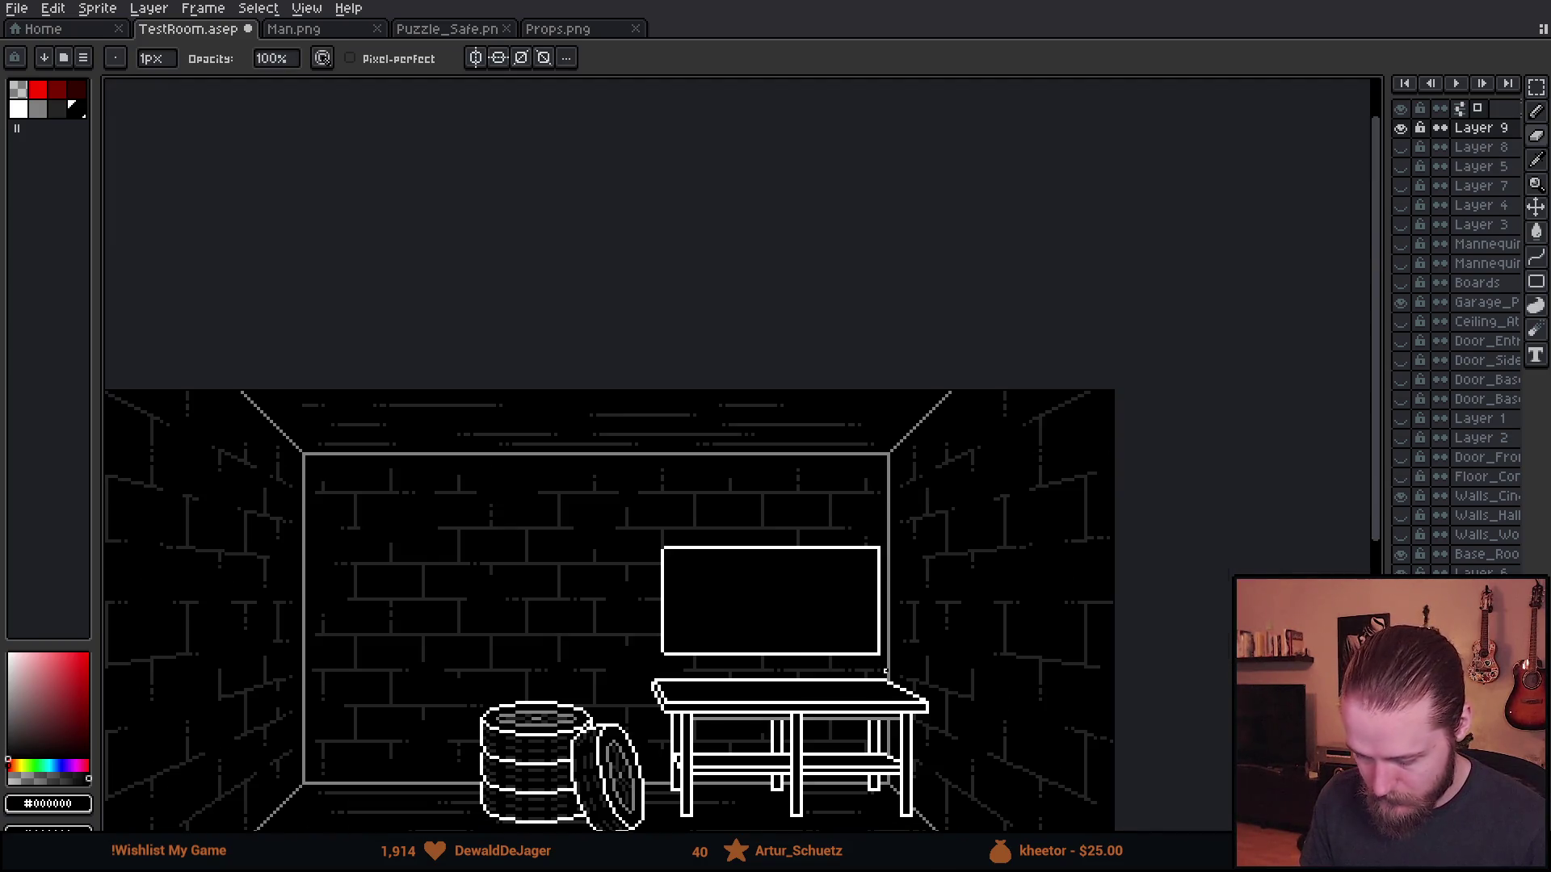
scroll(885, 671, "up", 4)
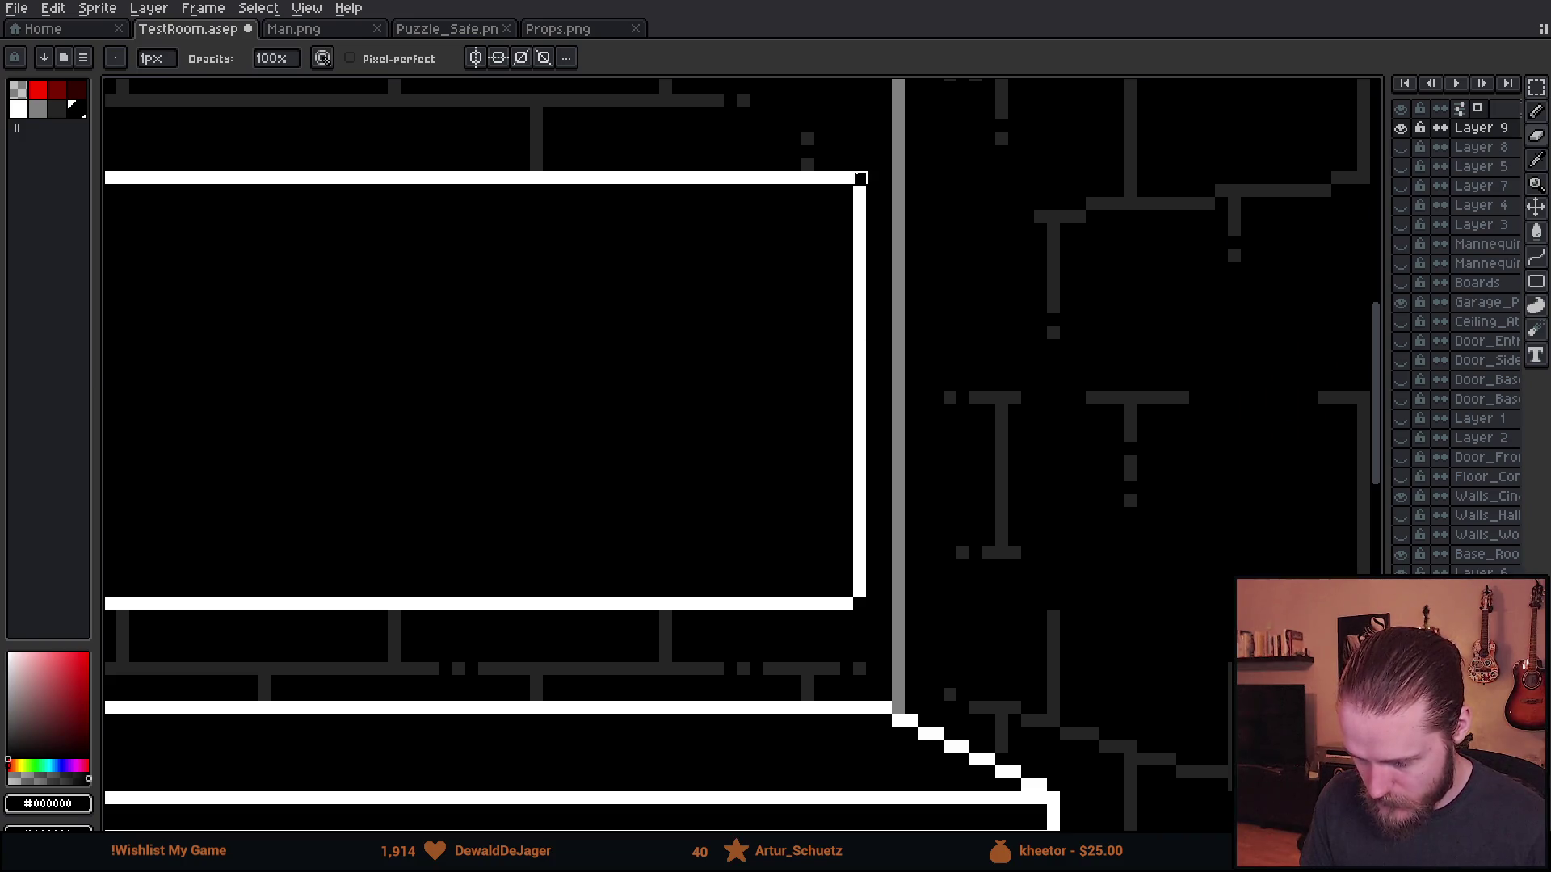
scroll(848, 296, "down", 4)
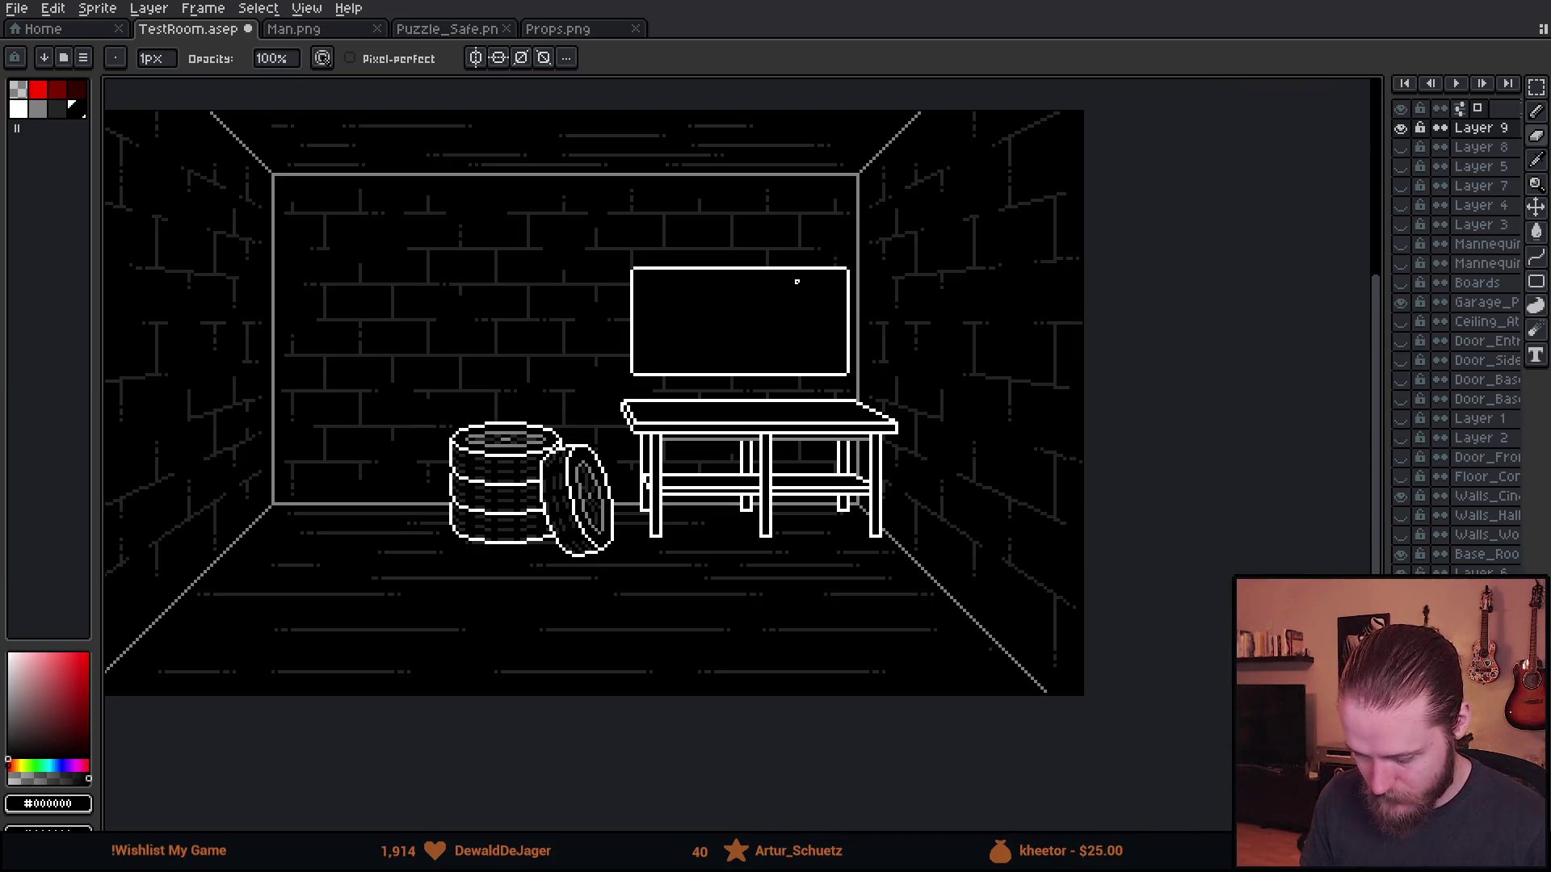
scroll(796, 281, "up", 1)
scroll(627, 276, "up", 3)
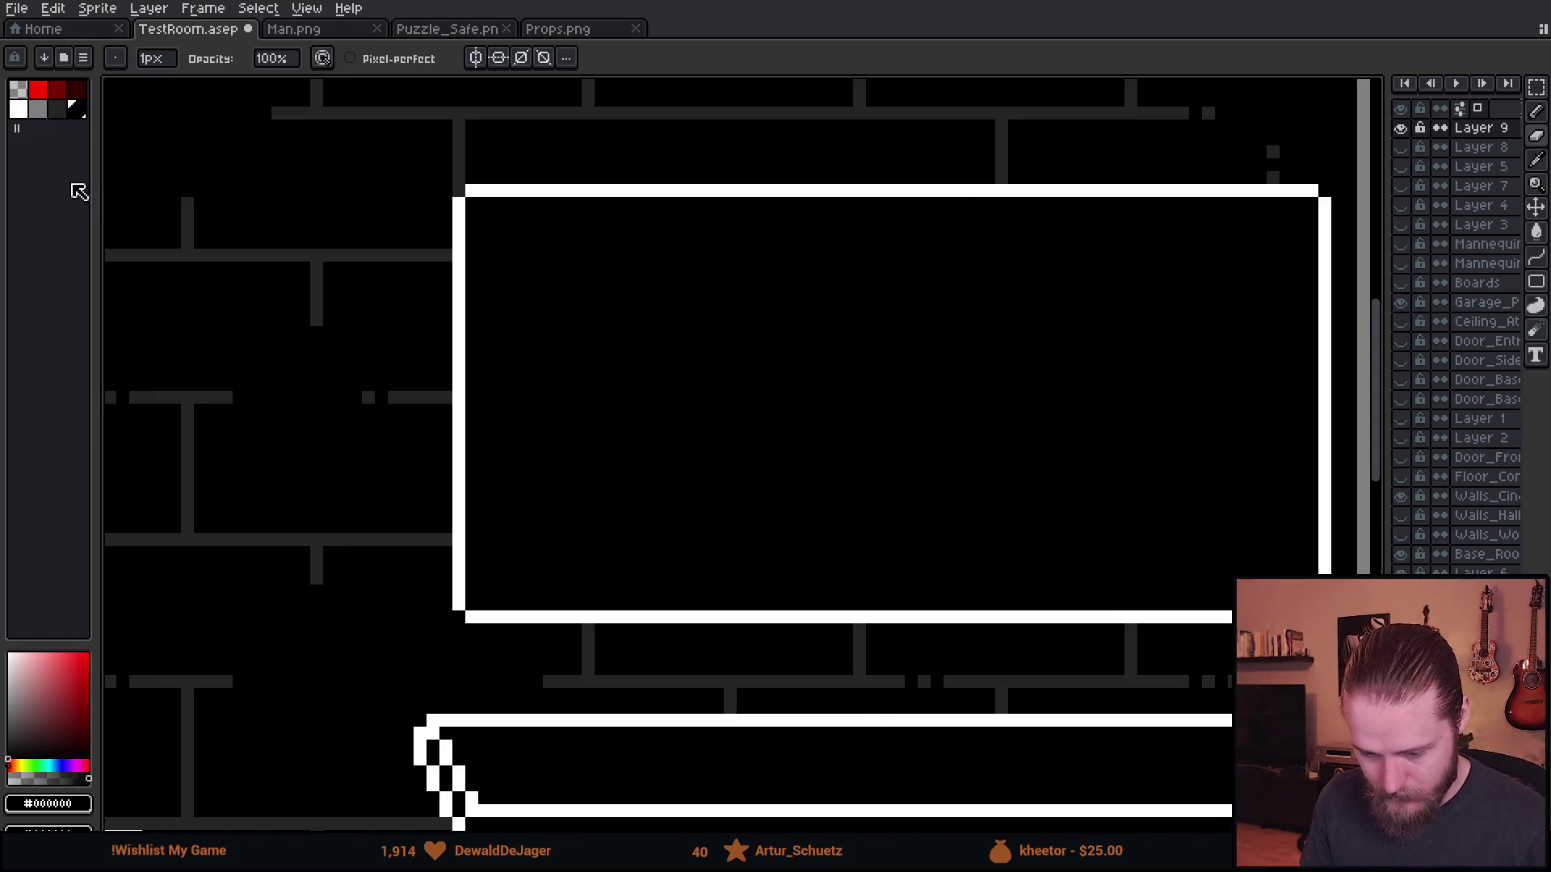
left_click(41, 113)
scroll(488, 229, "up", 1)
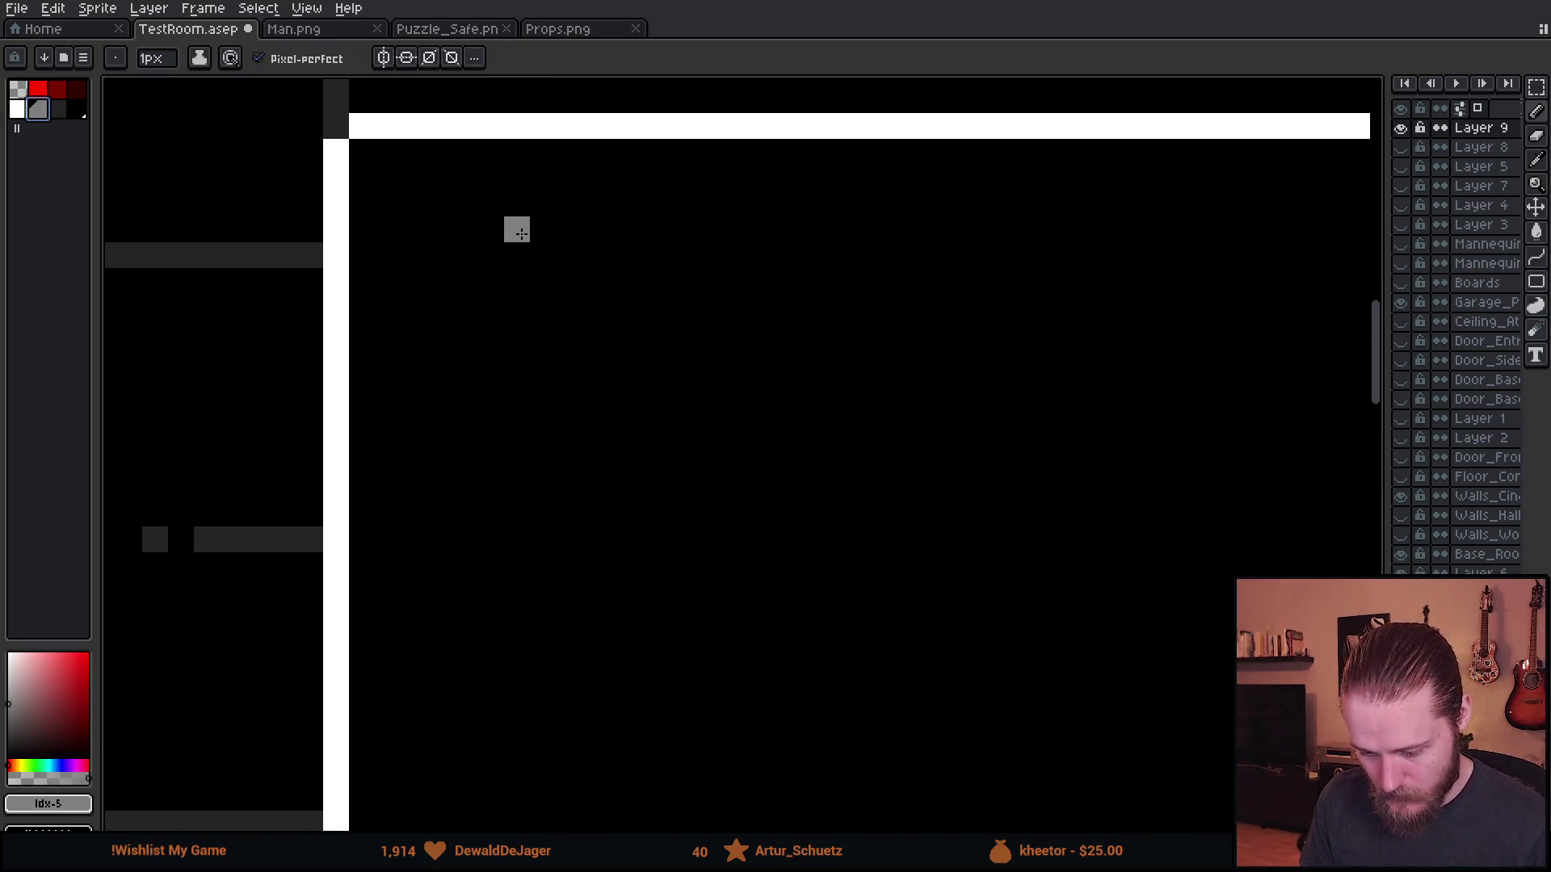
scroll(521, 234, "down", 2)
key("g")
left_click(526, 194)
left_click(460, 254)
- Recolour the bottom and right edges grey, undoing the accidental interior fills
key("ctrl+z")
left_click(448, 252)
left_click(822, 516)
left_click(1100, 446)
scroll(1100, 446, "down", 3)
scroll(792, 398, "up", 3)
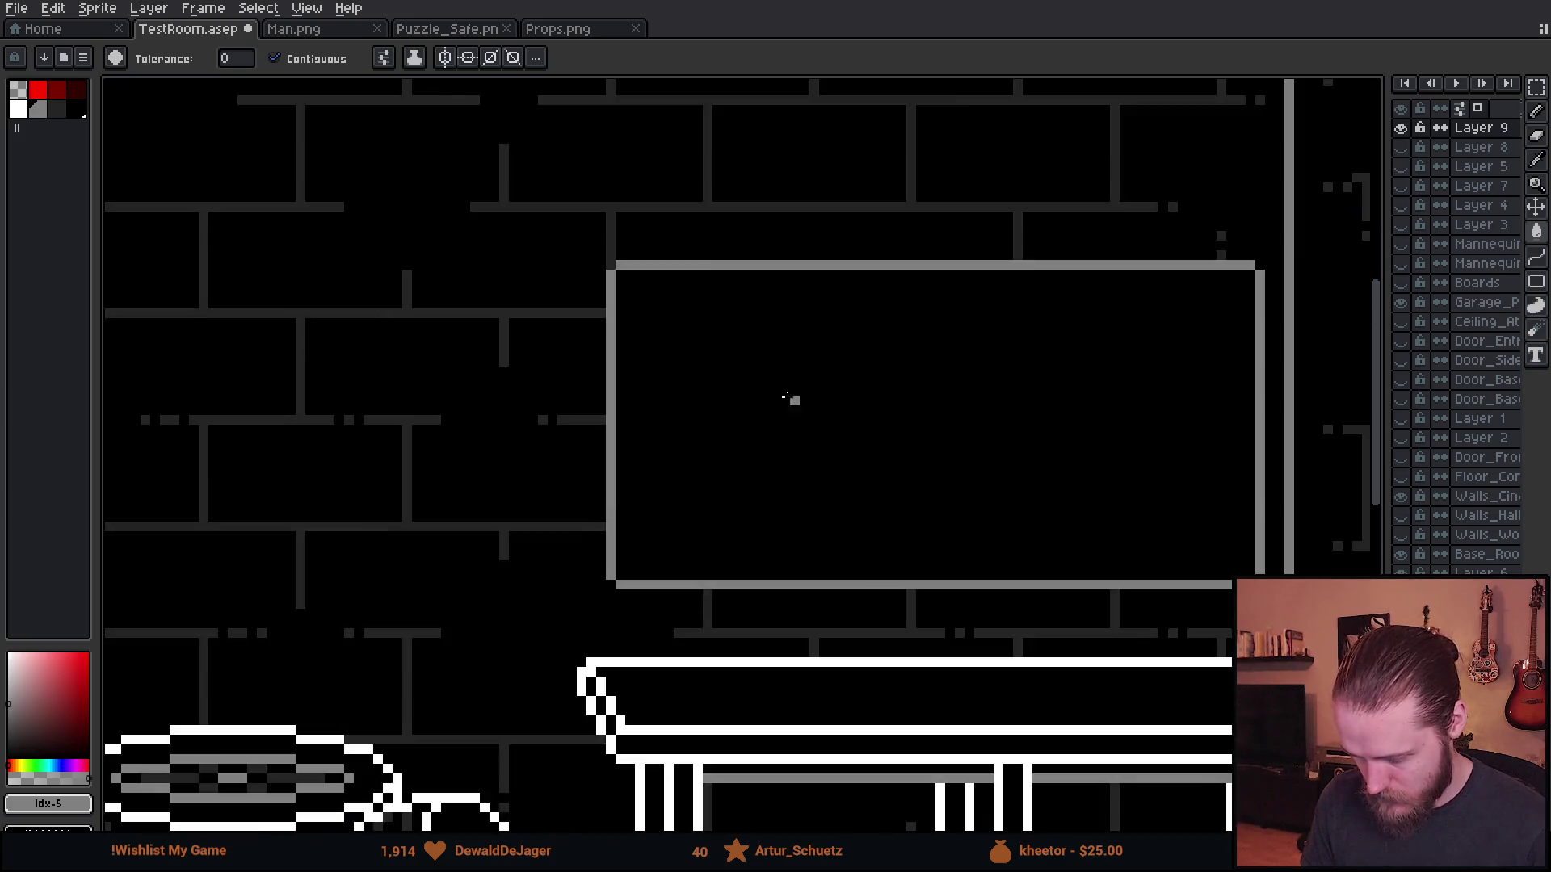
scroll(485, 268, "up", 2)
scroll(485, 268, "down", 1)
scroll(501, 279, "up", 2)
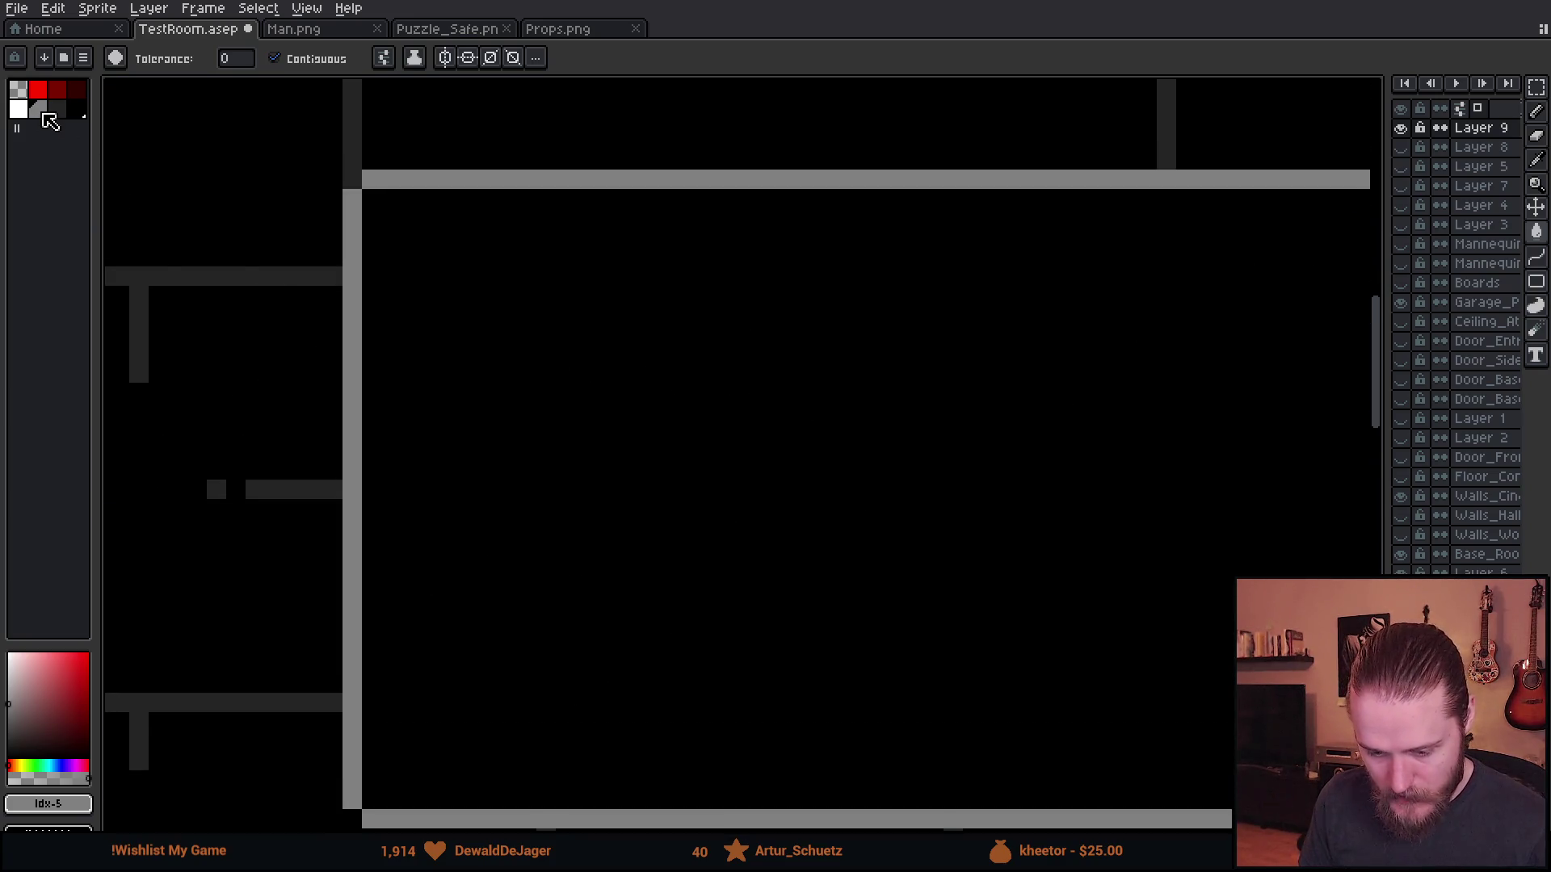
left_click(526, 313)
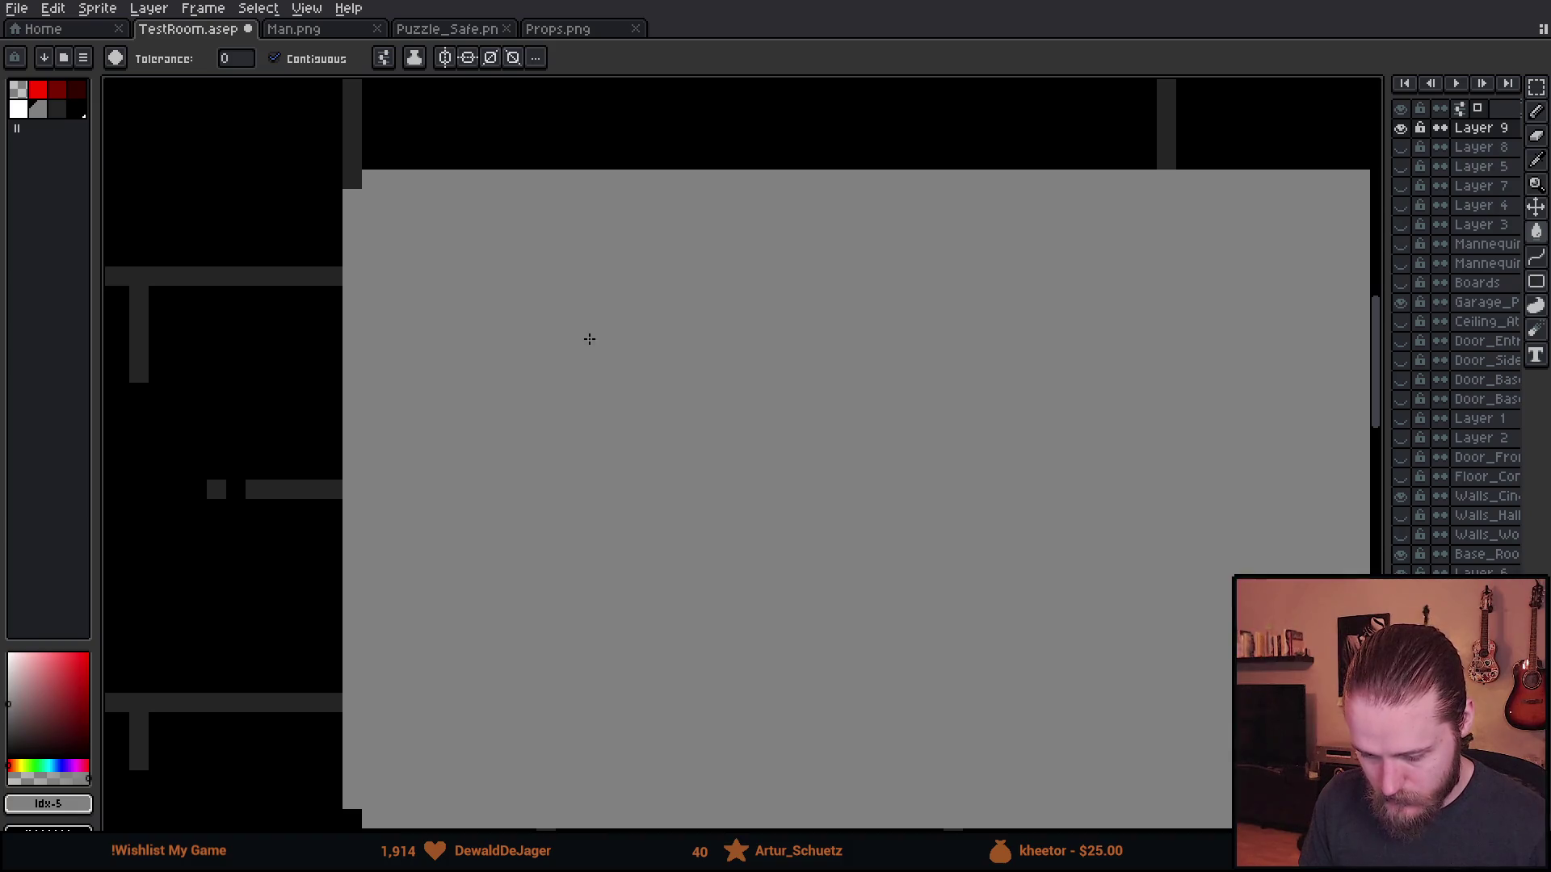
key("ctrl+z")
- Pencil the first two grey pegboard dots, then go to the Home start page
key("b")
left_click(507, 314)
left_click(567, 315)
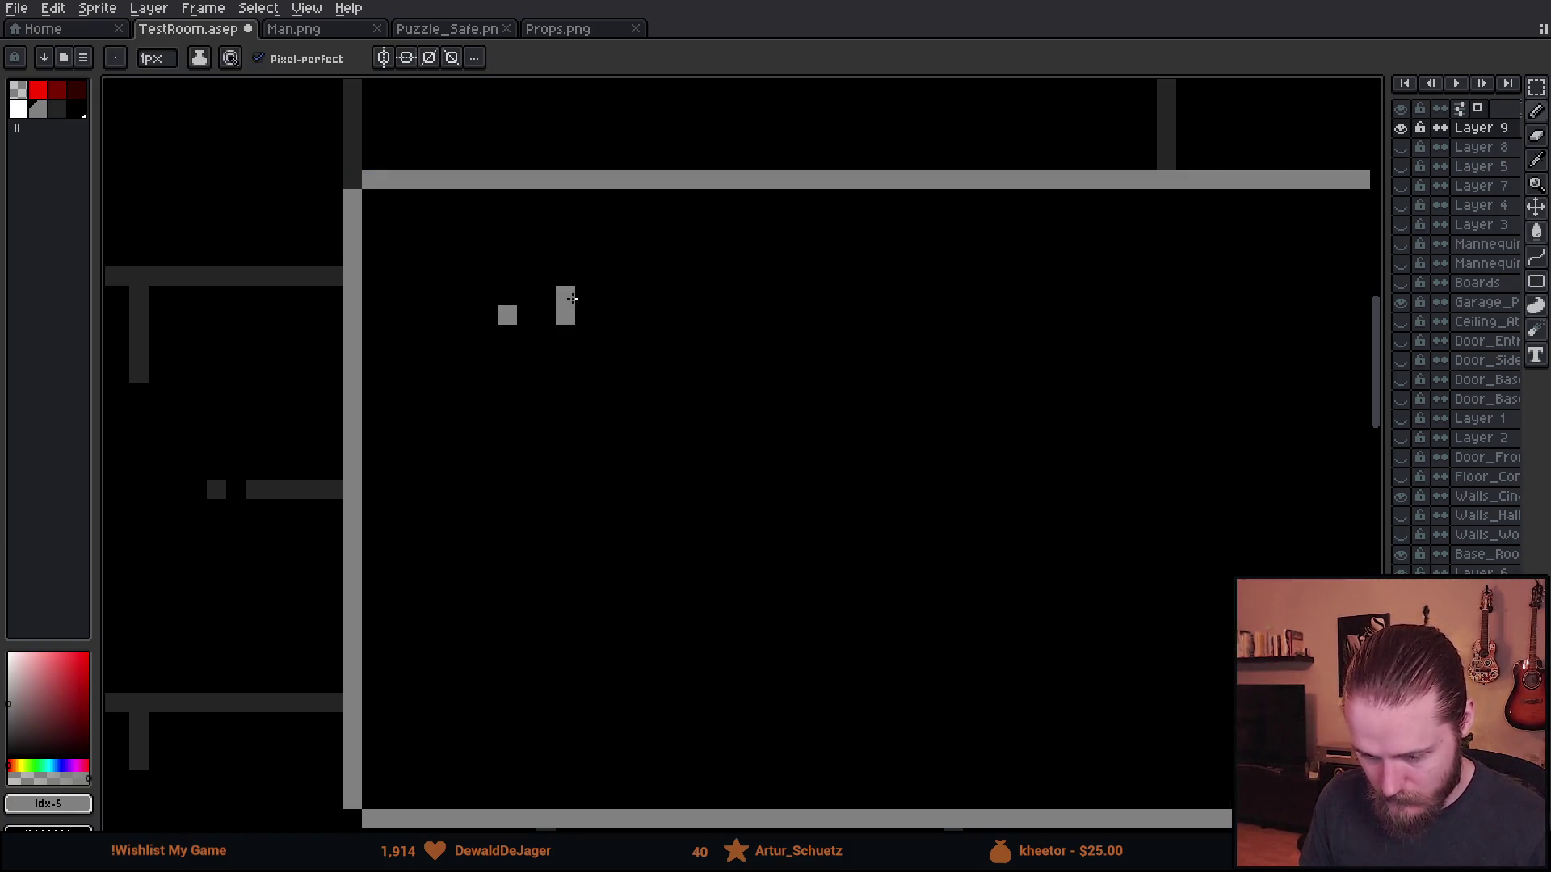
scroll(573, 295, "down", 3)
scroll(565, 294, "up", 3)
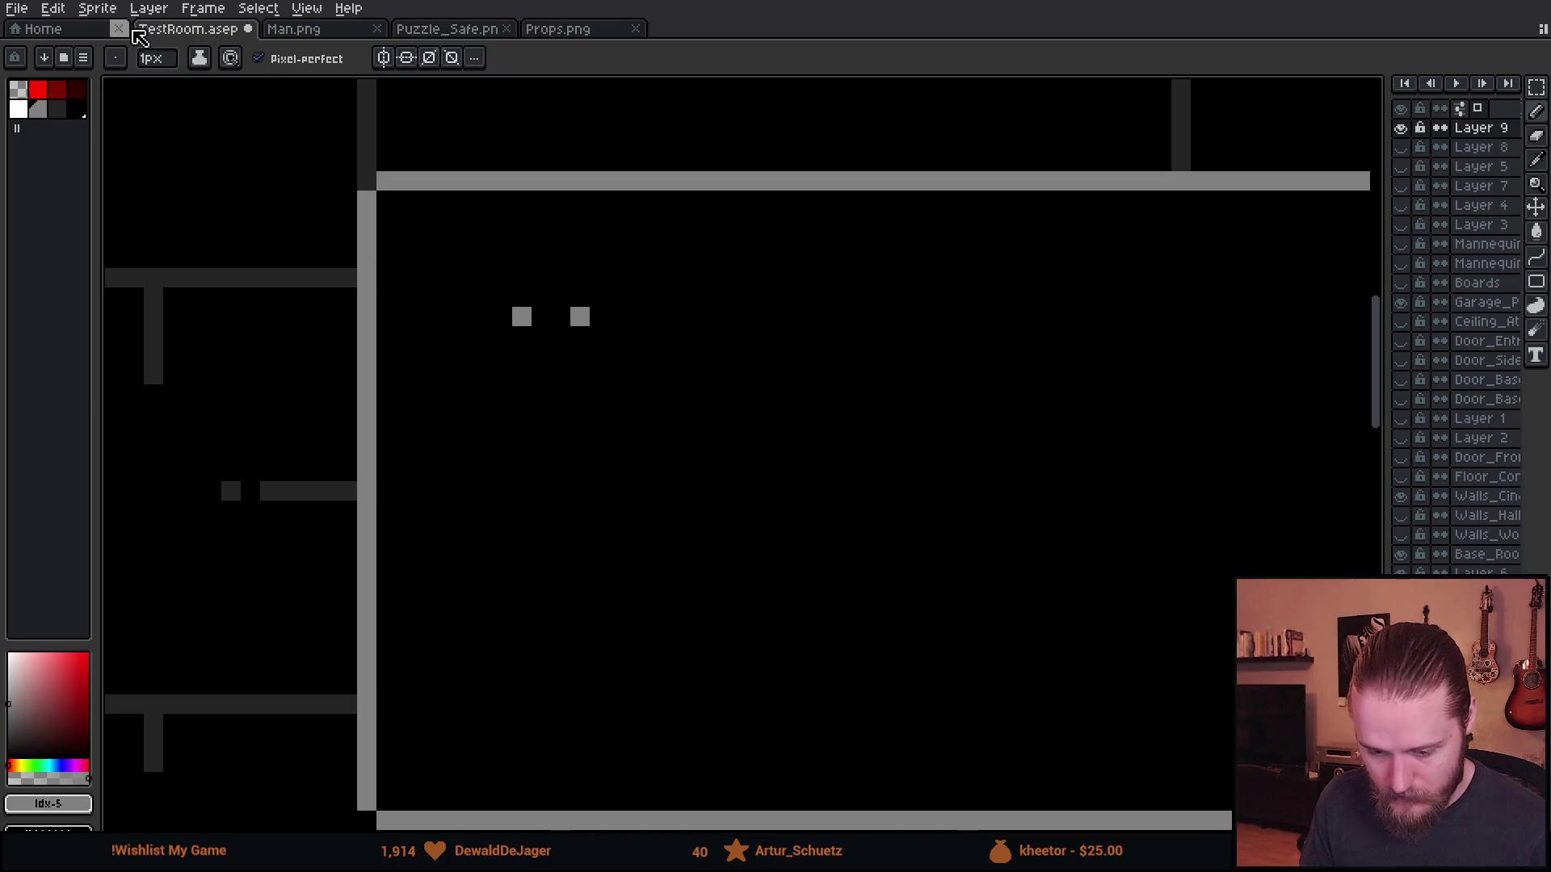
left_click(81, 35)
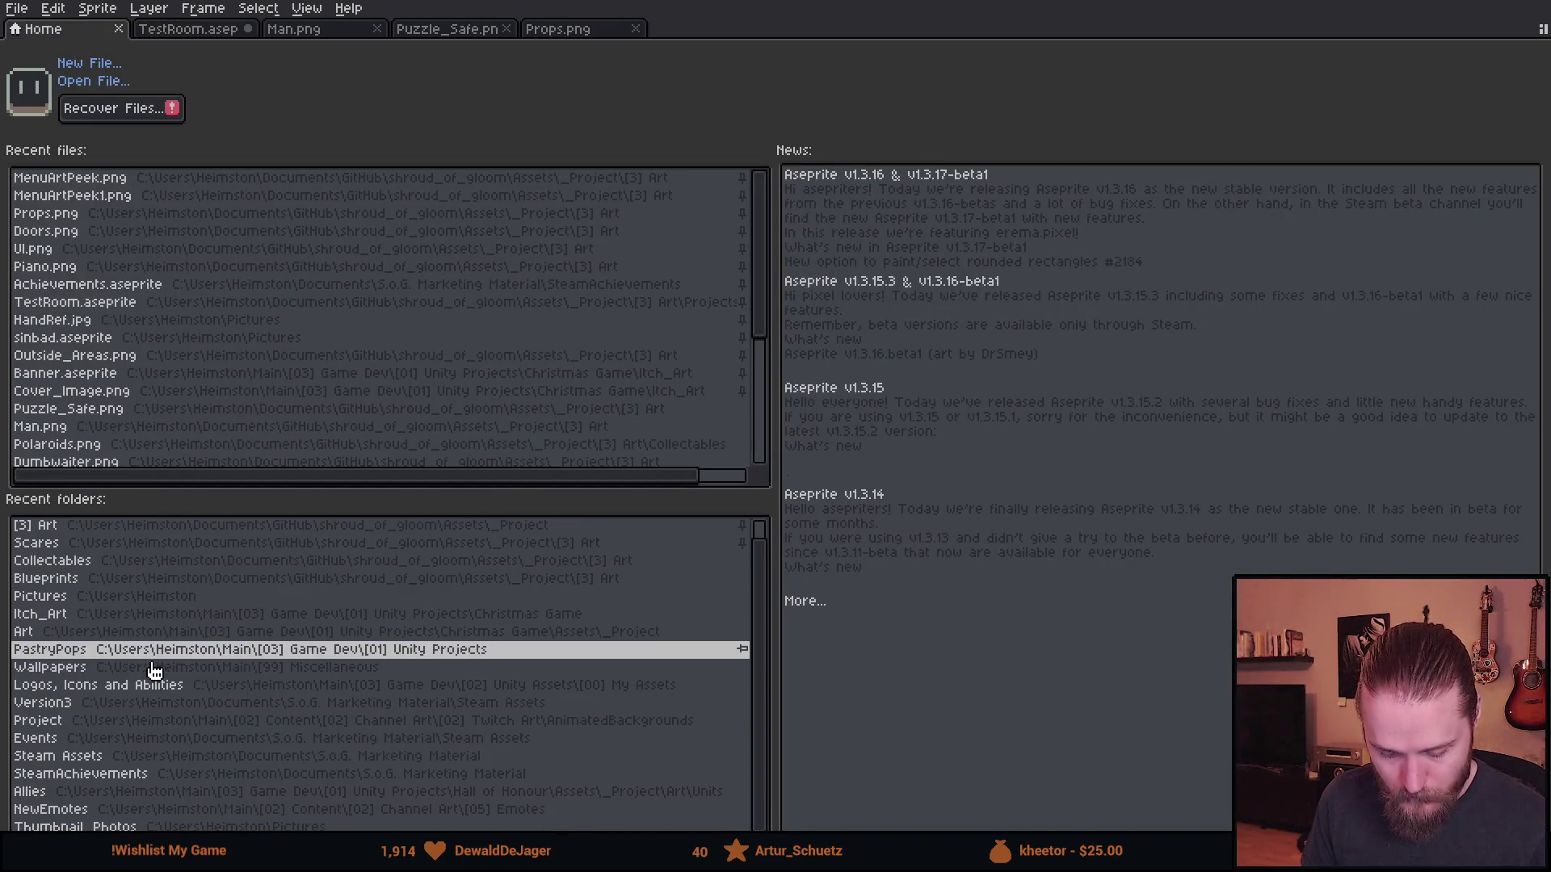
- Open Items.png from the recent [3] Art folder and marquee-select the hammer cell
scroll(135, 422, "down", 4)
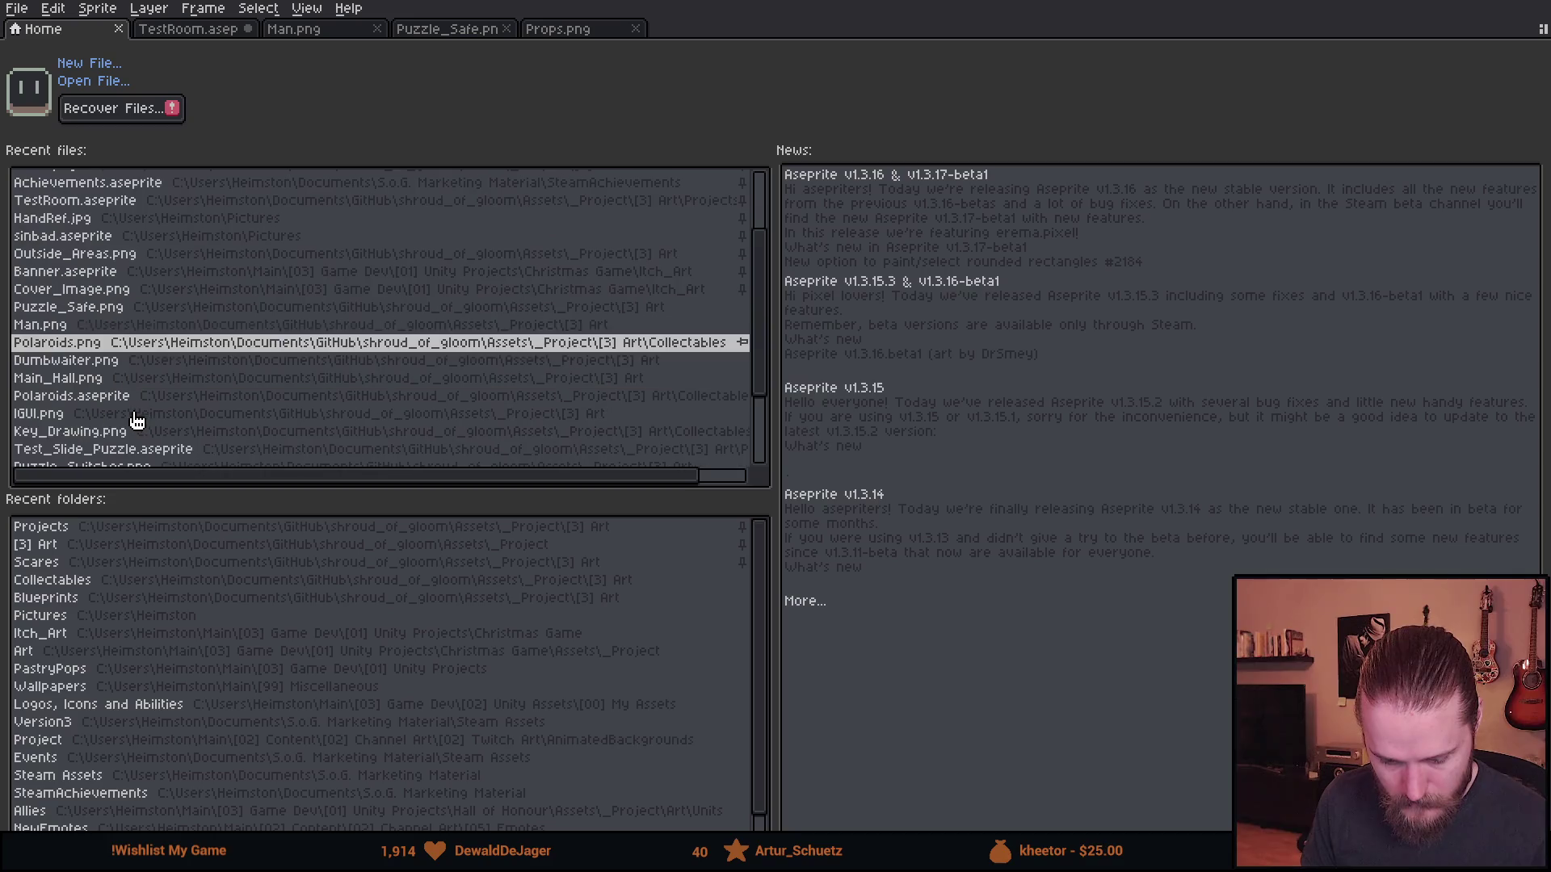
scroll(129, 436, "up", 4)
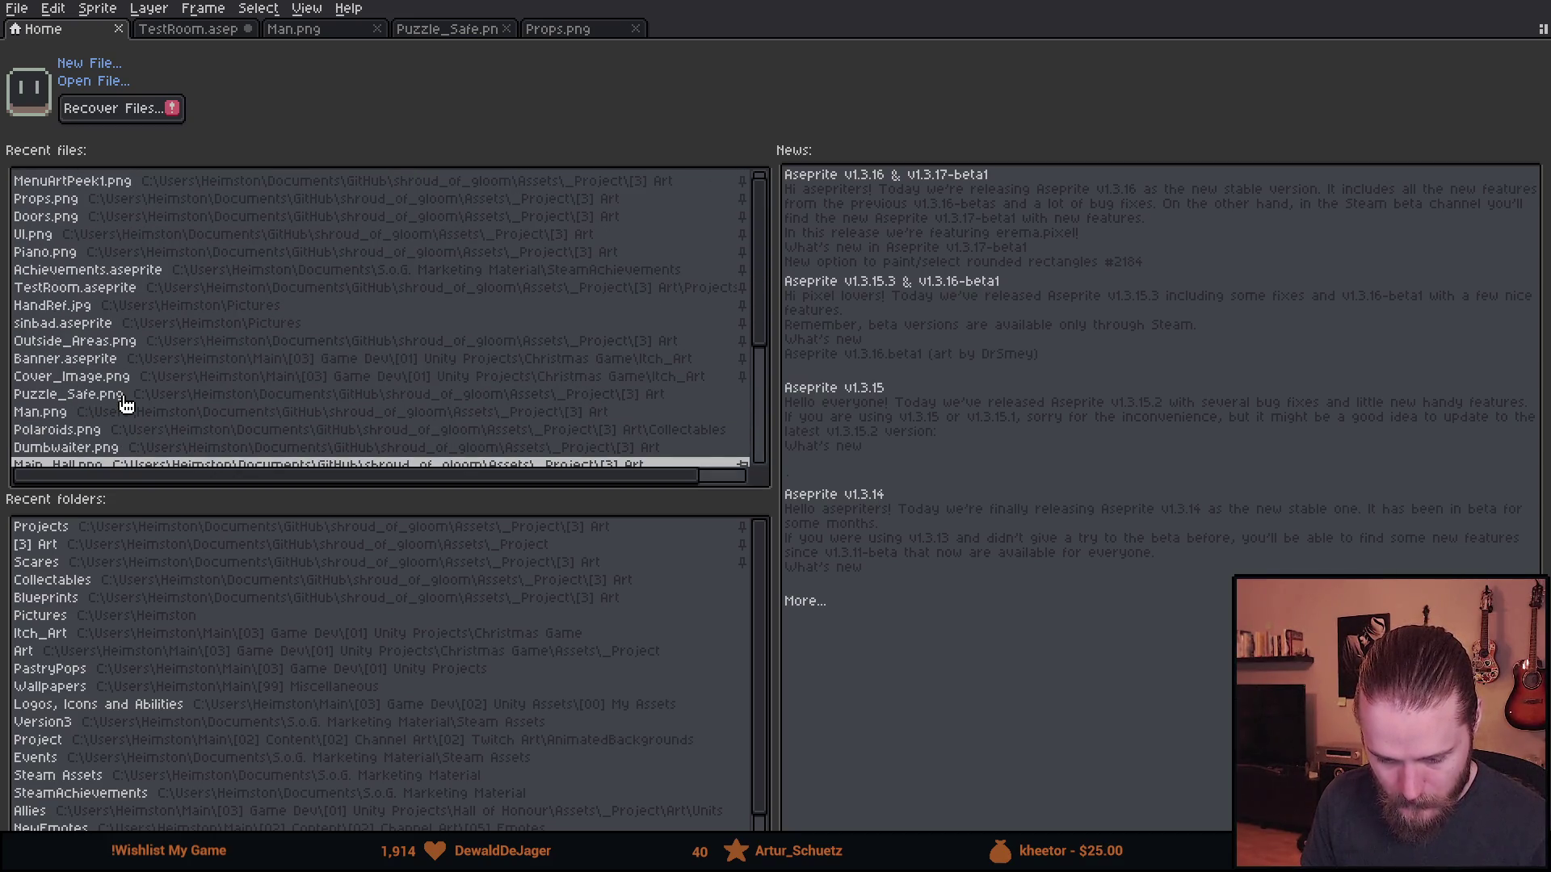
scroll(125, 404, "up", 1)
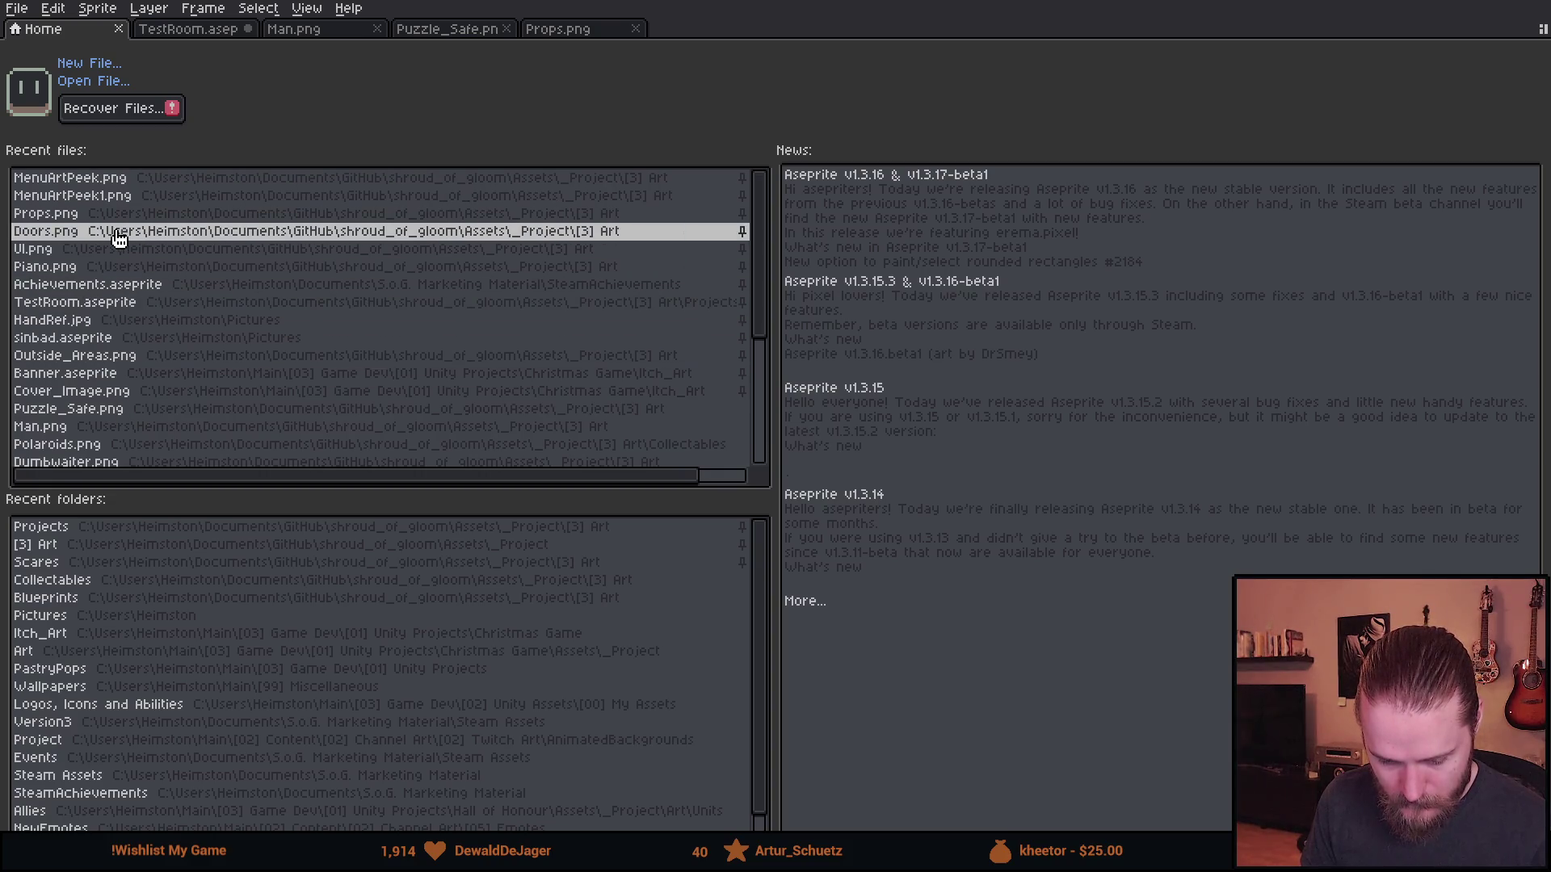
scroll(115, 363, "down", 4)
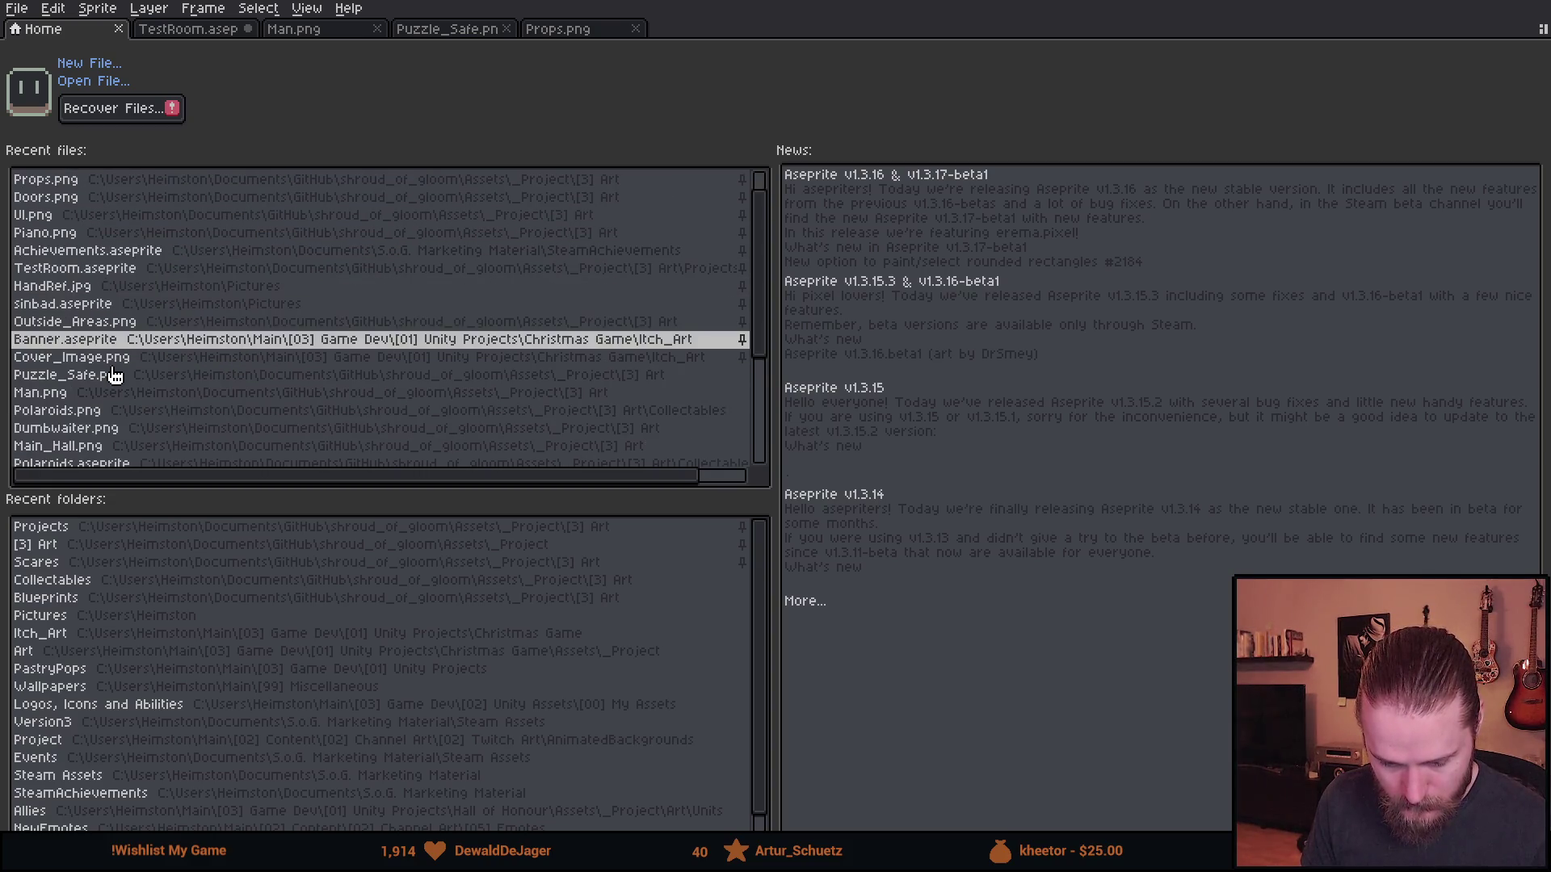
left_click(104, 545)
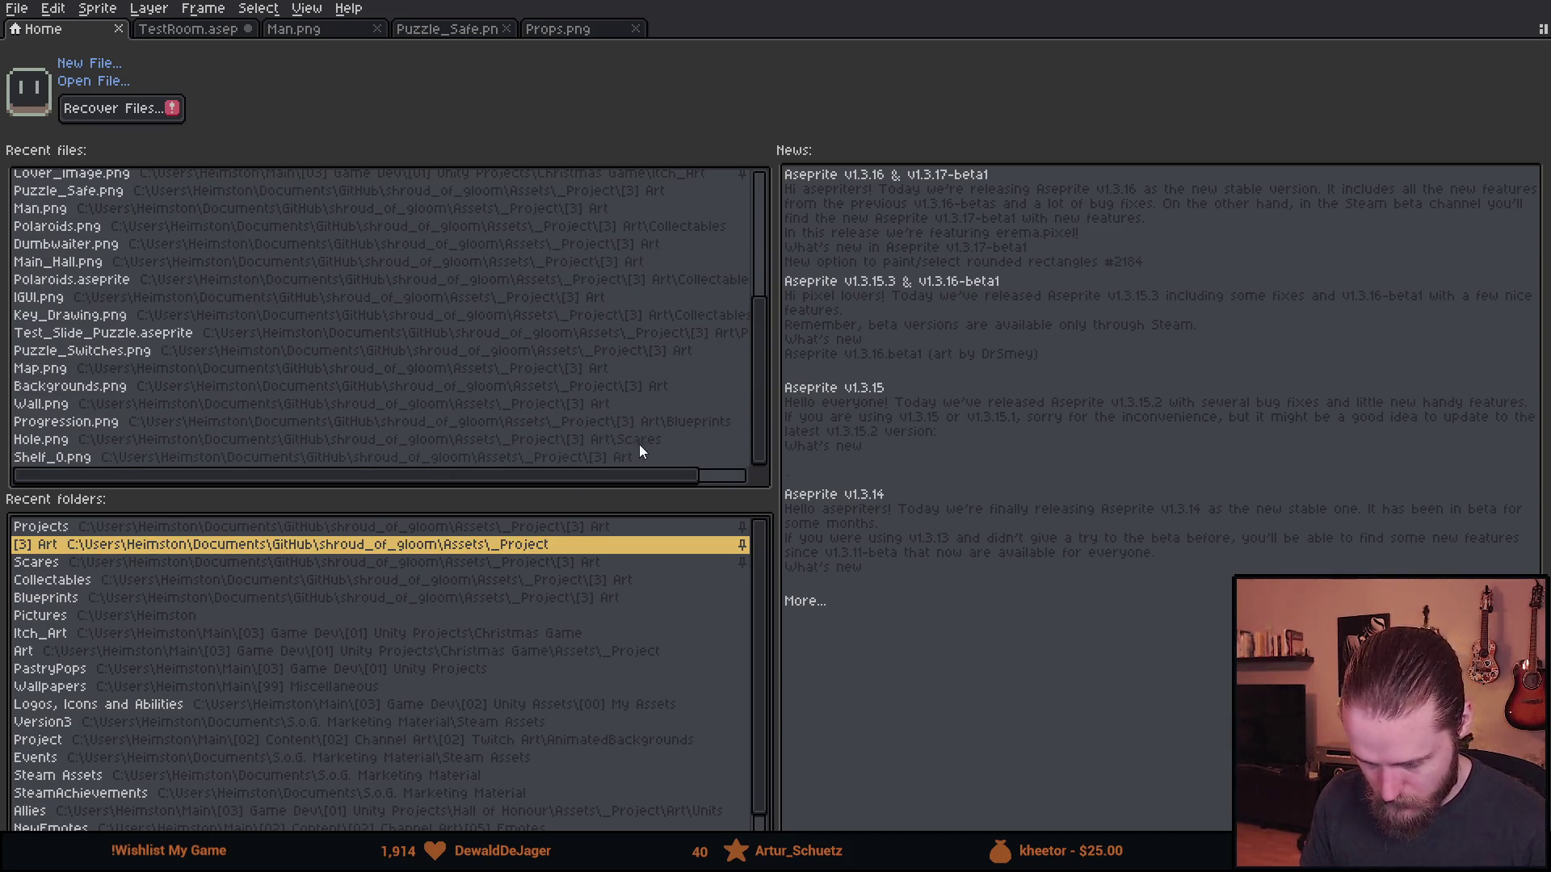
scroll(760, 477, "up", 3)
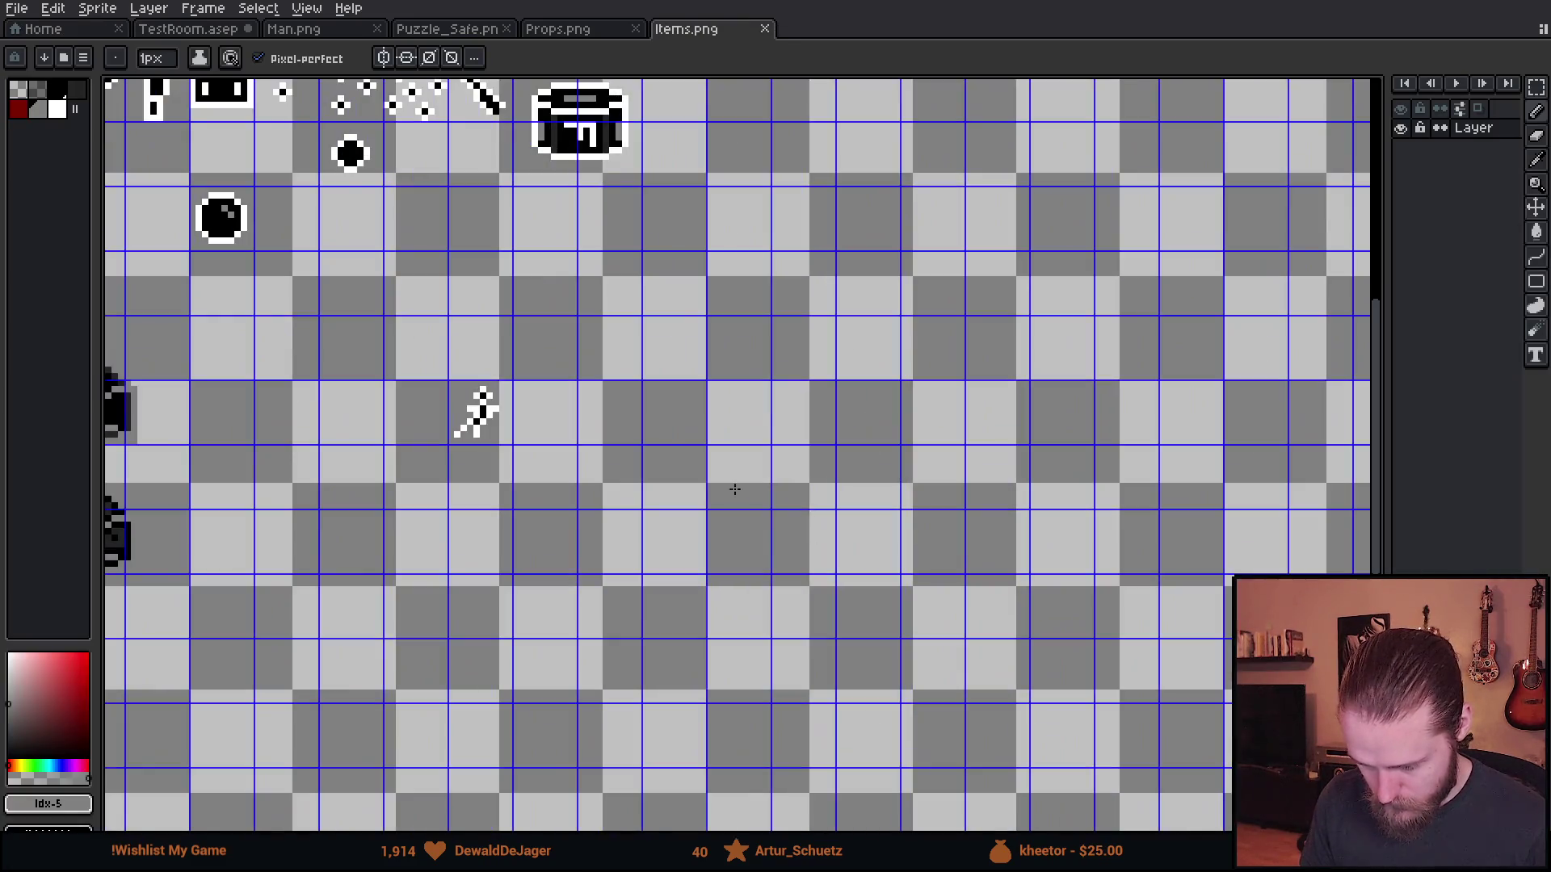
scroll(798, 482, "down", 1)
scroll(428, 429, "up", 3)
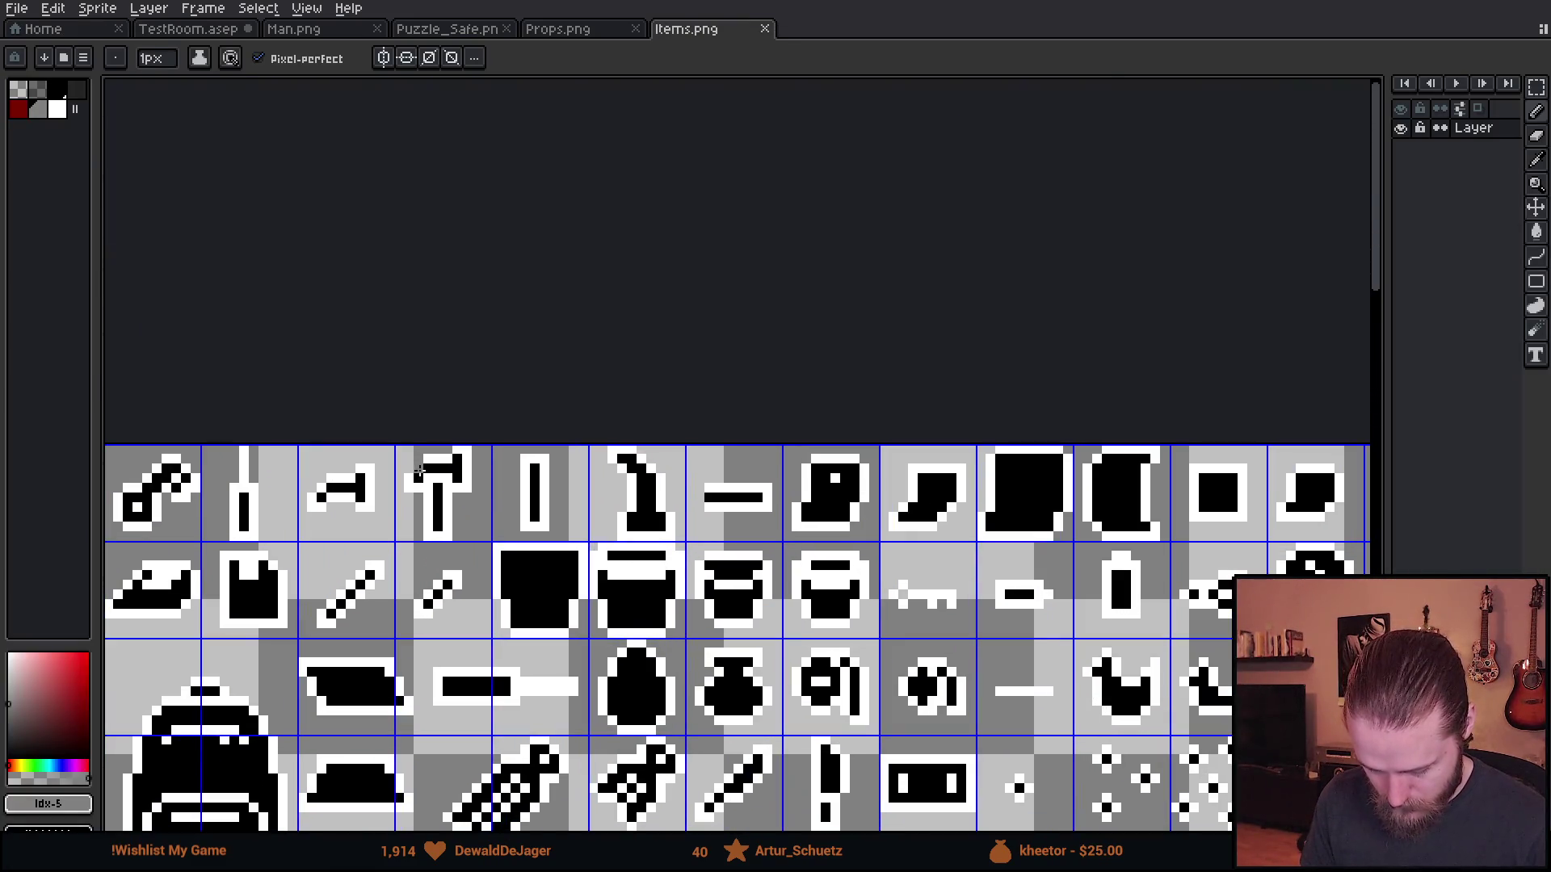
key("m")
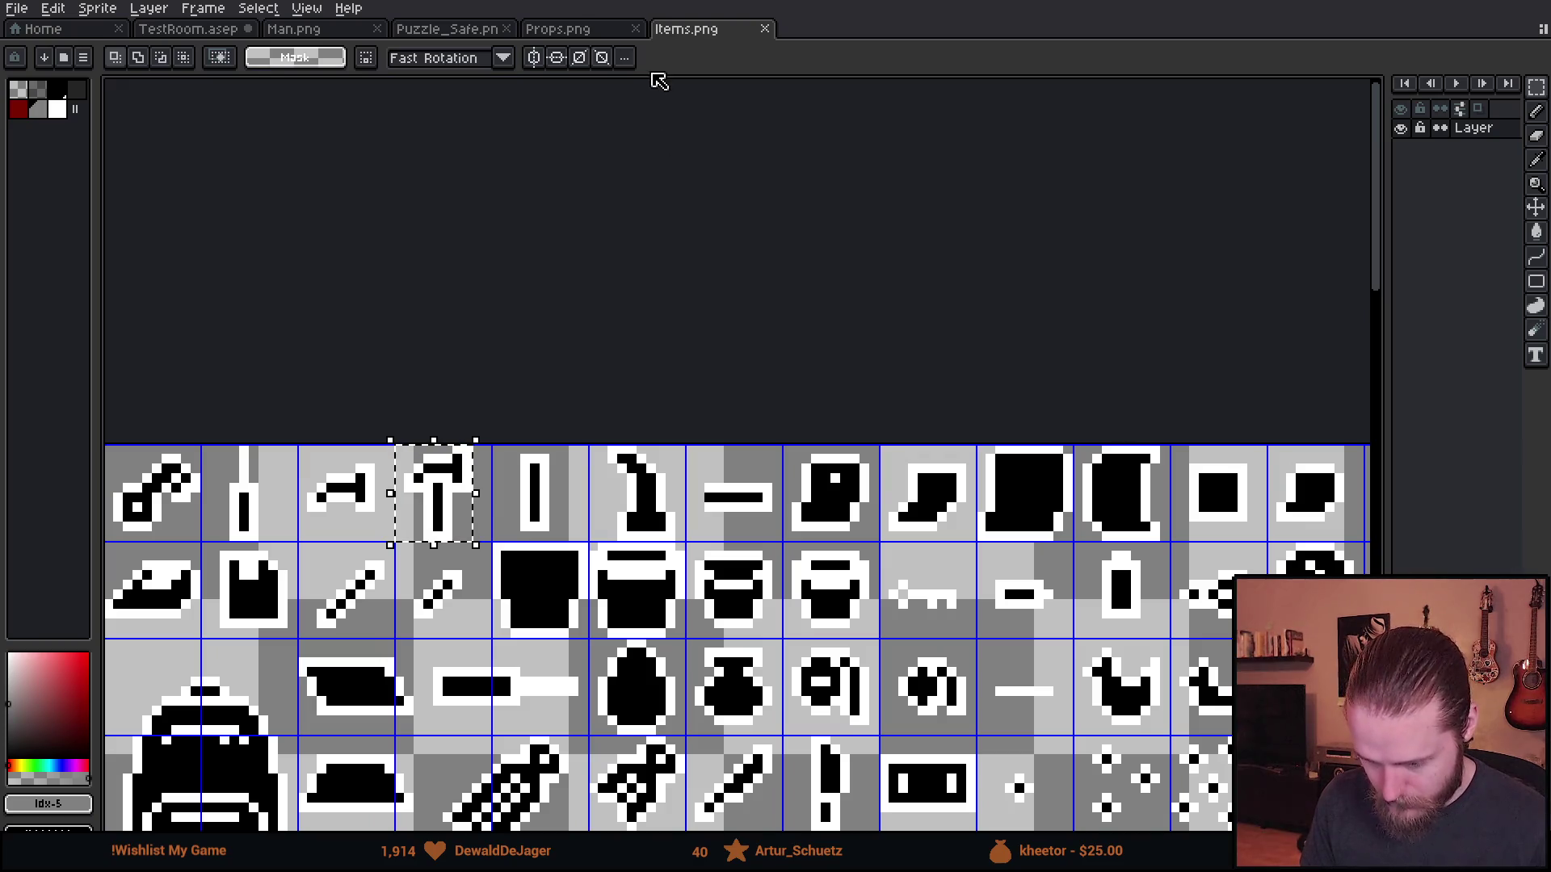
left_click(570, 32)
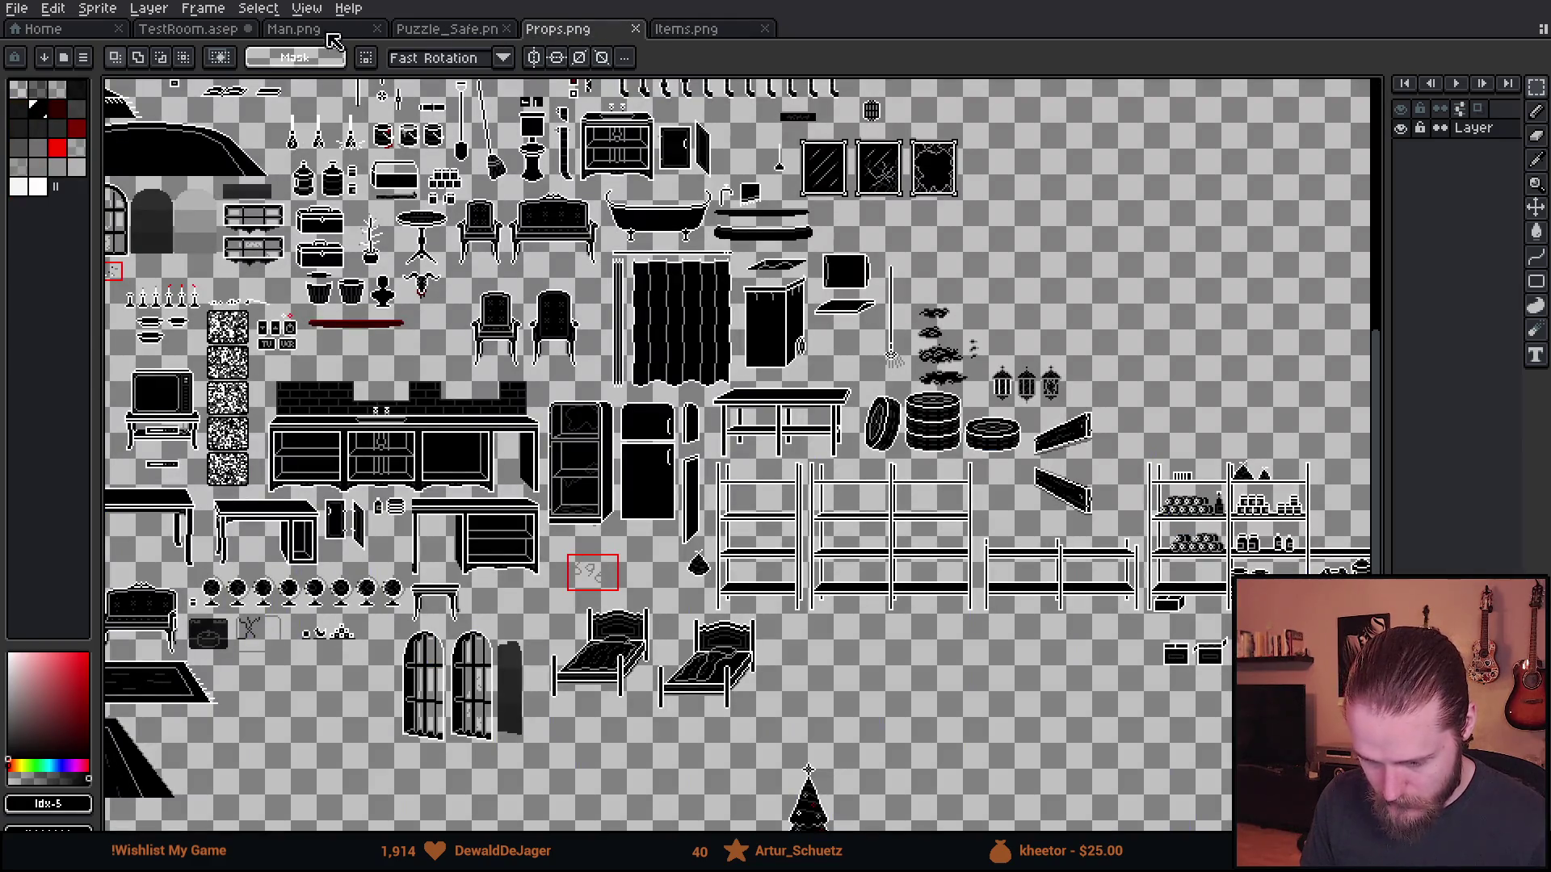
- Paste the hammer into TestRoom and drag it up and left near the pegboard
left_click(215, 31)
scroll(550, 367, "up", 2)
key("ctrl+v")
mouse_move(767, 563)
left_mouse_down()
mouse_move(544, 308)
mouse_move(557, 326)
mouse_move(589, 308)
mouse_move(673, 358)
mouse_move(692, 412)
left_mouse_up()
scroll(589, 308, "down", 5)
scroll(574, 312, "up", 3)
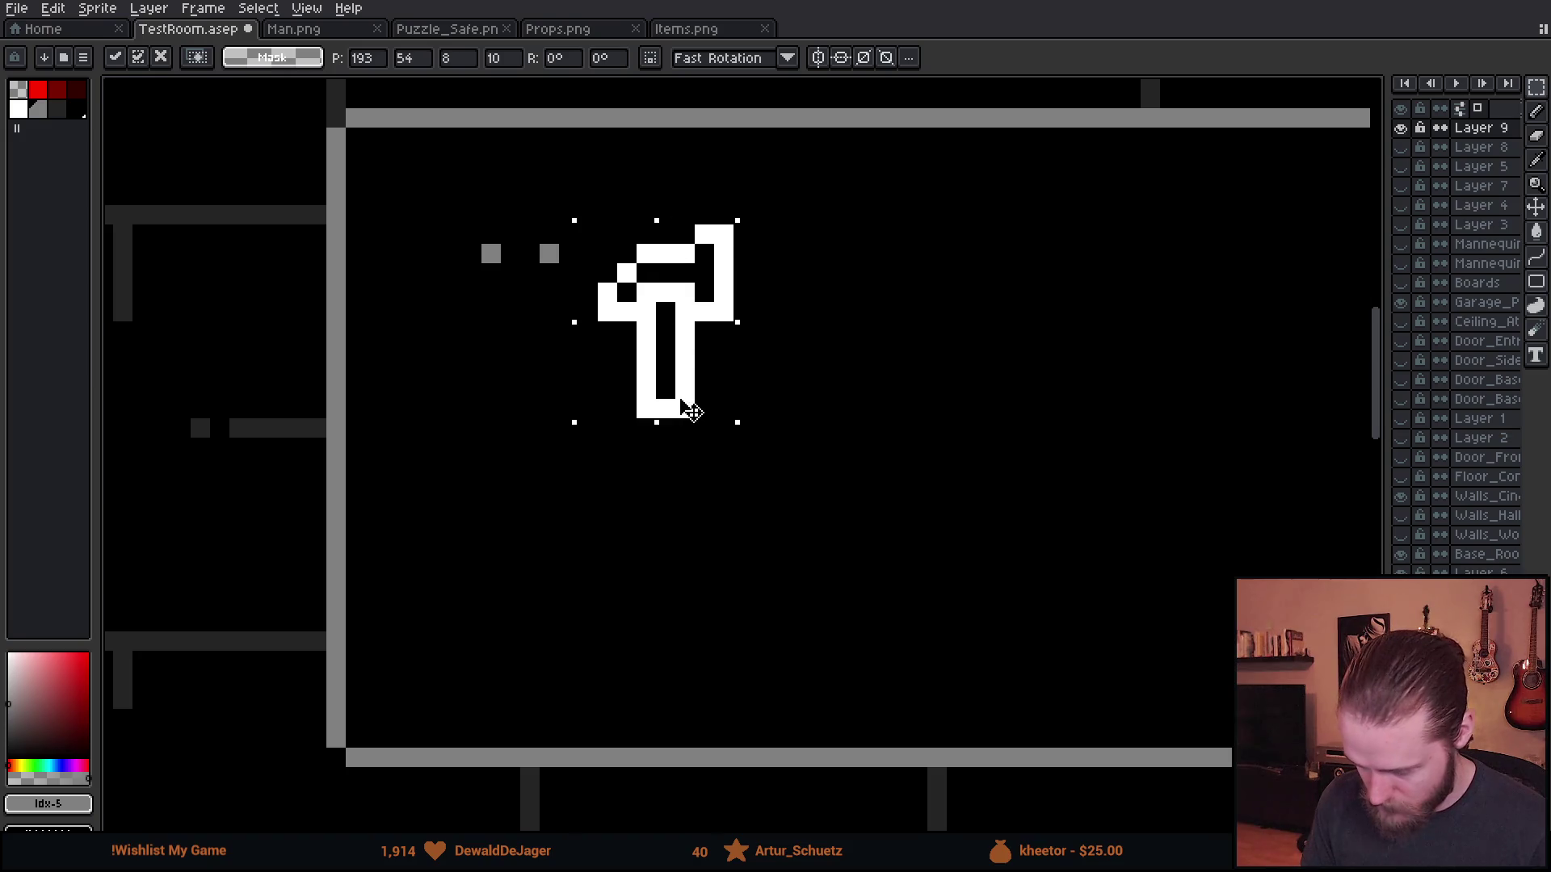
- Move the hammer onto a new Layer 10 and stretch its handle longer
key("ctrl+x")
key("ctrl+shift+n")
key("ctrl+v")
left_click(860, 484)
left_click_drag(673, 474, 967, 674)
left_click_drag(802, 553, 802, 611)
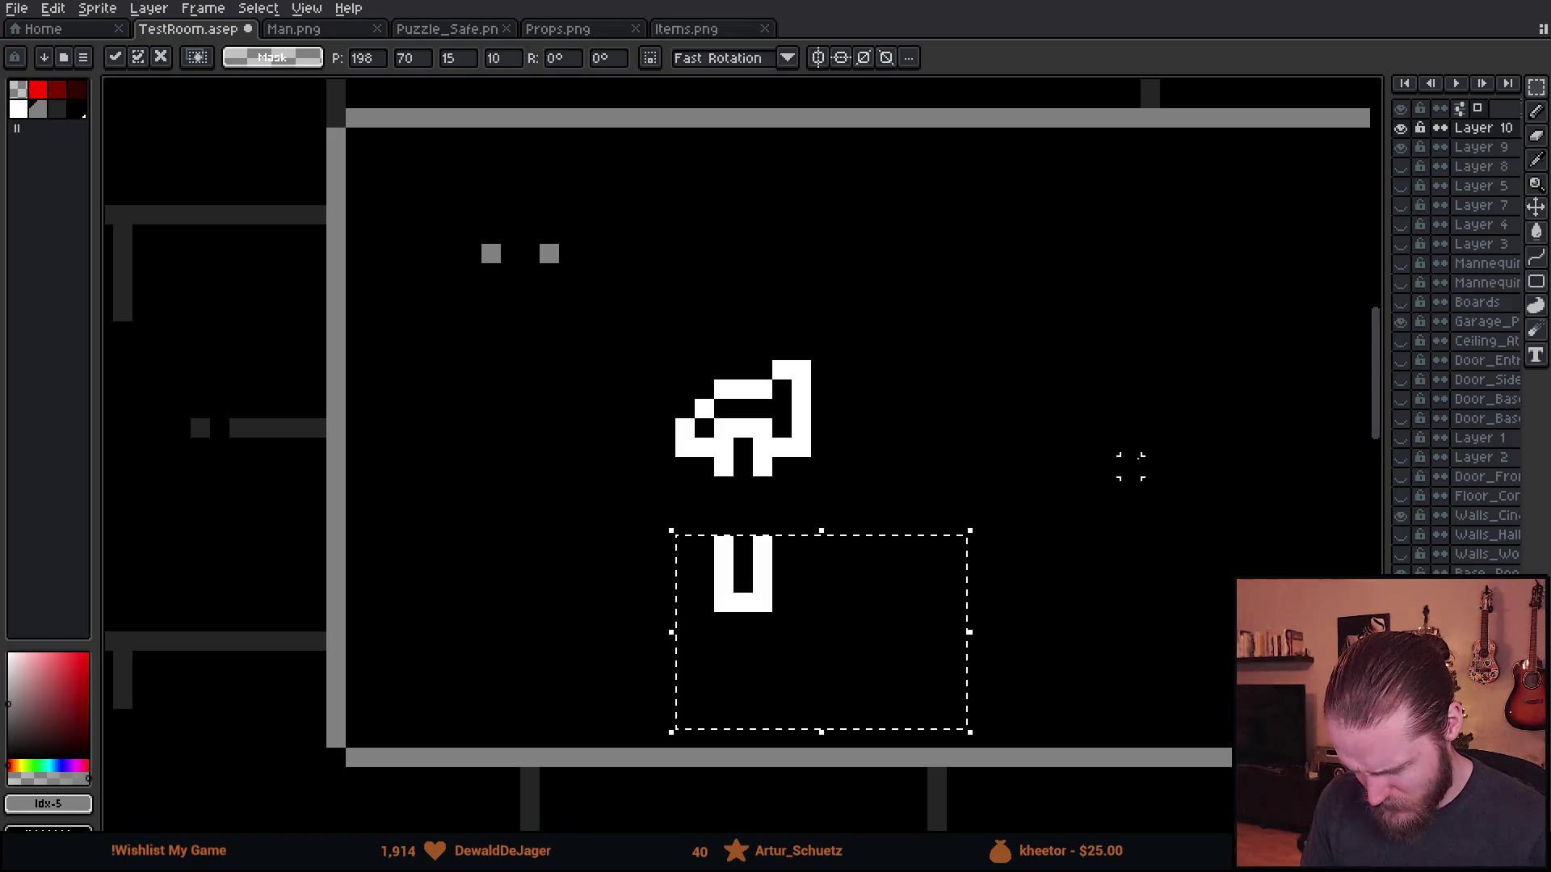
left_click(1130, 466)
mouse_move(709, 452)
left_mouse_down()
mouse_move(835, 502)
mouse_move(788, 559)
mouse_move(790, 616)
left_mouse_up()
- Blacken a stray pixel and bucket-fill the white hammer dark grey
key("b")
scroll(828, 537, "down", 4)
scroll(737, 502, "up", 6)
left_click(775, 463)
scroll(772, 578, "down", 5)
scroll(431, 376, "up", 4)
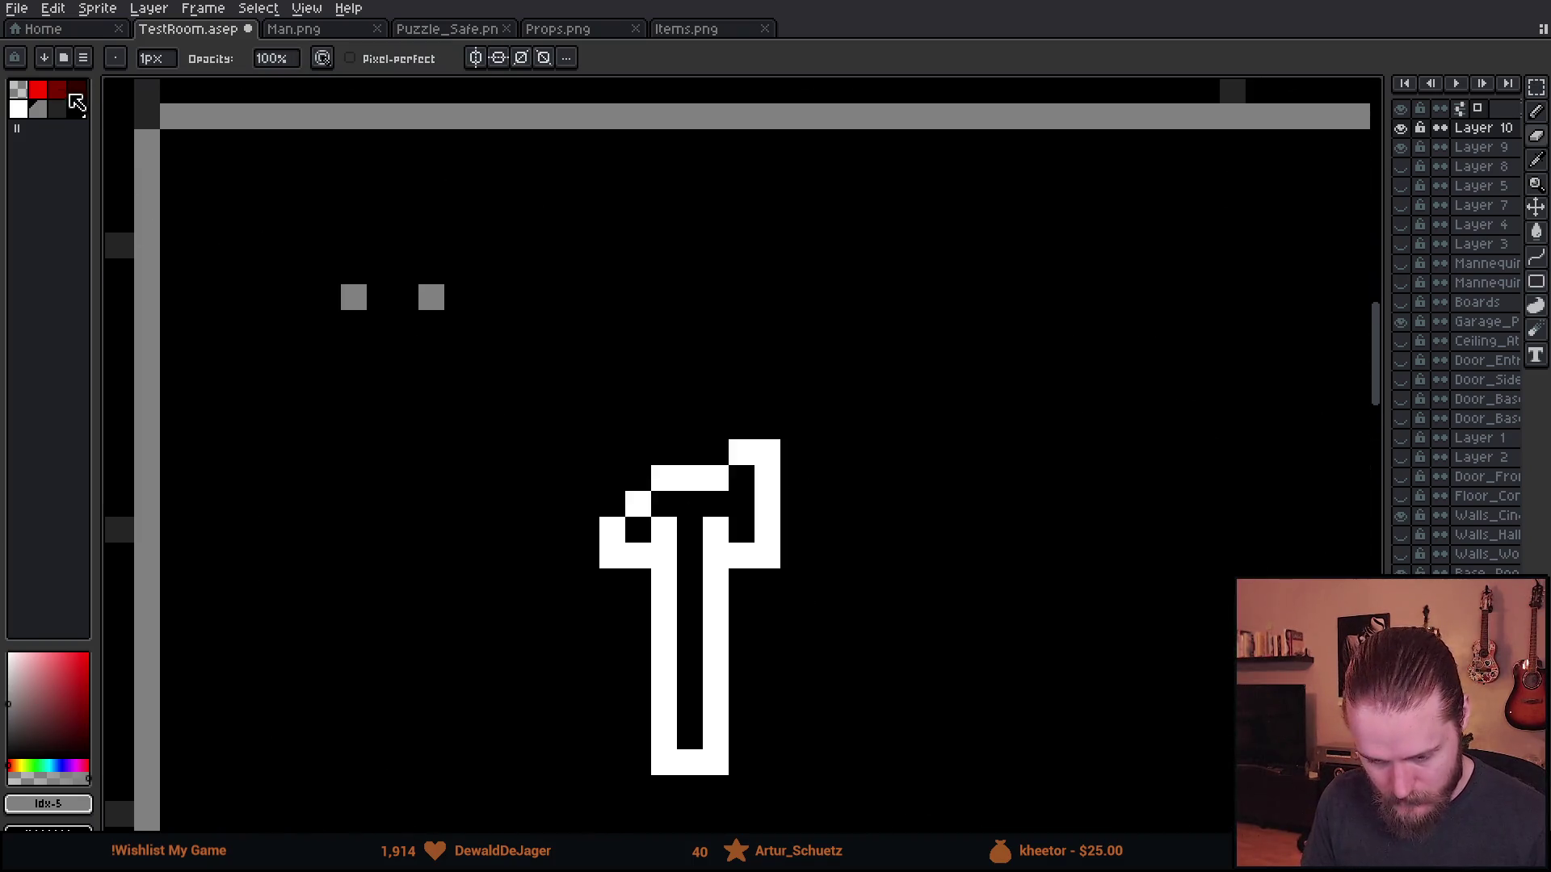
left_click(65, 109)
key("g")
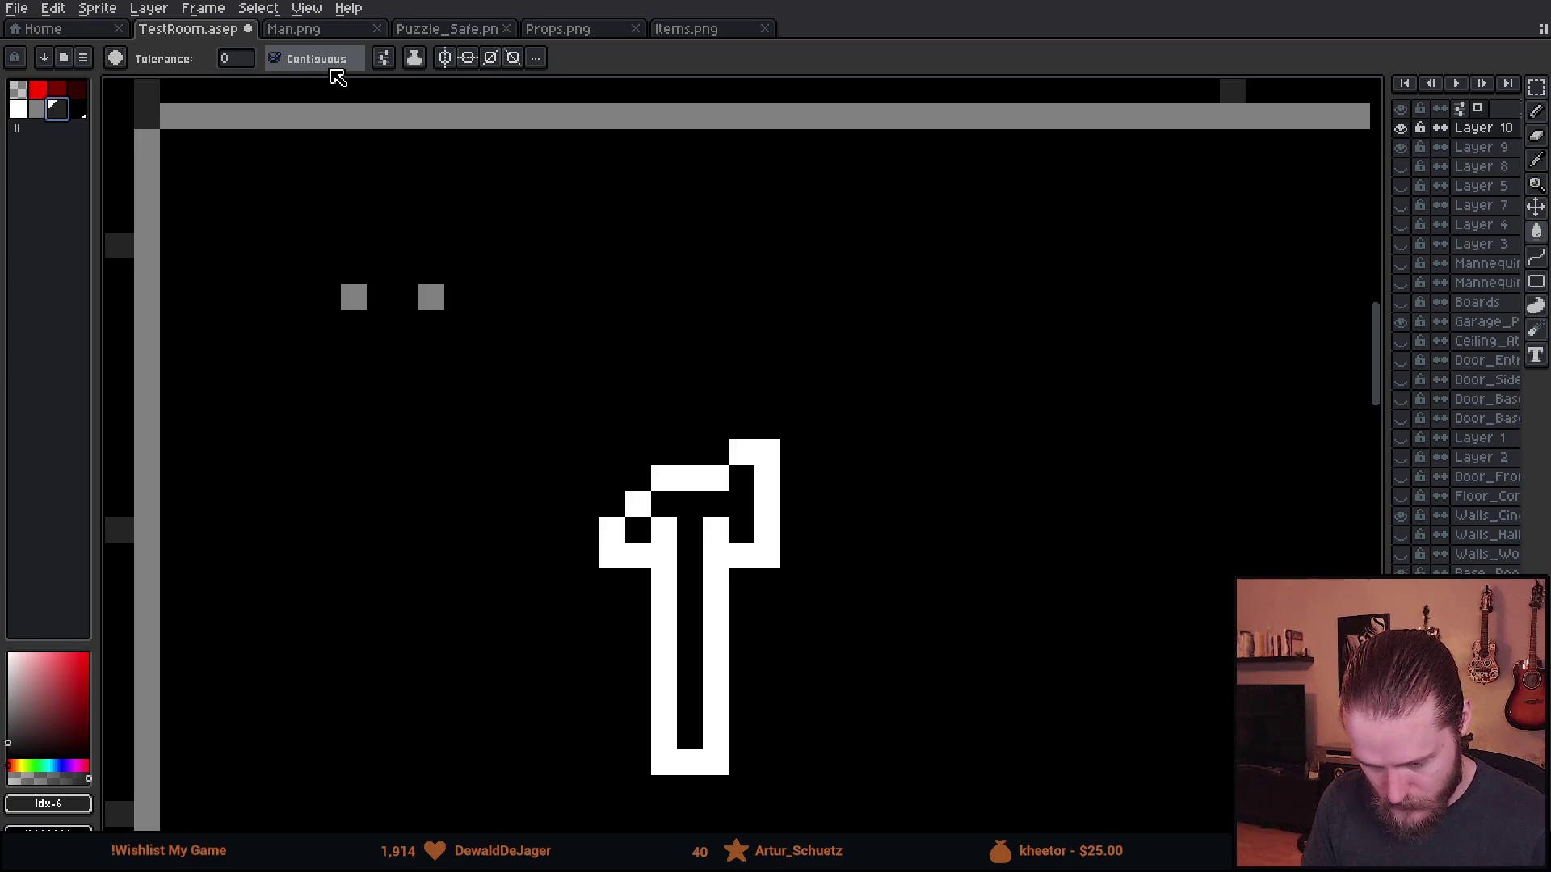
left_click(768, 472)
scroll(775, 457, "down", 4)
scroll(807, 498, "up", 4)
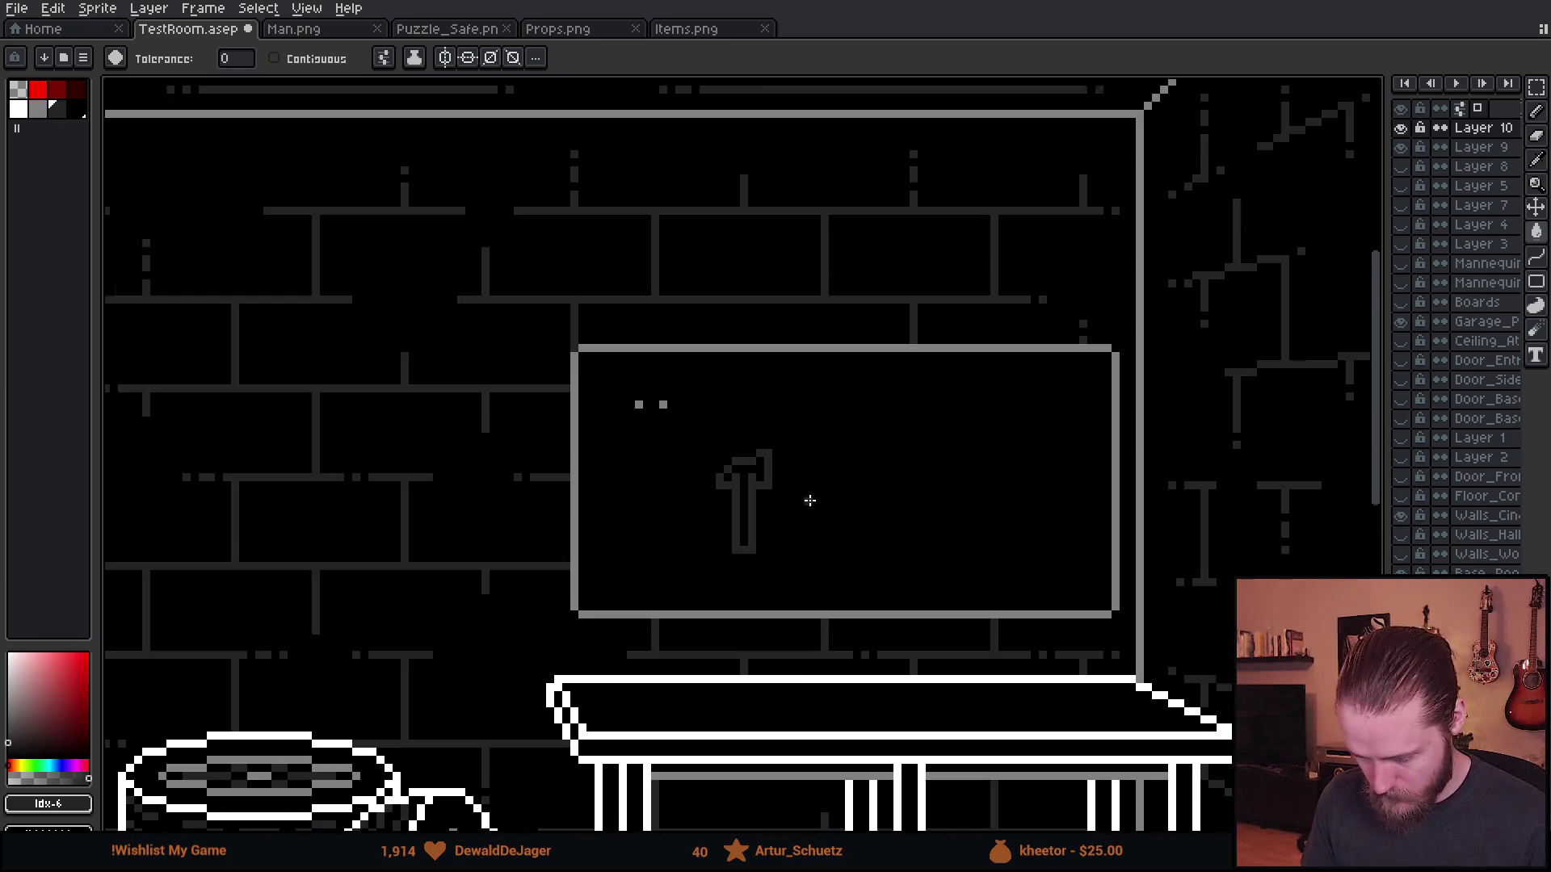
- Shift the hammer up-left and pencil two grey peg pixels beside its handle
key("m")
mouse_move(759, 610)
left_mouse_down()
mouse_move(429, 335)
mouse_move(578, 531)
mouse_move(501, 540)
mouse_move(778, 598)
left_mouse_up()
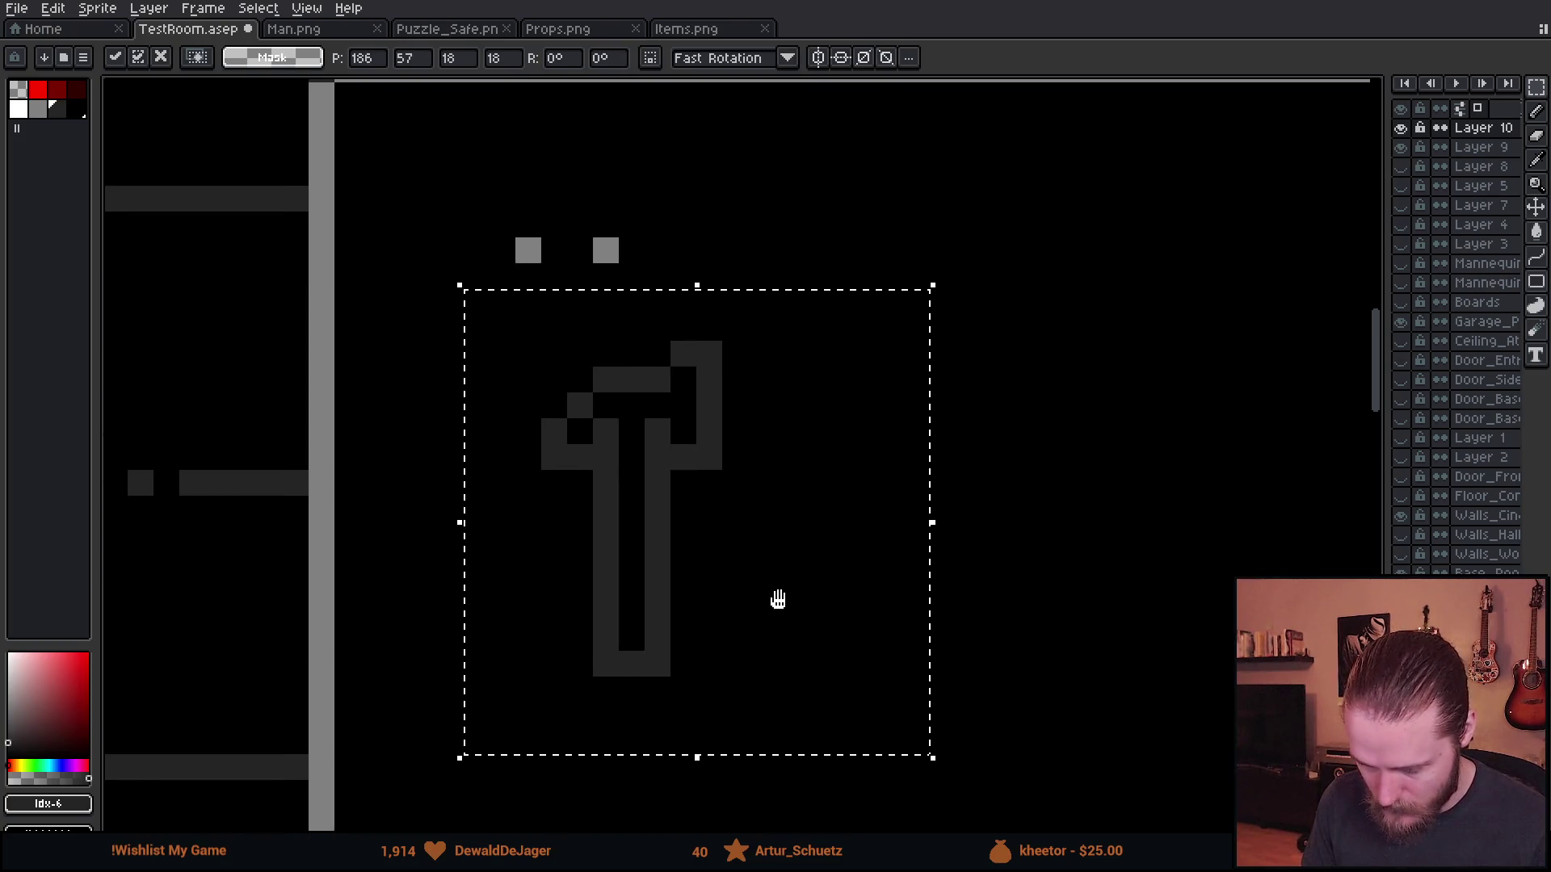
key("ctrl+d")
key("i")
left_click(610, 245)
key("b")
left_click(682, 483)
left_click(580, 483)
scroll(1042, 565, "down", 4)
scroll(1018, 533, "up", 4)
- Move the hammer on Layer 10 into its spot at the pegboard's top-left
left_click(1472, 148)
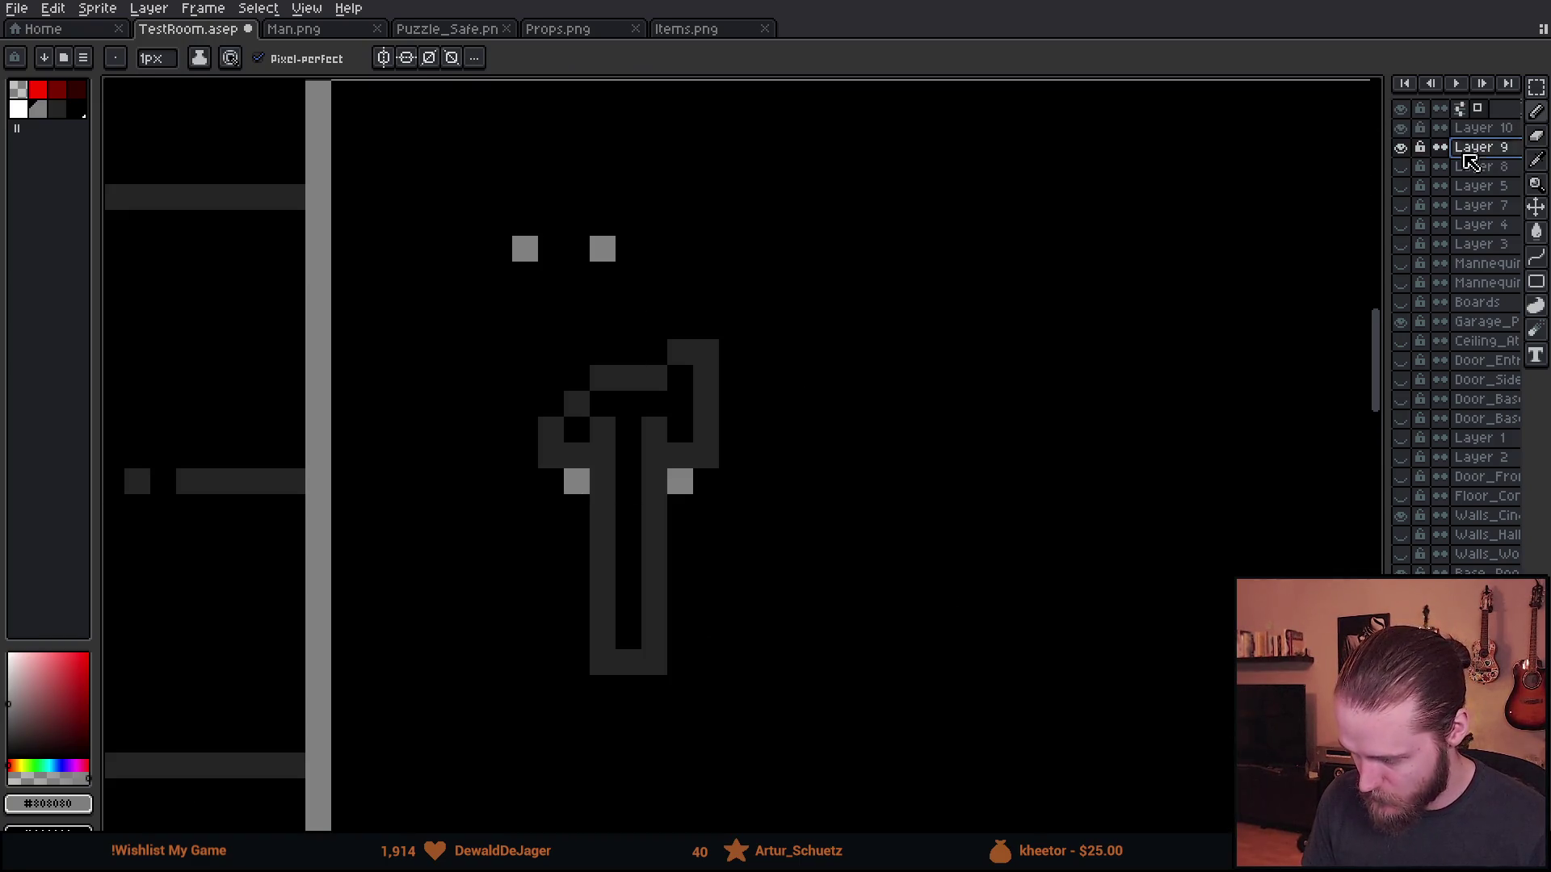
left_click_drag(602, 249, 524, 249)
left_click(1478, 128)
scroll(601, 507, "down", 1)
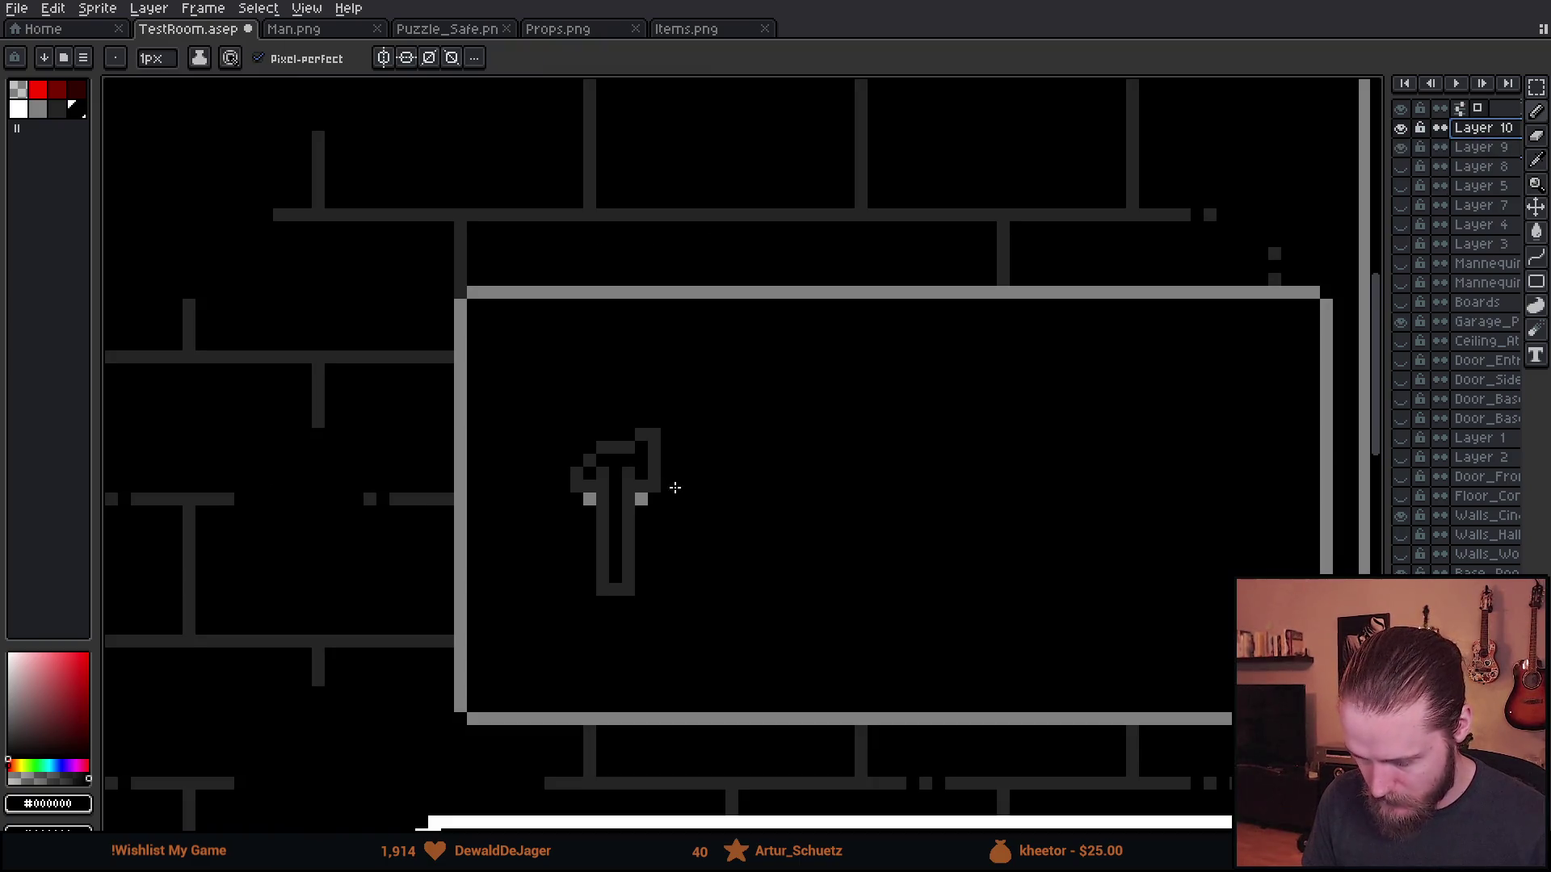
key("v")
mouse_move(668, 561)
left_mouse_down()
mouse_move(606, 502)
mouse_move(612, 487)
left_mouse_up()
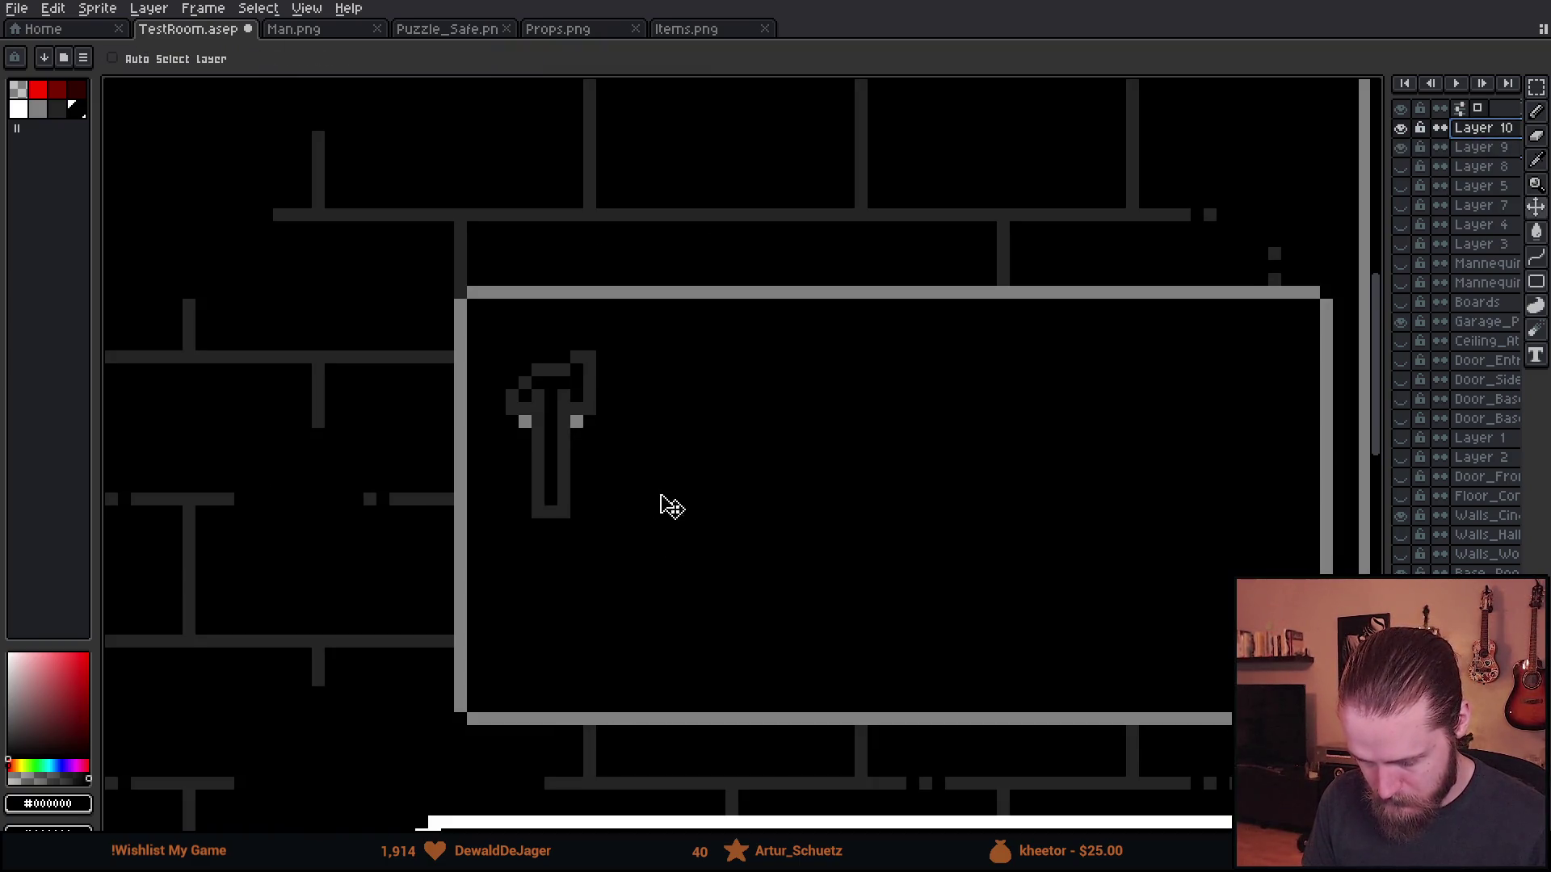
scroll(670, 506, "down", 2)
scroll(642, 506, "down", 1)
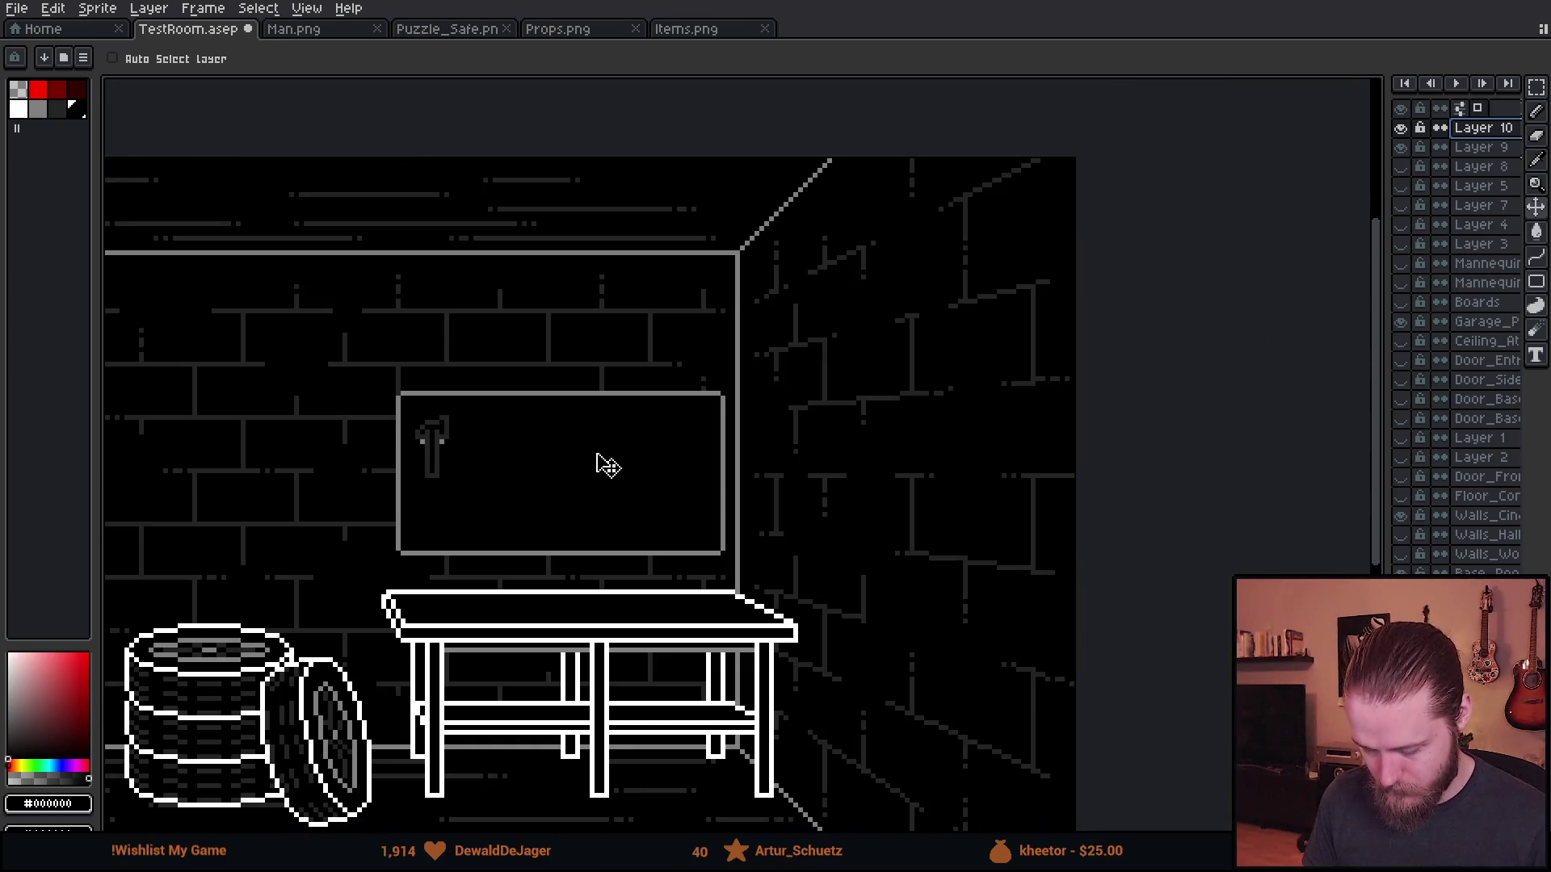
scroll(450, 467, "up", 3)
scroll(450, 467, "down", 1)
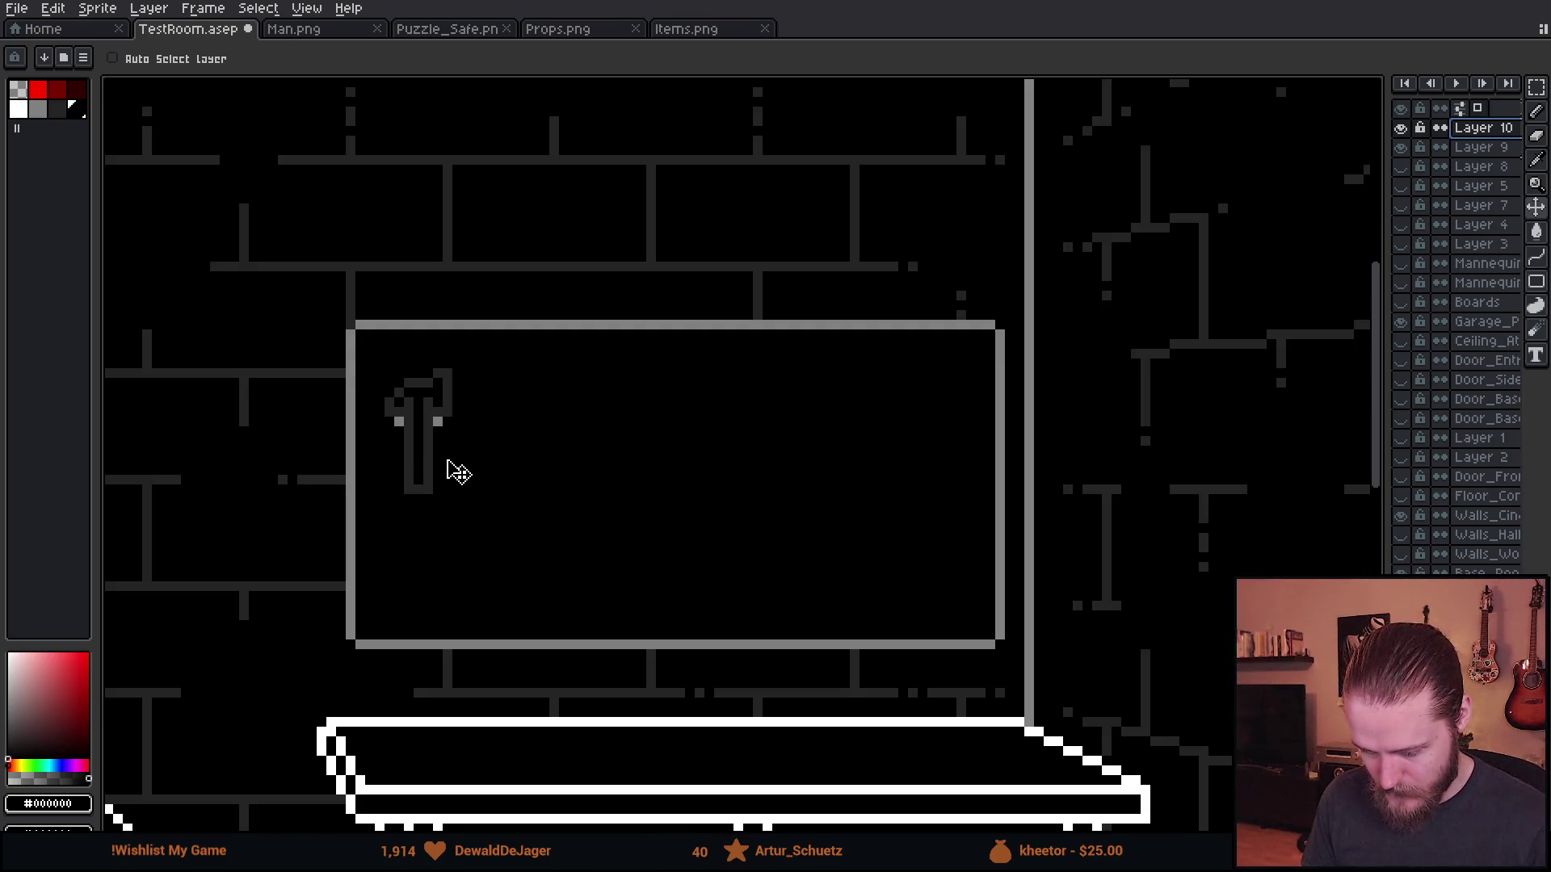
mouse_move(458, 460)
left_mouse_down()
mouse_move(460, 474)
mouse_move(446, 450)
left_mouse_up()
scroll(426, 467, "up", 1)
left_click_drag(376, 383, 601, 464)
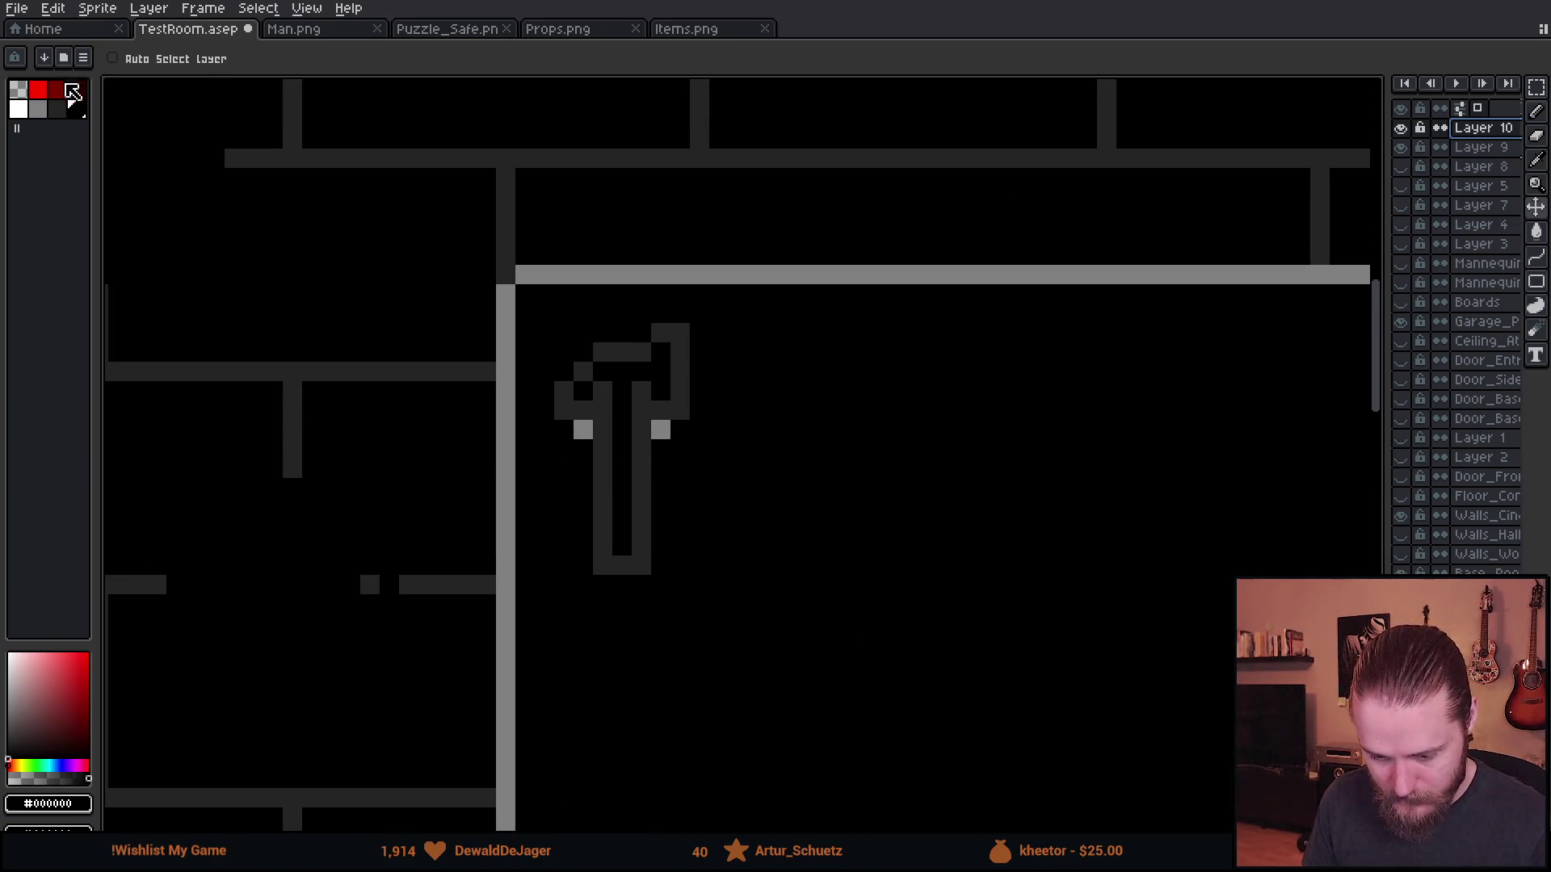
key("b")
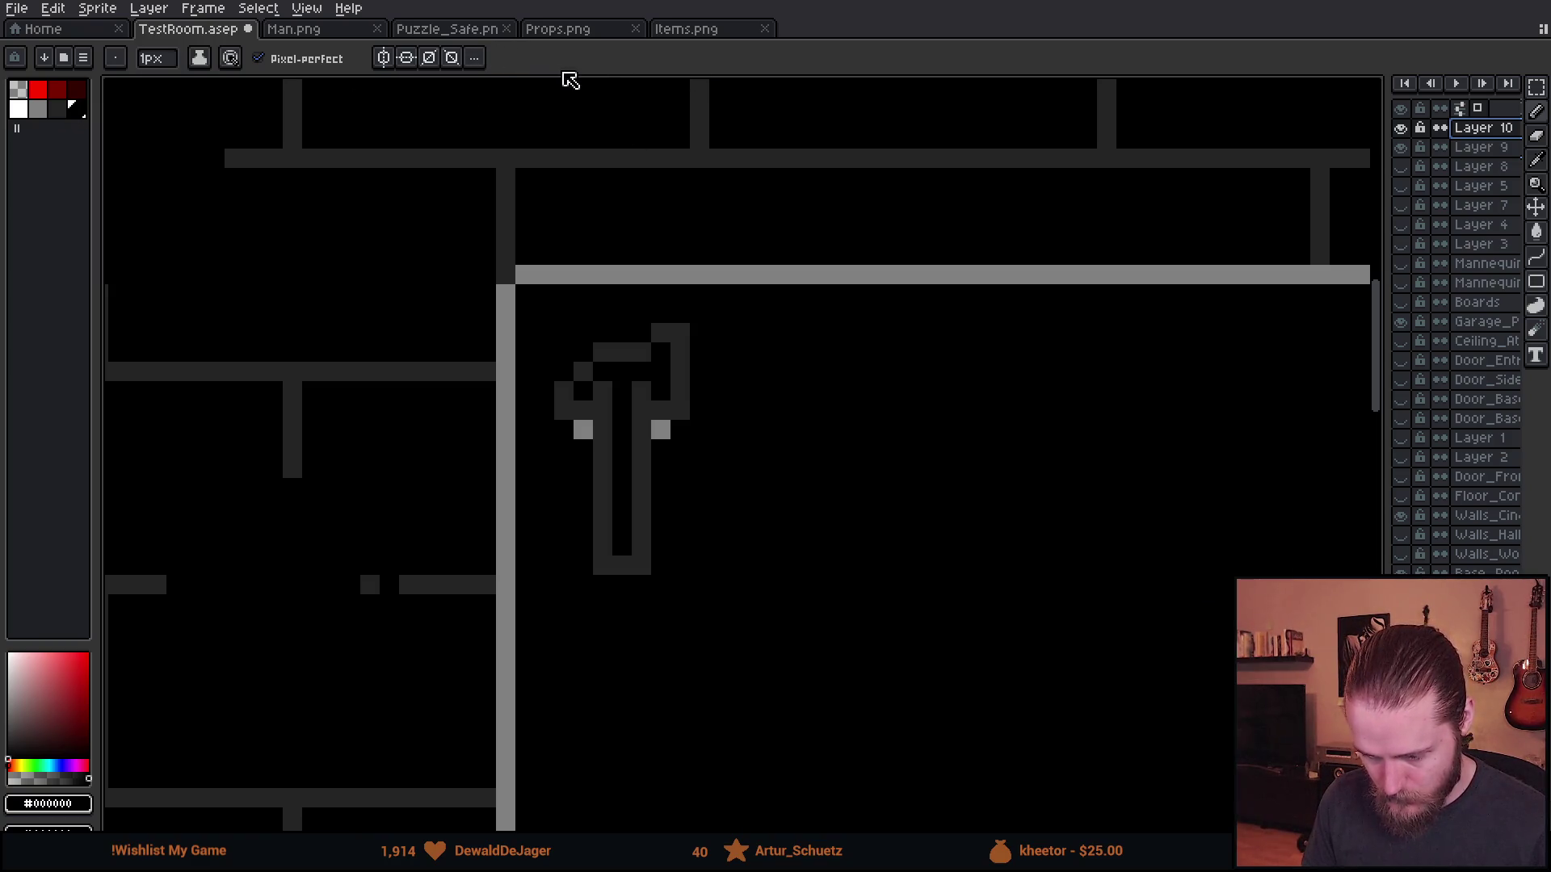
- Select the screwdriver cell on the items sheet and paste it into TestRoom
left_click(682, 31)
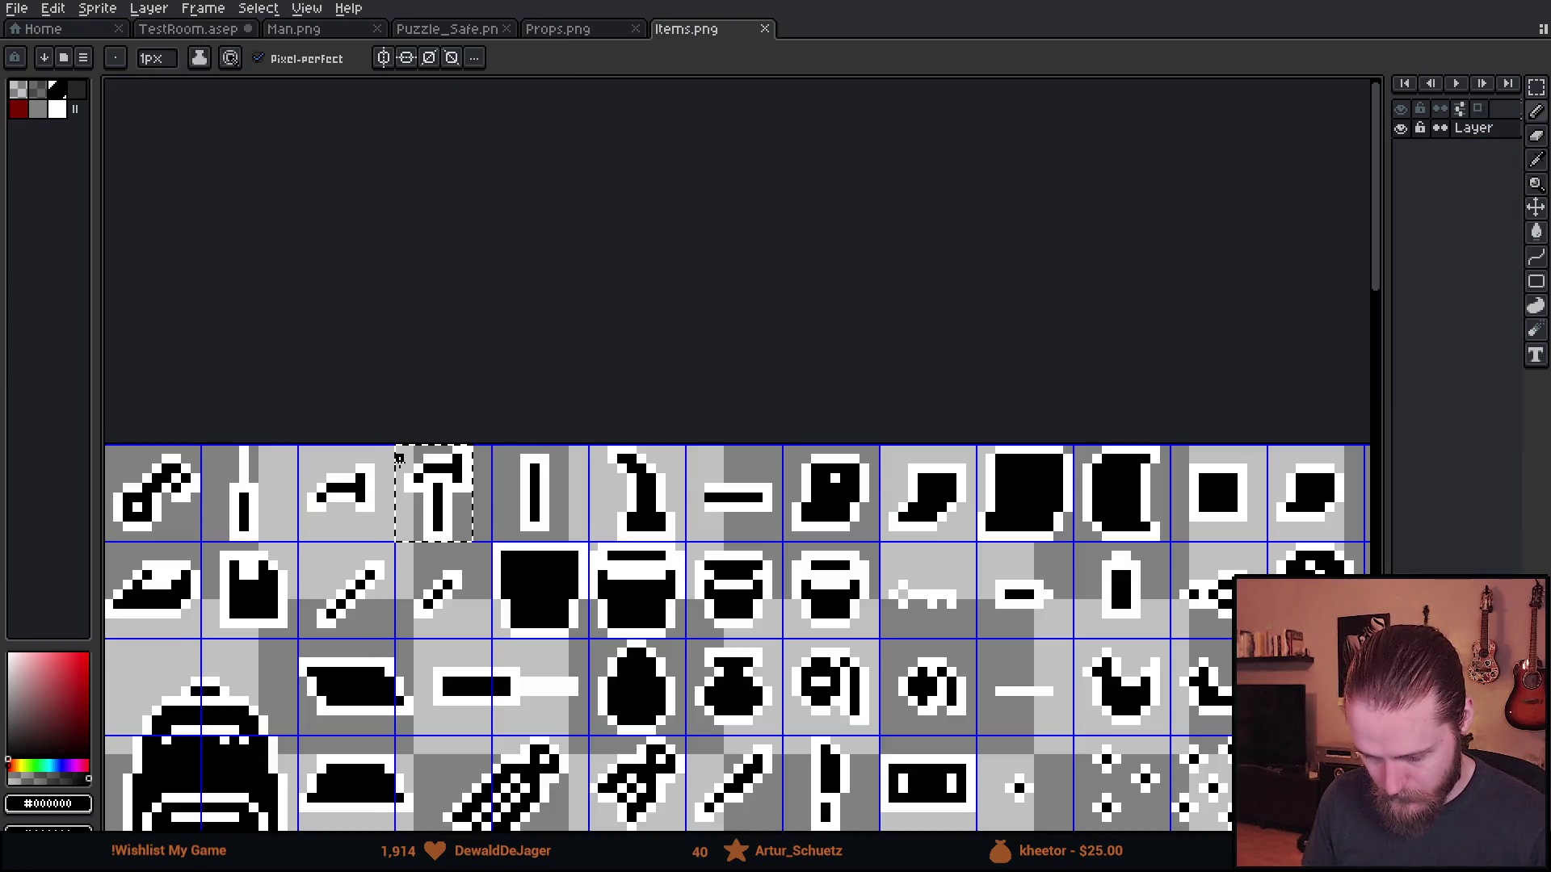
scroll(452, 450, "up", 1)
key("m")
scroll(508, 457, "up", 1)
left_click_drag(498, 442, 640, 639)
left_click(565, 30)
left_click(445, 31)
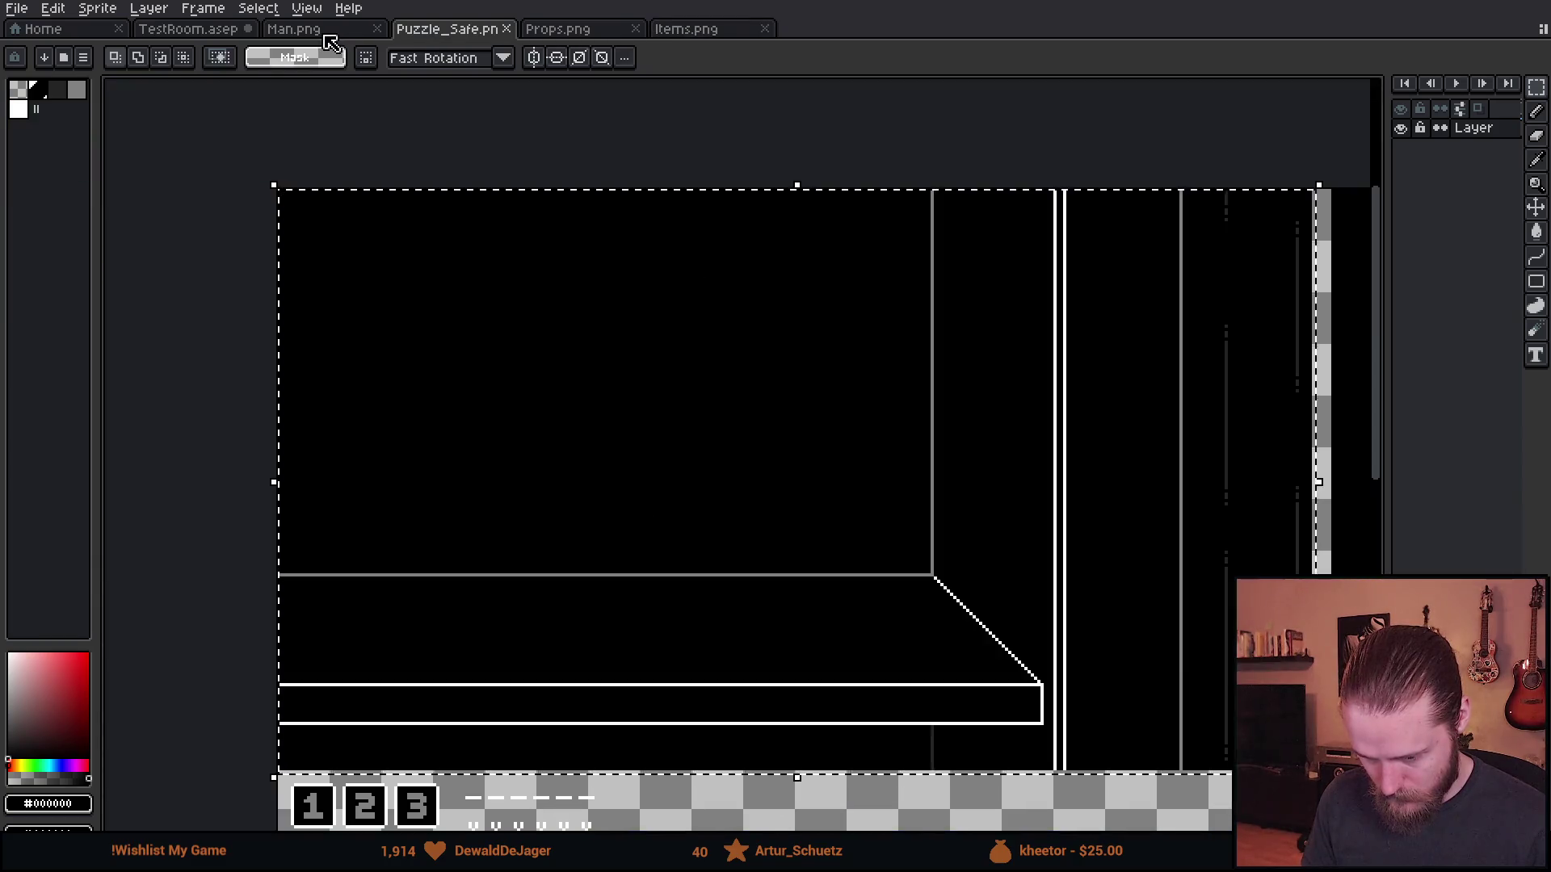
left_click(327, 30)
left_click(212, 31)
scroll(537, 319, "up", 1)
key("ctrl+v")
- Place the screwdriver beside the hammer, flipped vertically so its handle is on top
left_click_drag(797, 502, 507, 385)
scroll(507, 385, "up", 1)
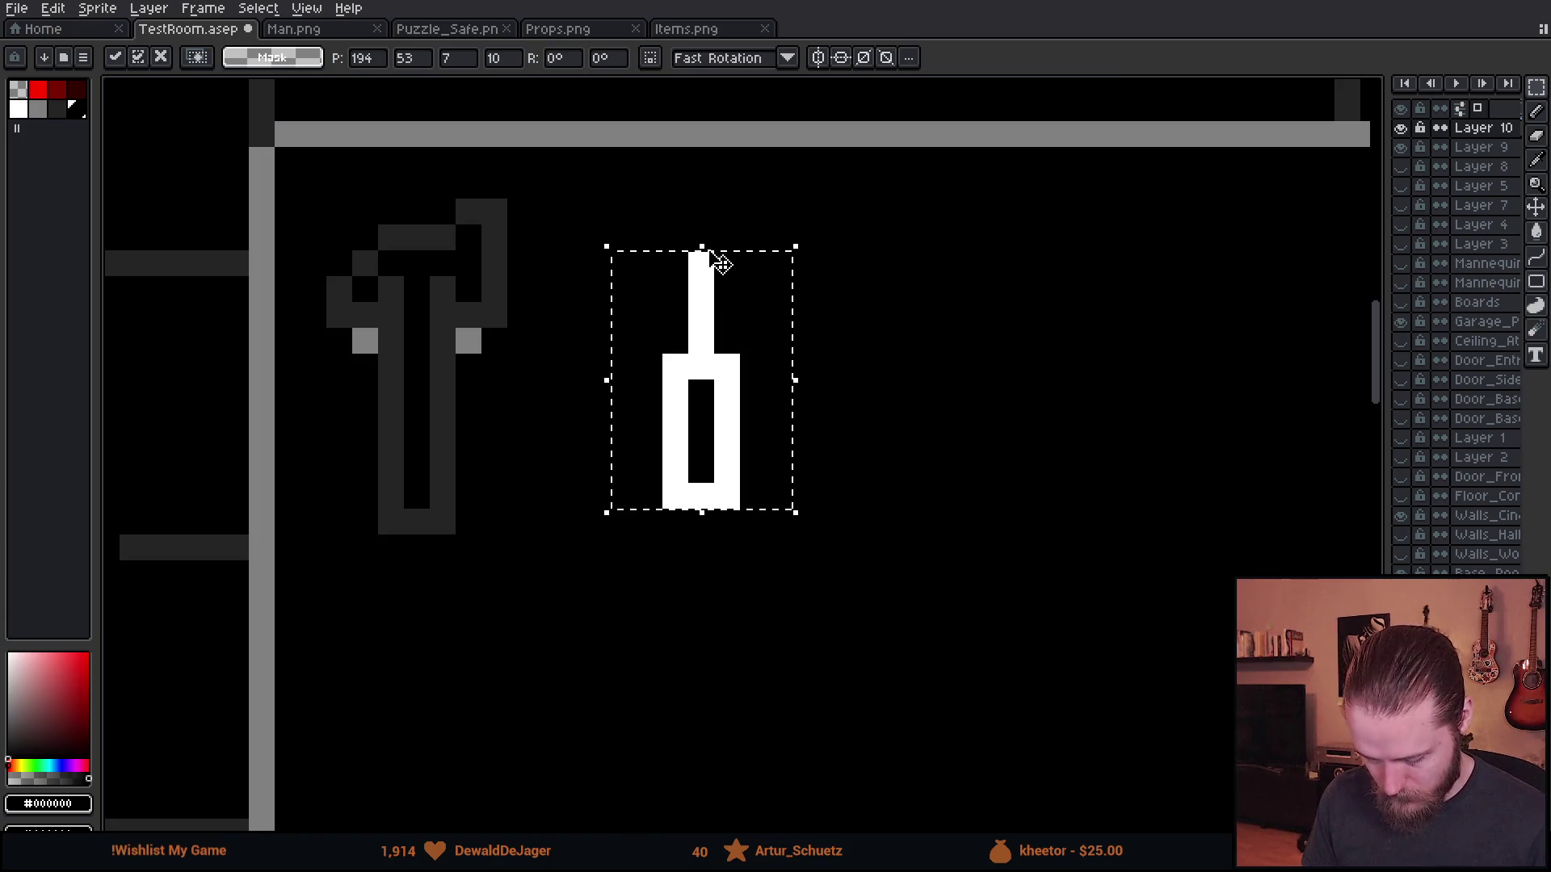
key("shift+v")
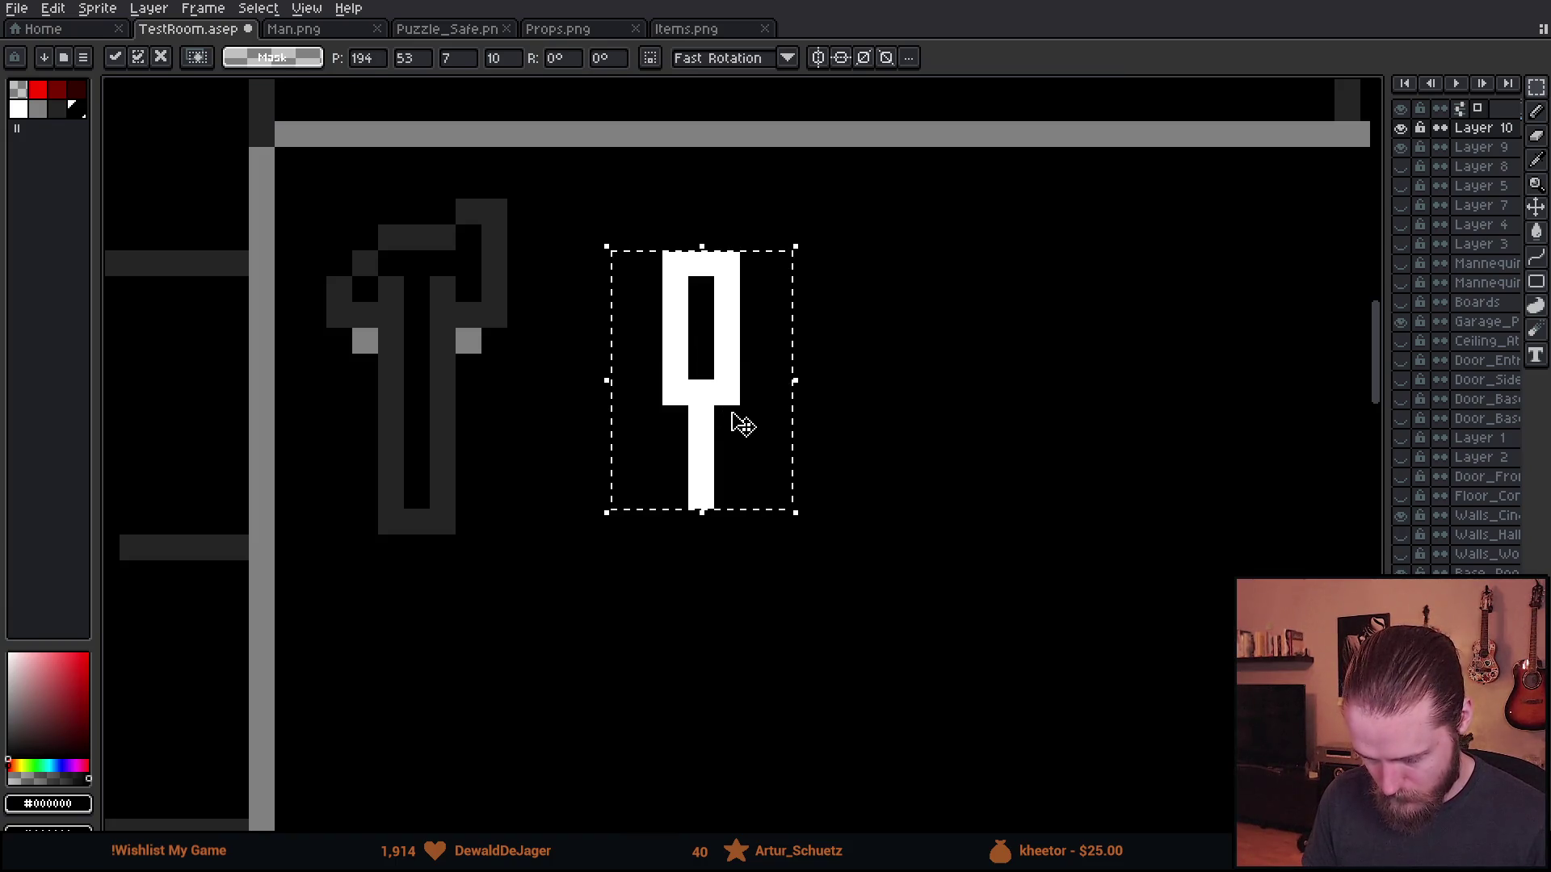
left_click_drag(735, 441, 735, 467)
key("Return")
- Reposition the screwdriver's handle pieces to close the gap above the shaft
left_click_drag(610, 223, 820, 381)
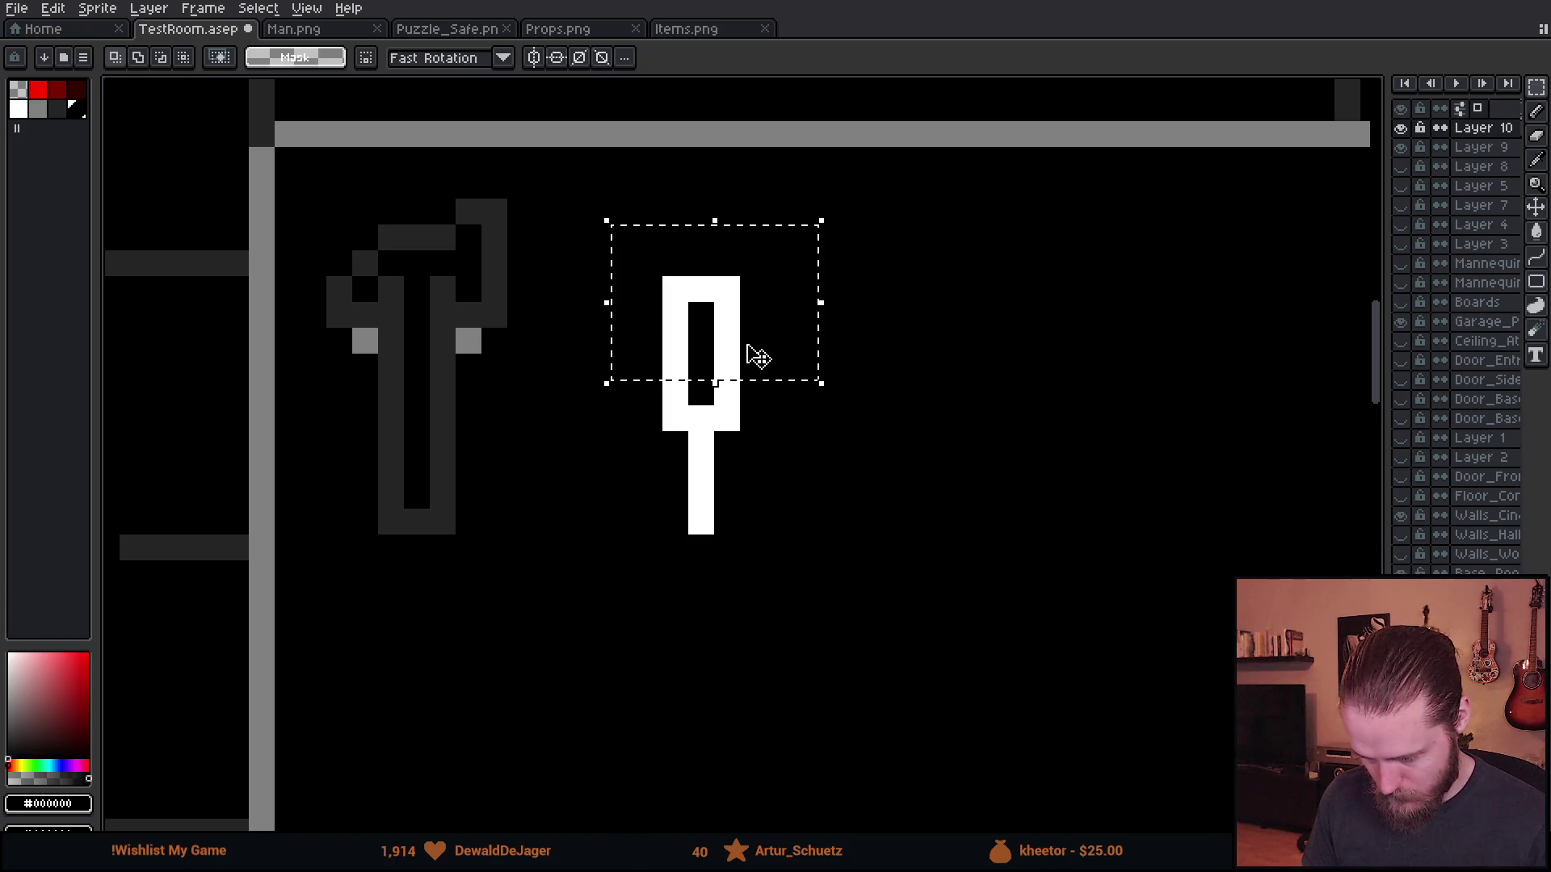
left_click_drag(581, 226, 843, 457)
left_click_drag(769, 412, 768, 350)
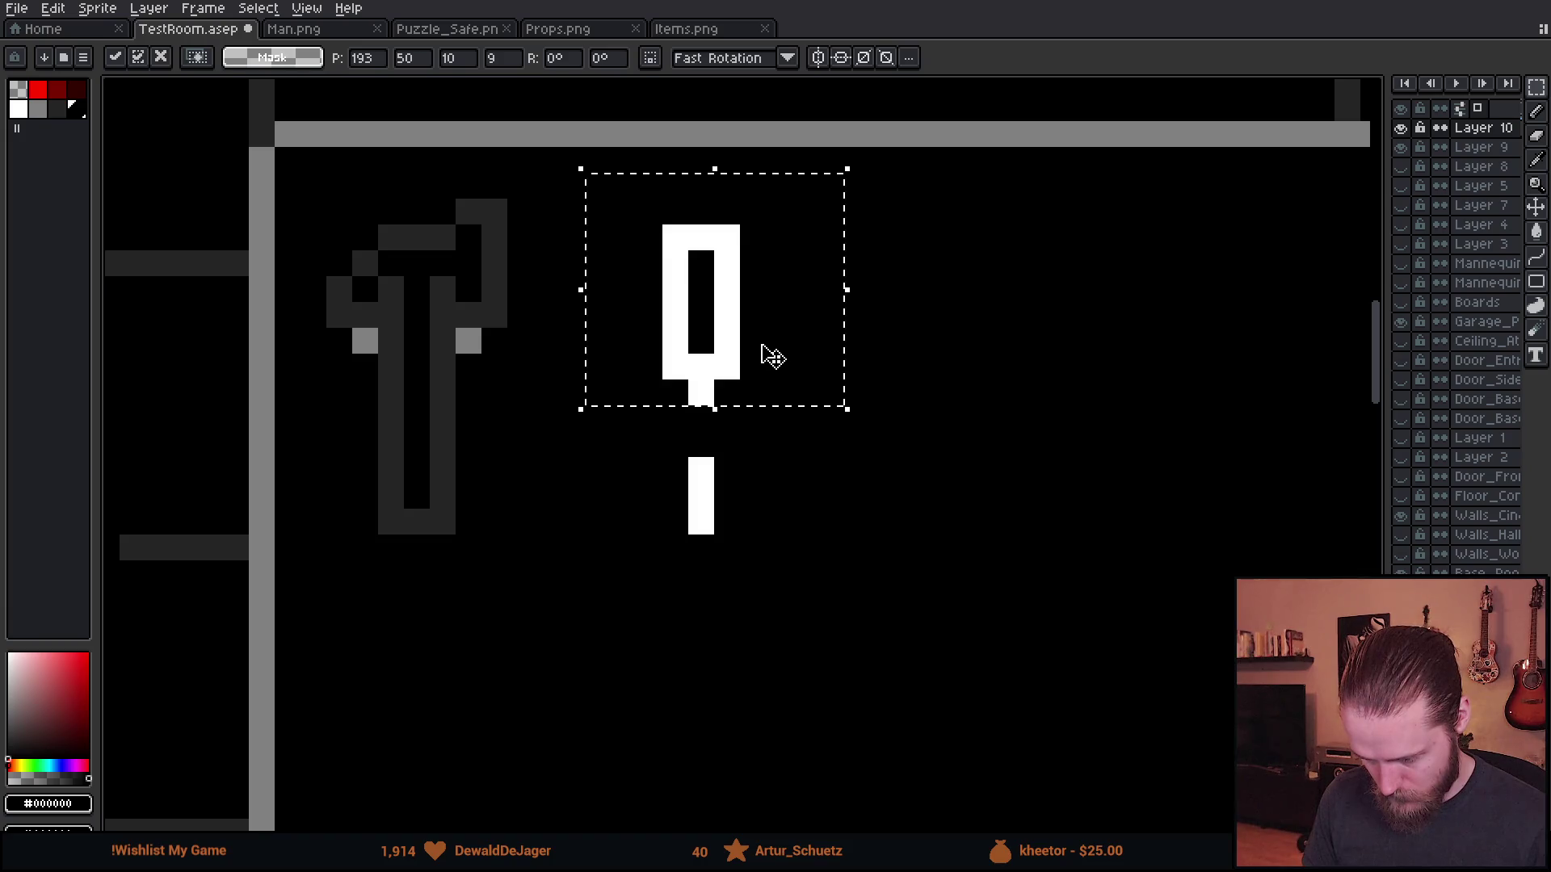
key("Return")
left_click_drag(581, 196, 872, 331)
left_click_drag(789, 298, 805, 257)
key("ctrl+z")
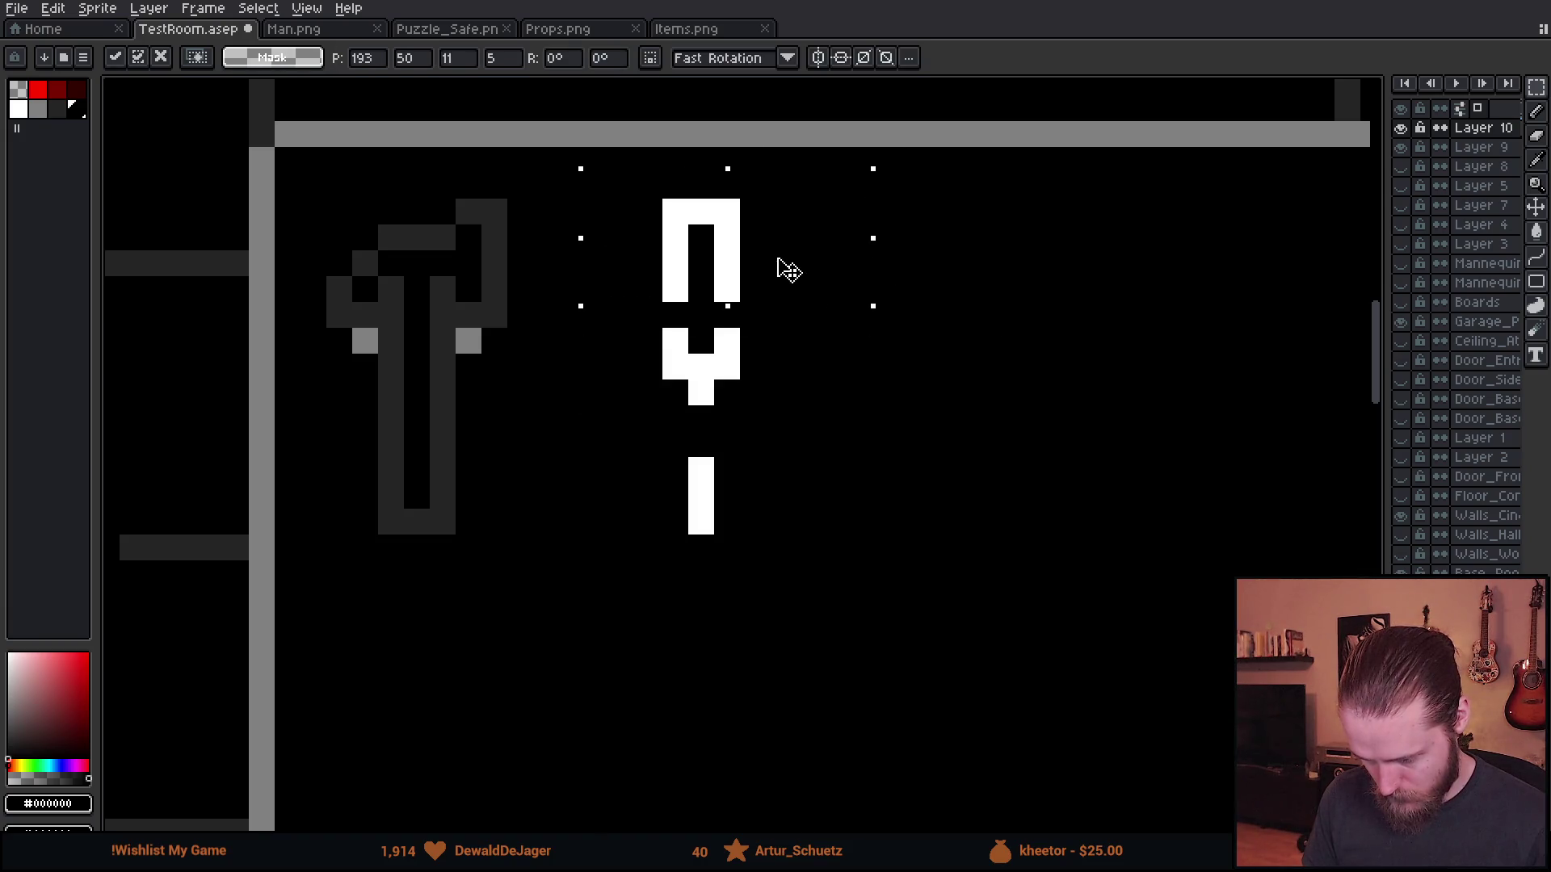
key("Return")
mouse_move(633, 248)
left_mouse_down()
mouse_move(769, 306)
mouse_move(704, 332)
left_mouse_up()
key("b")
- Fill the white screwdriver and the tool outline with dark grey #242424, then choose mid grey
left_click(727, 371, "alt")
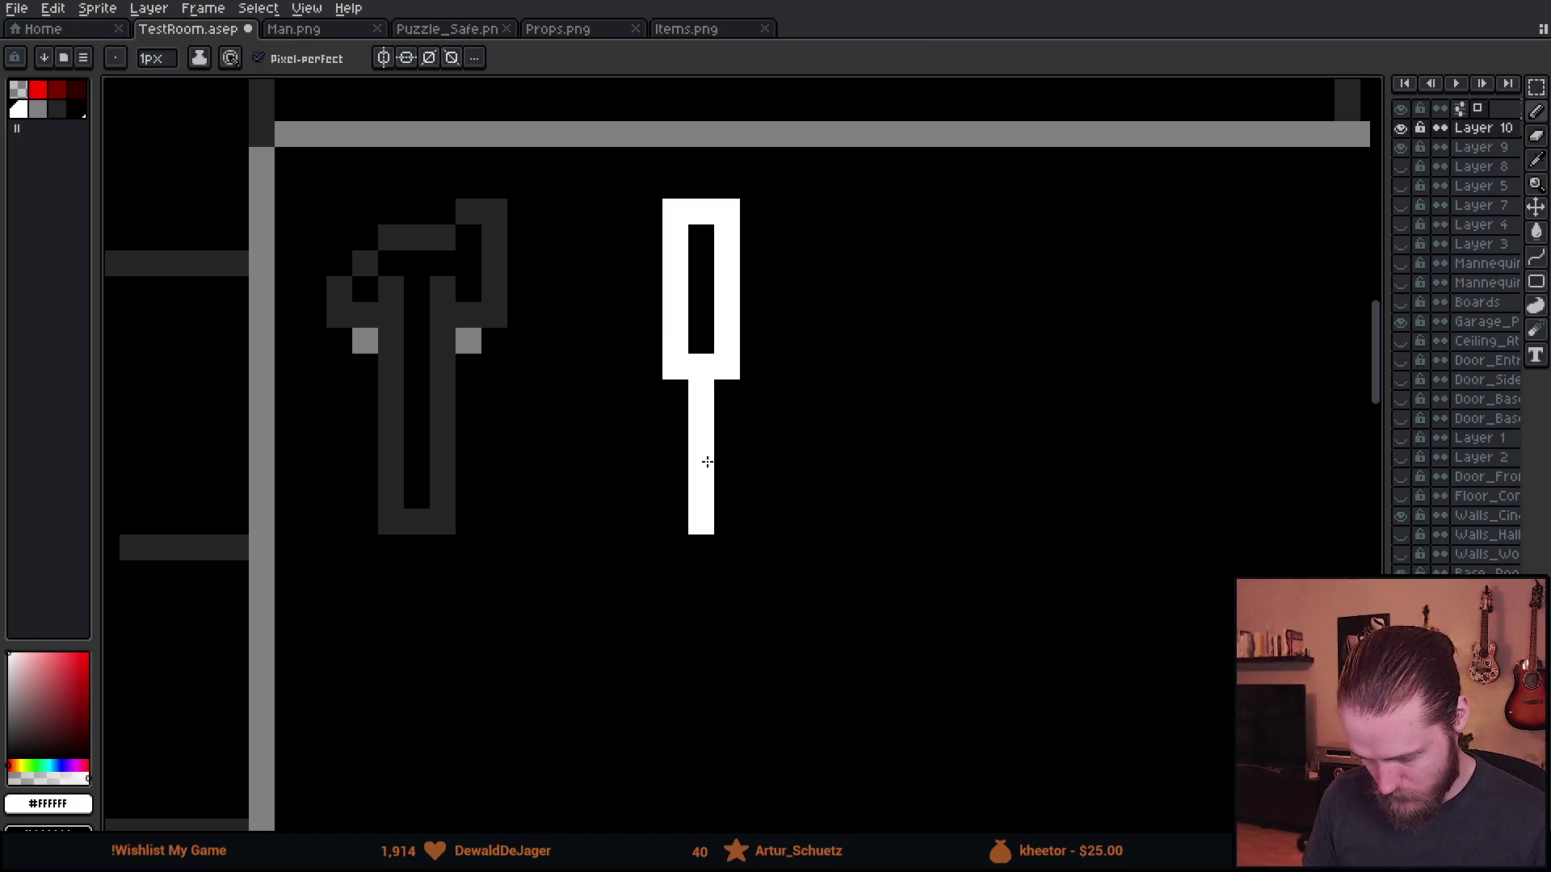
left_click(491, 211, "alt")
key("g")
left_click(686, 204)
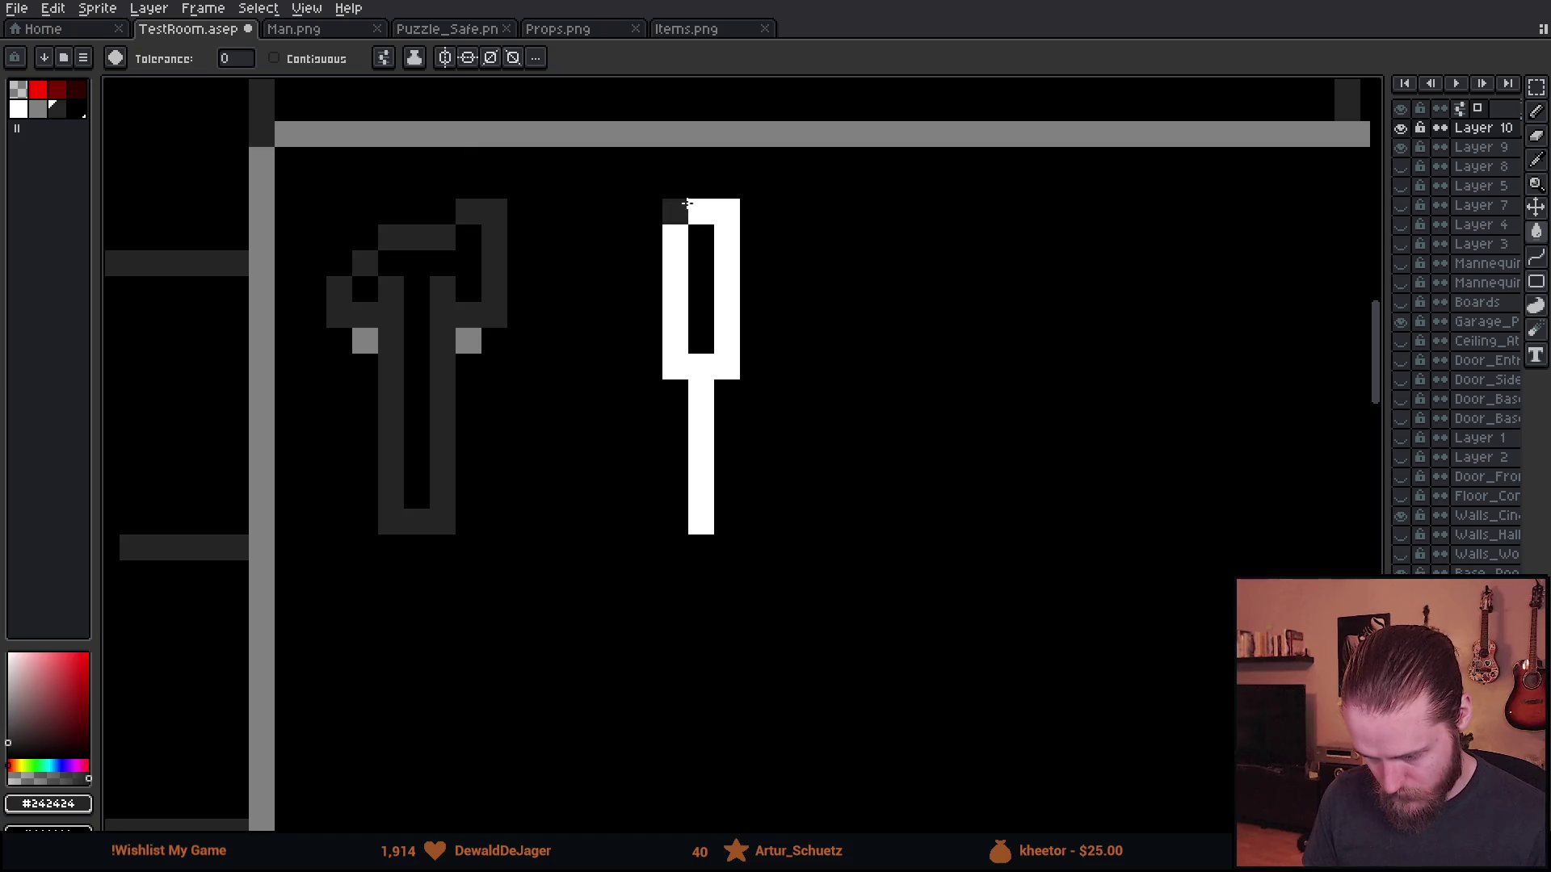
left_click(689, 203)
left_click(462, 338, "alt")
key("b")
left_click(709, 234)
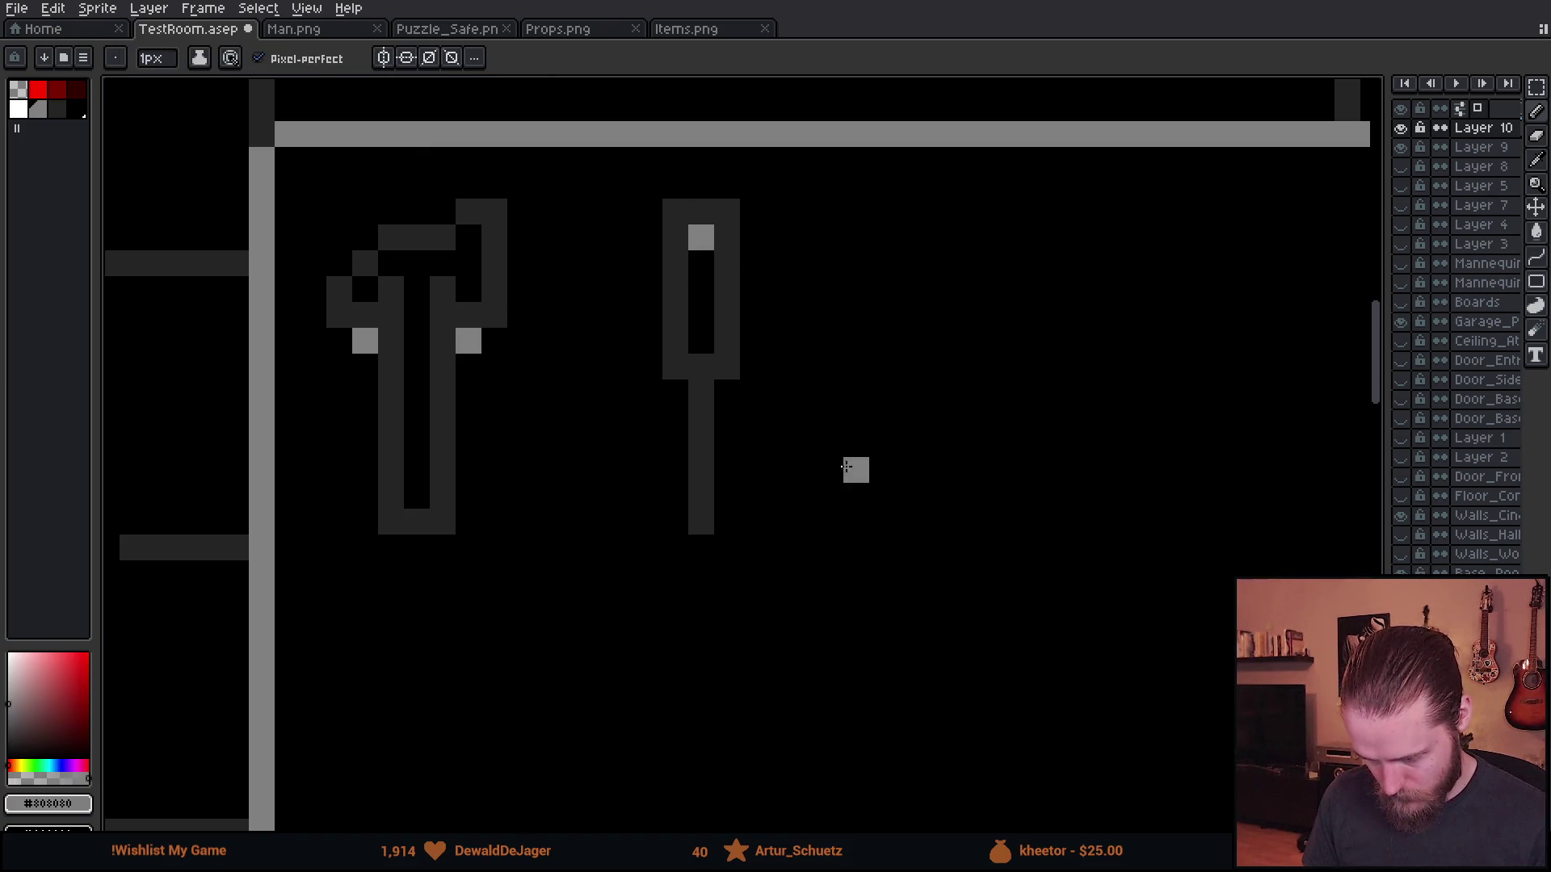
scroll(846, 467, "down", 8)
scroll(635, 401, "up", 2)
- Nudge both hanging tools one pixel right and one pixel down
key("m")
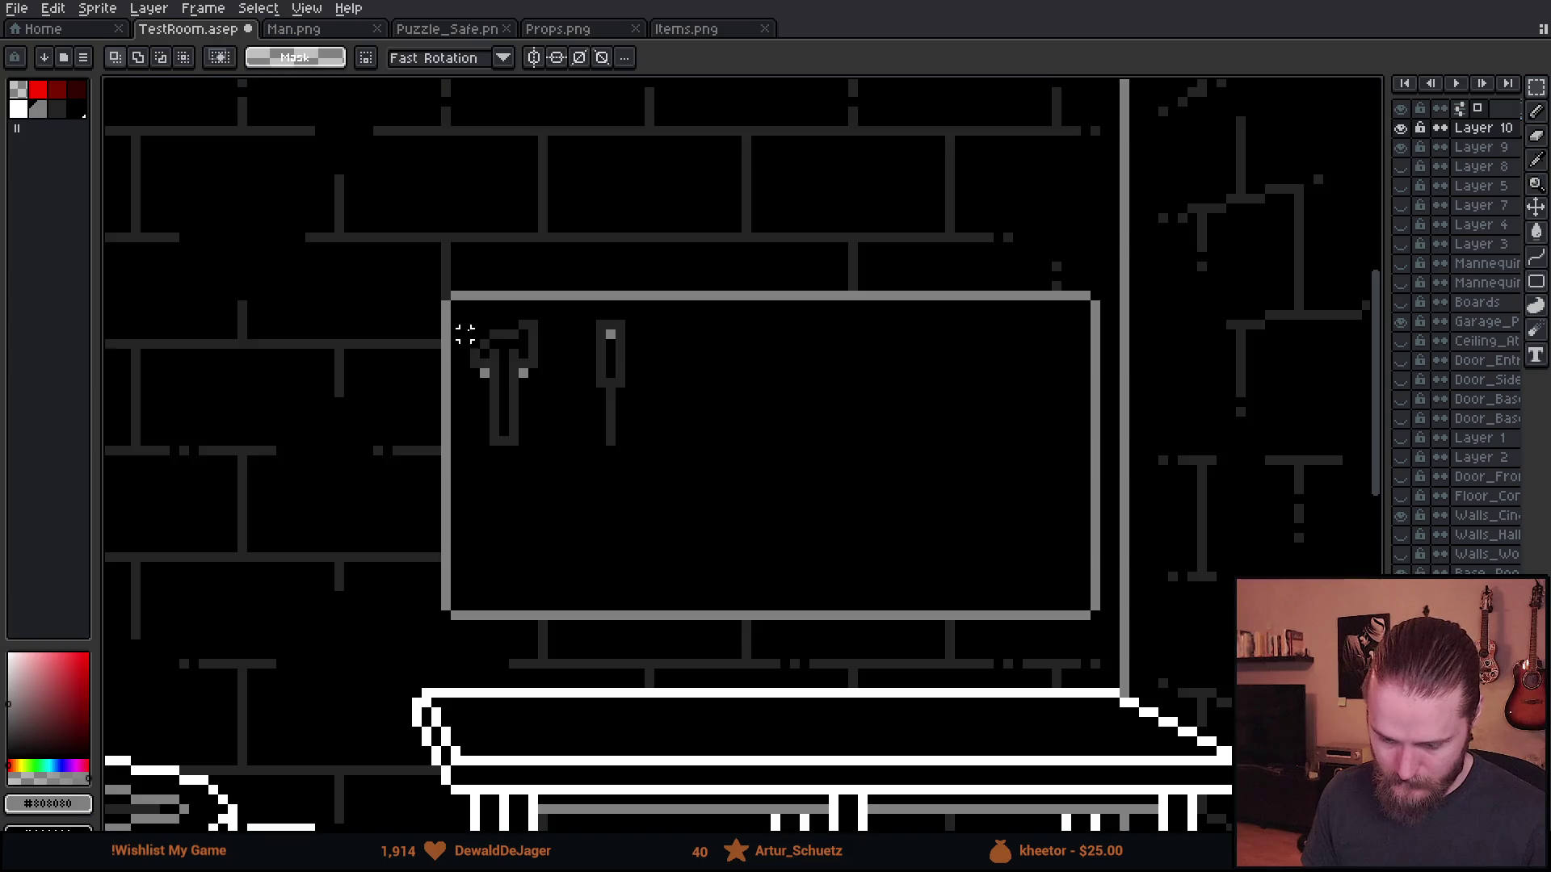
scroll(460, 329, "up", 2)
left_click_drag(436, 279, 969, 634)
key("Right")
key("Down")
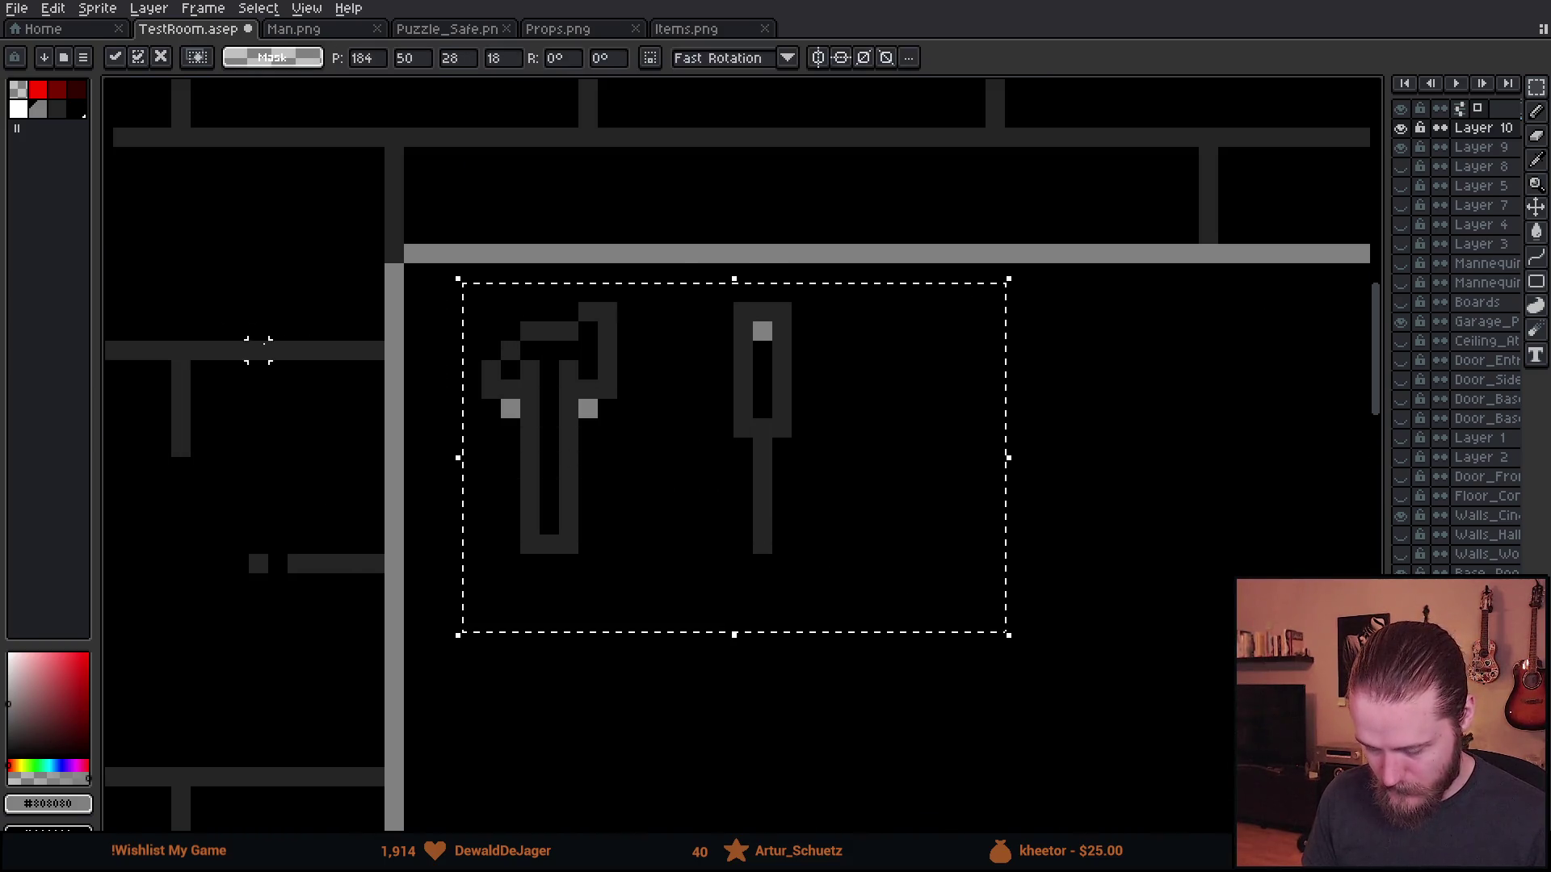
left_click(335, 369)
- Pencil a dark pixel beside the grey highlight
scroll(335, 369, "down", 3)
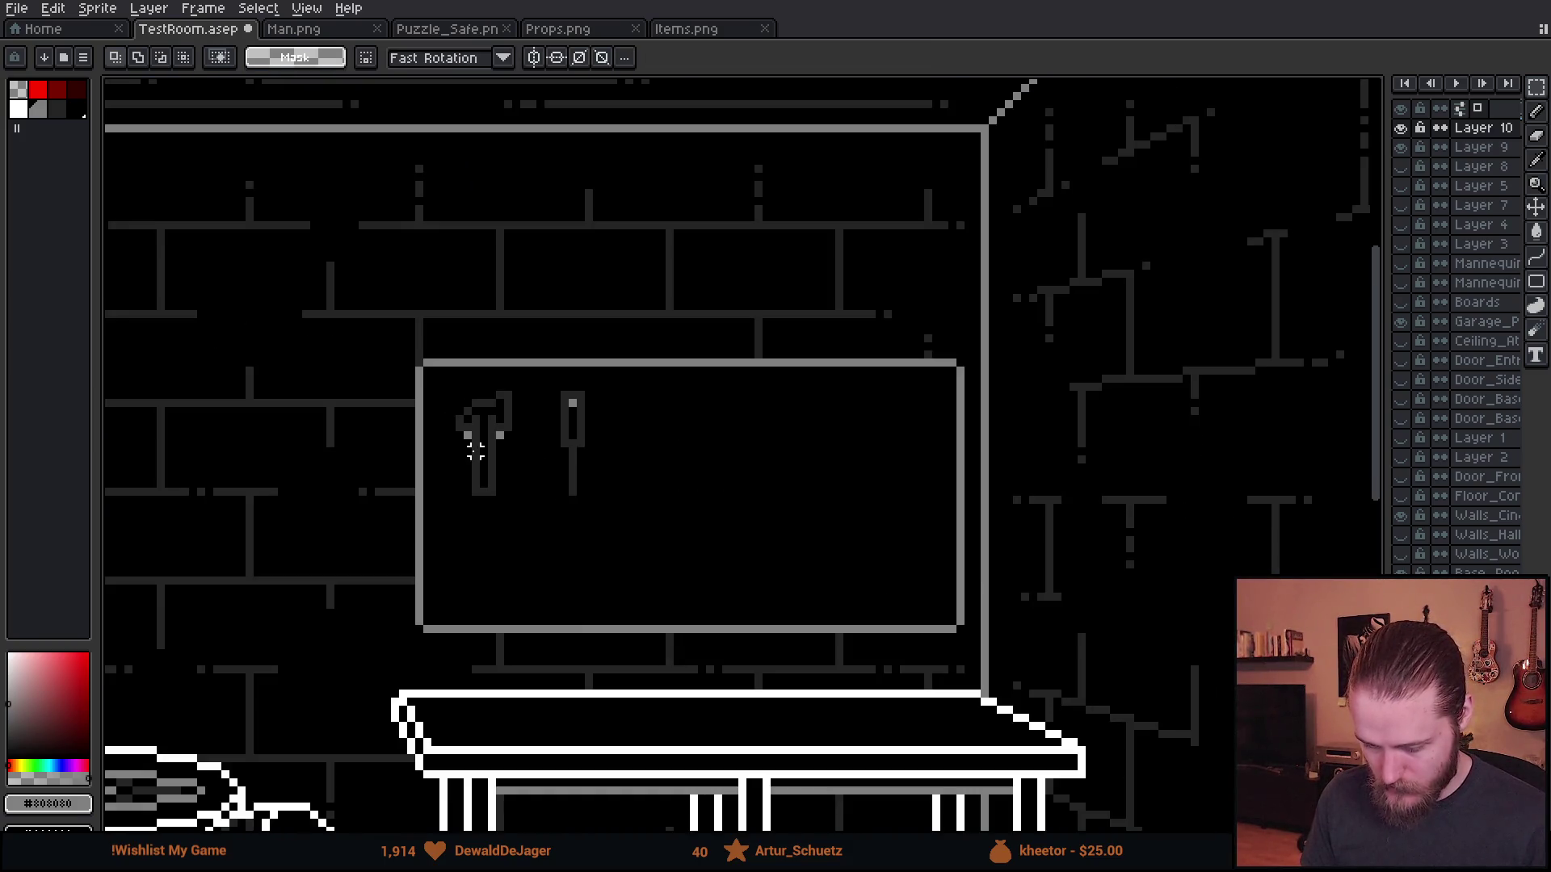
scroll(477, 440, "up", 4)
key("b")
left_click(591, 394)
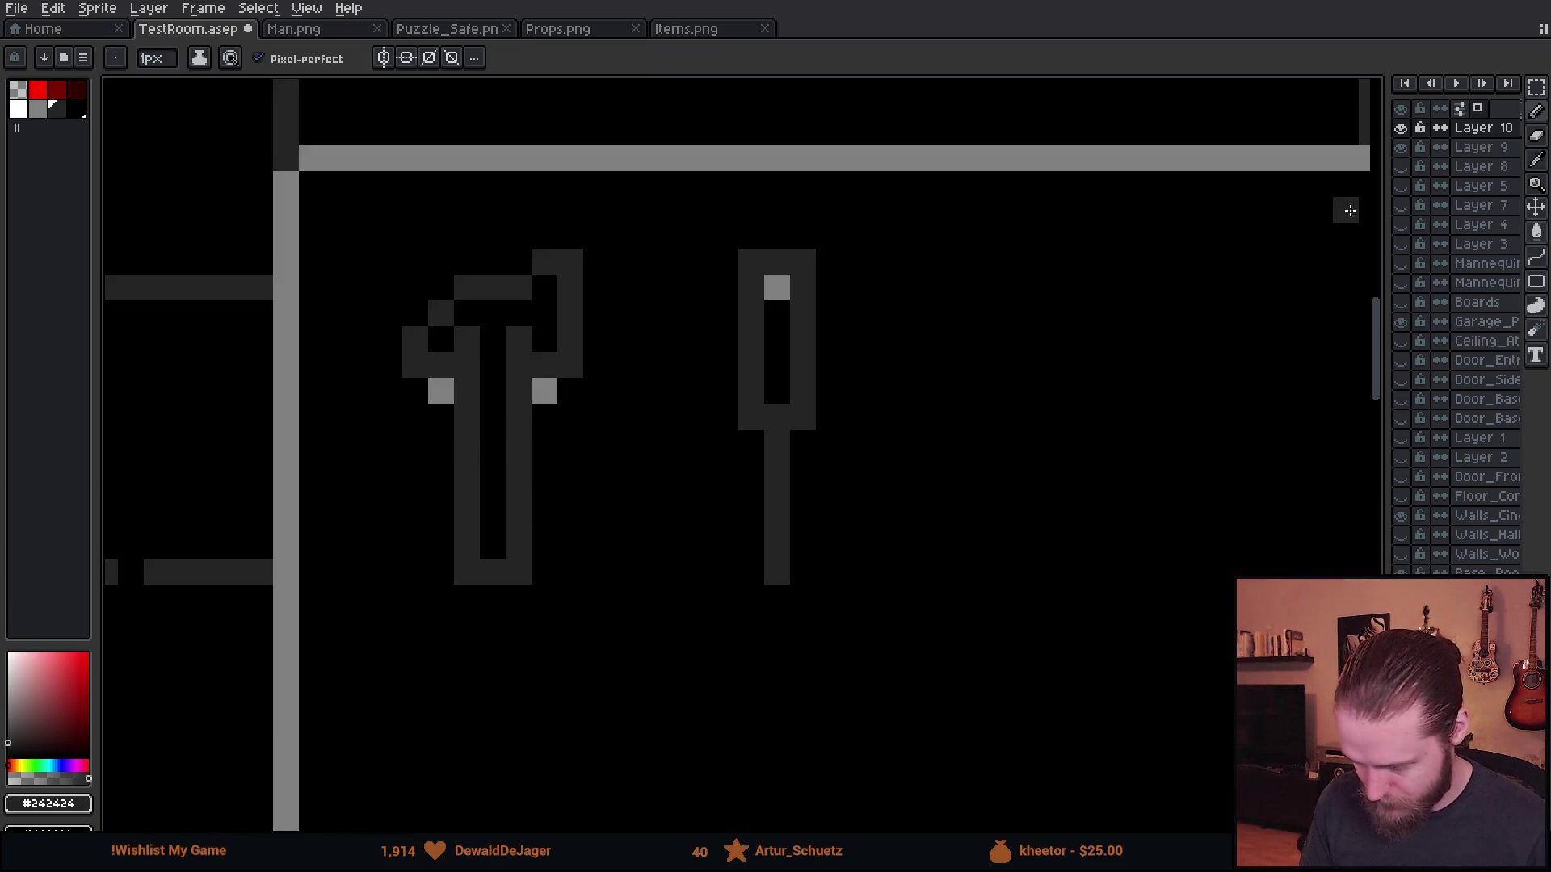
scroll(650, 367, "down", 4)
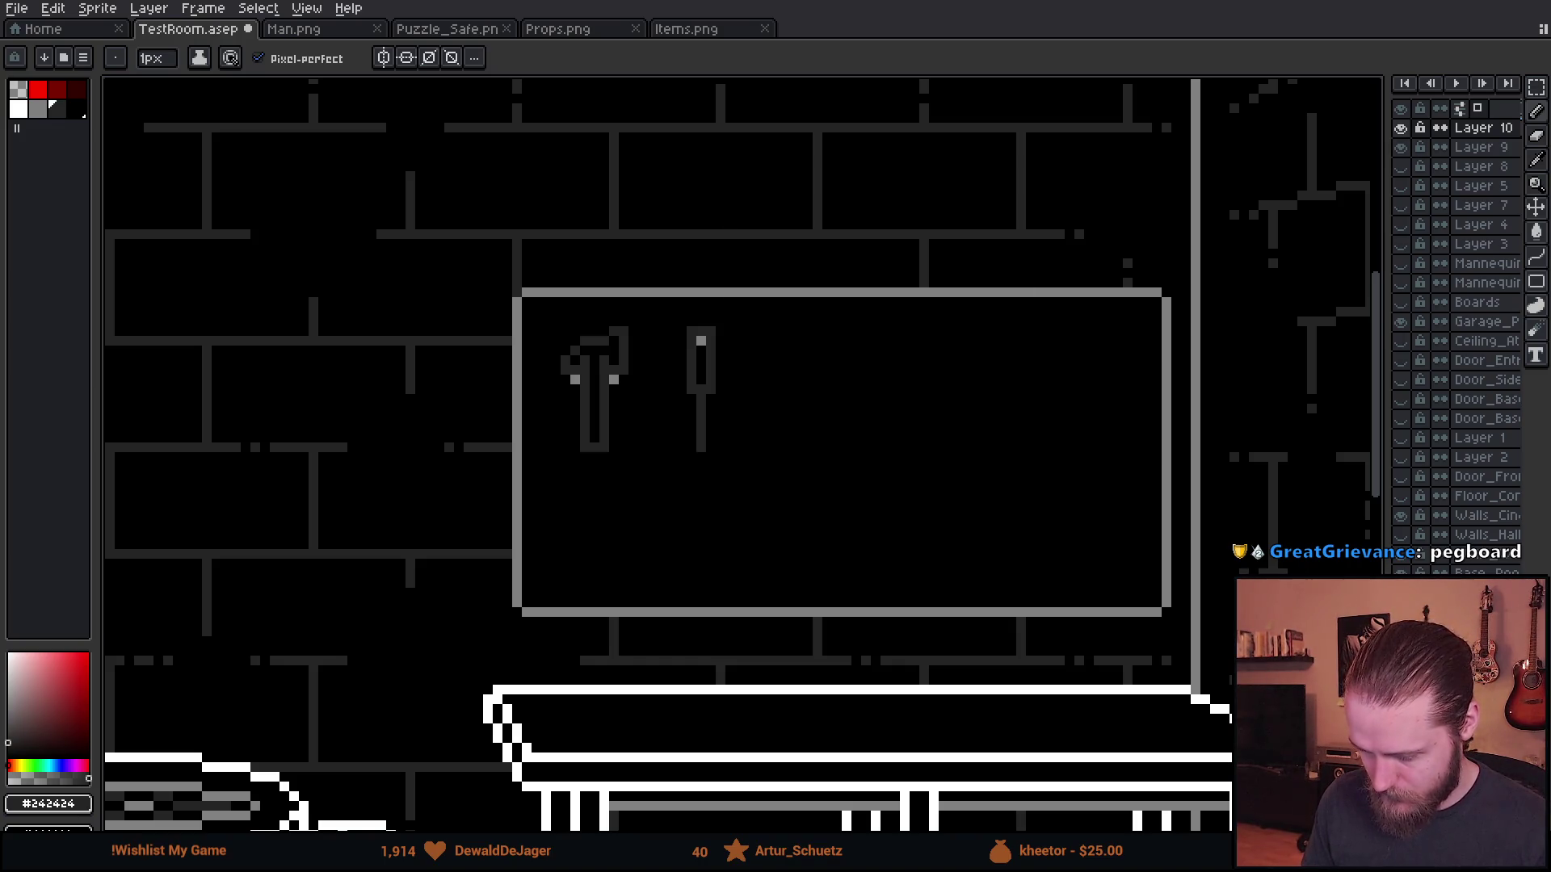
- Hide the tools layer and make Layer 9 active and visible, with dark grey as the colour
left_click(1400, 128)
left_click(1400, 147)
left_click(1478, 147)
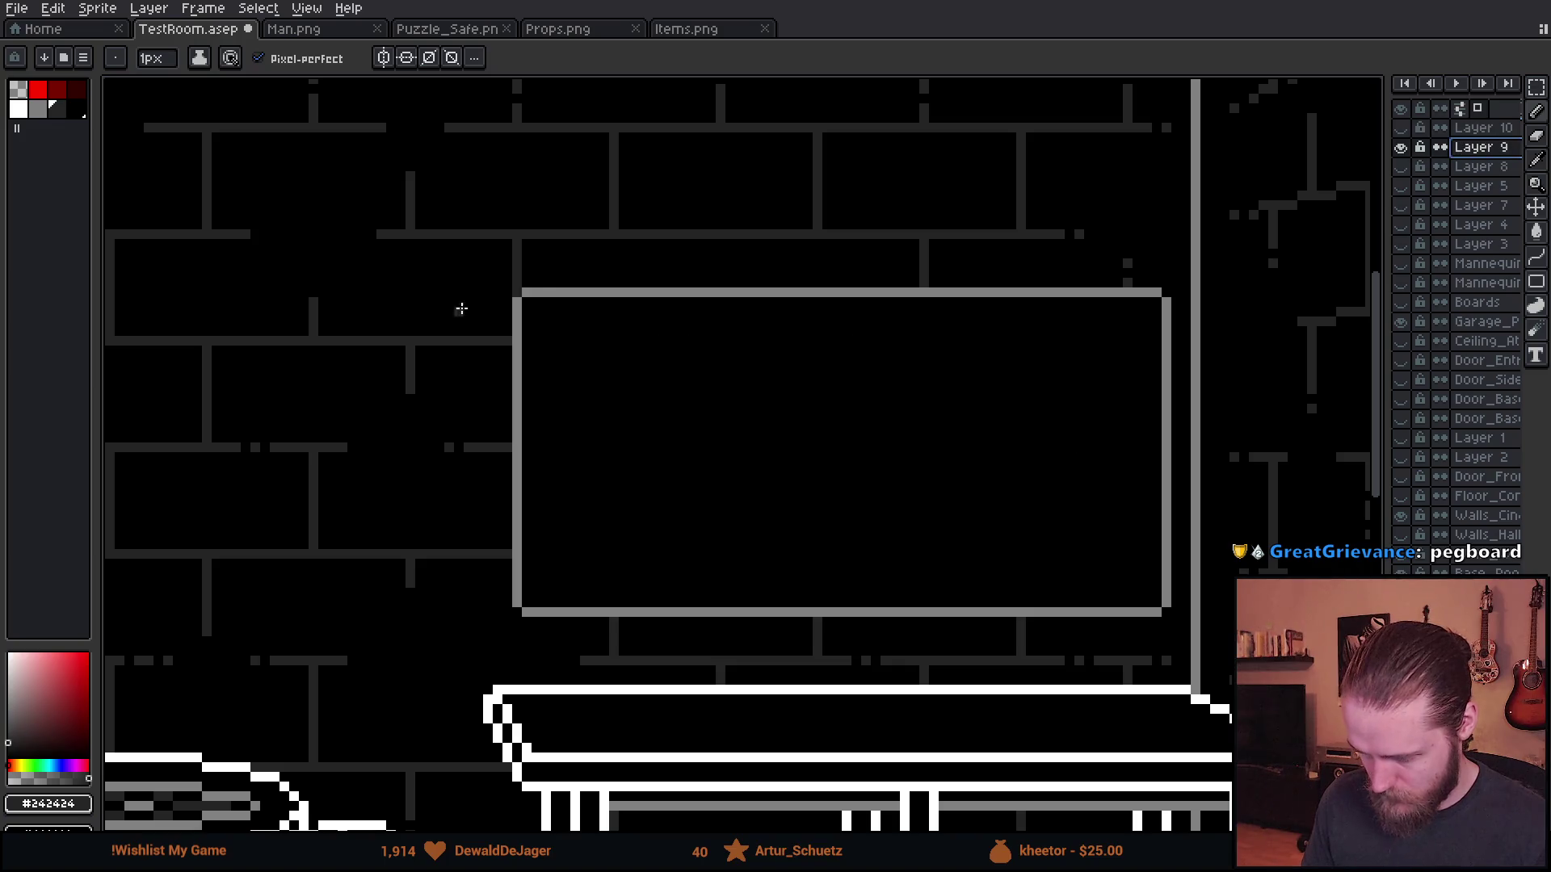
scroll(461, 309, "up", 3)
left_click(55, 113)
scroll(706, 327, "up", 4)
left_click(569, 245)
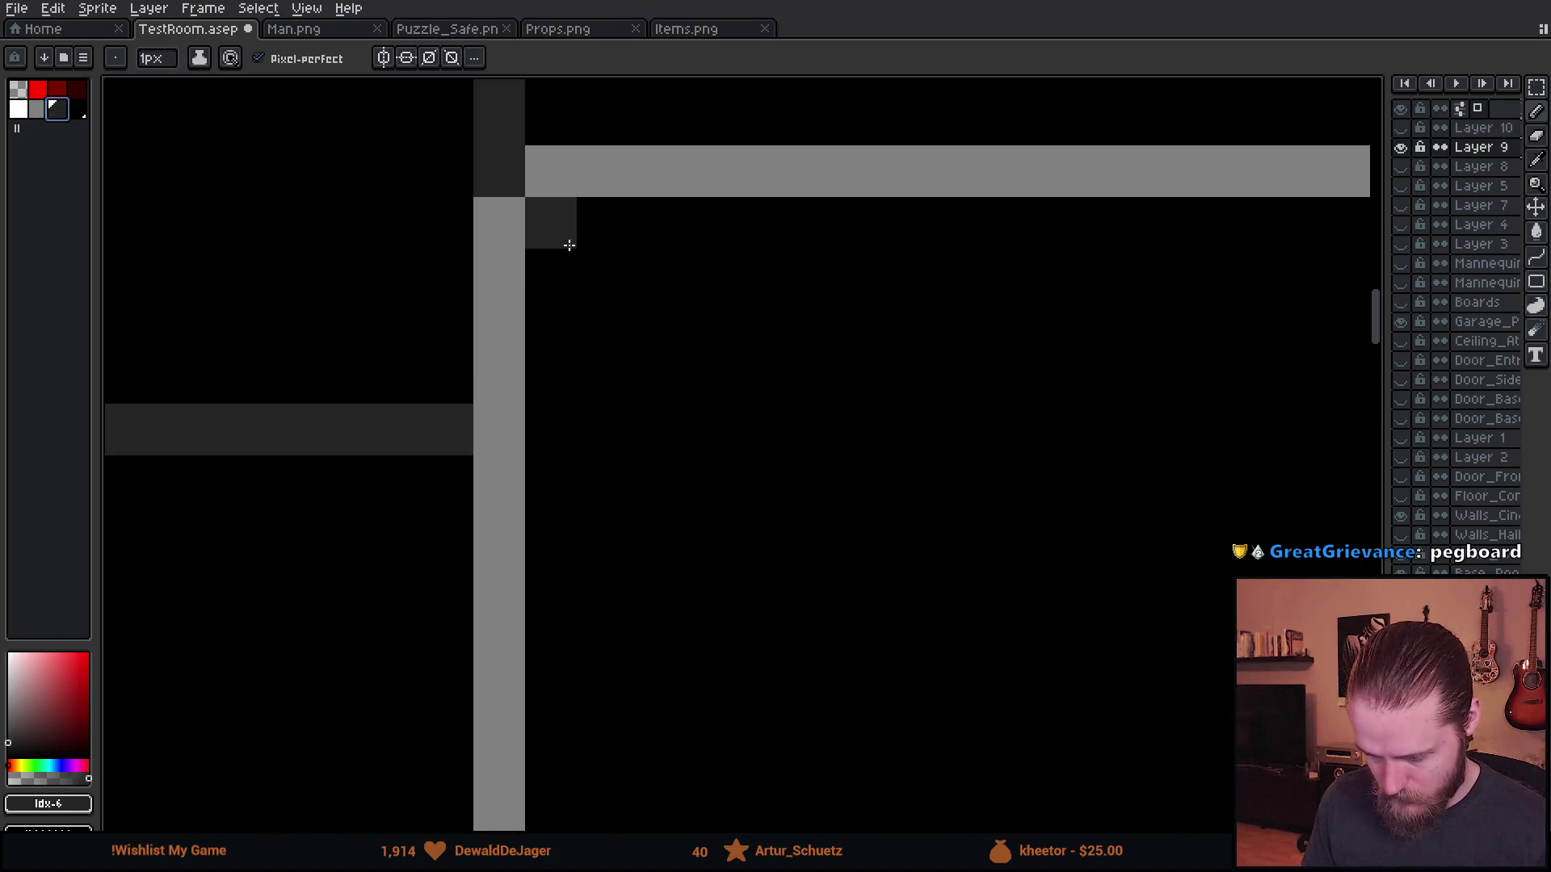
key("ctrl+z")
- Pencil two rows of six evenly spaced dark grey peg-hole dots
left_click(603, 275)
left_click(706, 275)
left_click(809, 274)
left_click(912, 274)
left_click(1016, 275)
left_click(1120, 274)
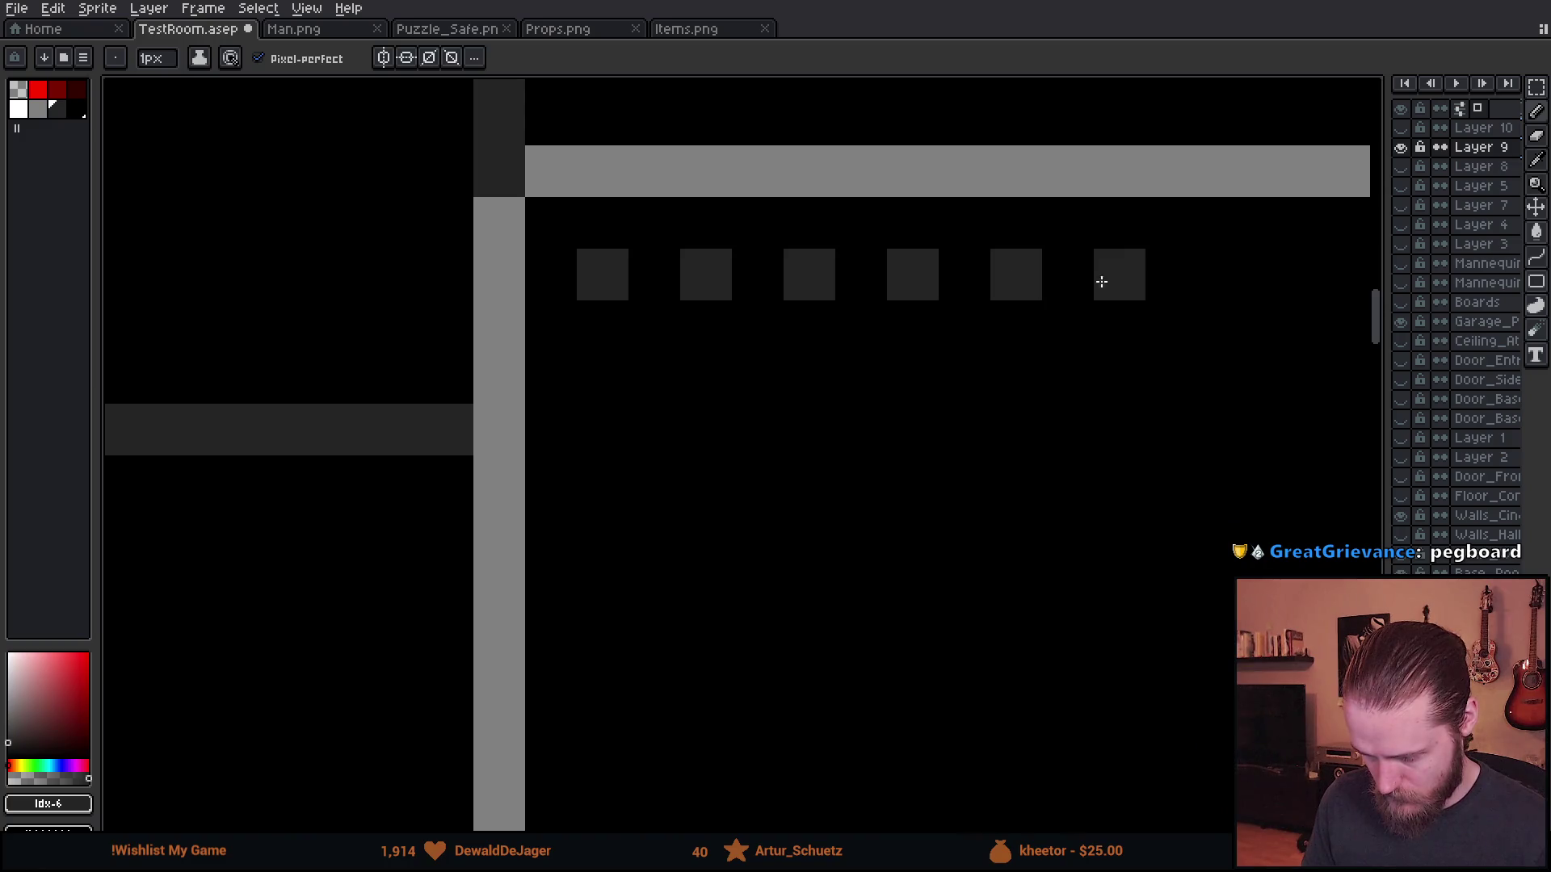
left_click(602, 378)
left_click(706, 378)
key("v")
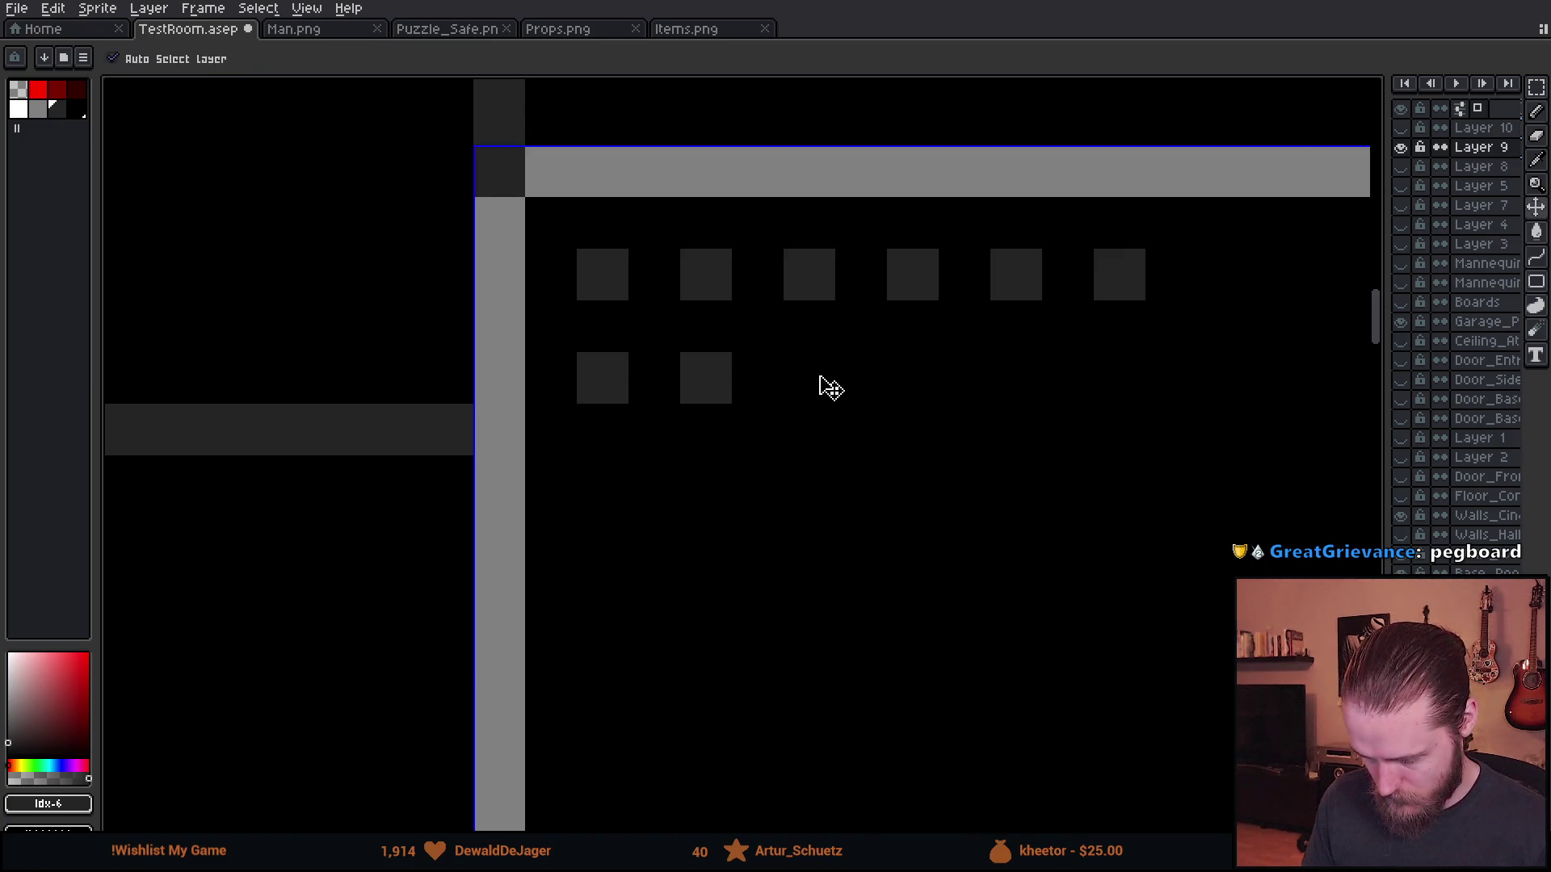
left_click(809, 378)
left_click(913, 378)
left_click(1016, 378)
left_click(1120, 378)
scroll(1122, 388, "down", 7)
scroll(651, 339, "down", 2)
scroll(517, 268, "up", 6)
- Copy the two dot rows downward to make six rows
key("m")
mouse_move(491, 242)
left_mouse_down()
mouse_move(775, 295)
mouse_move(665, 365)
mouse_move(665, 397)
left_mouse_up()
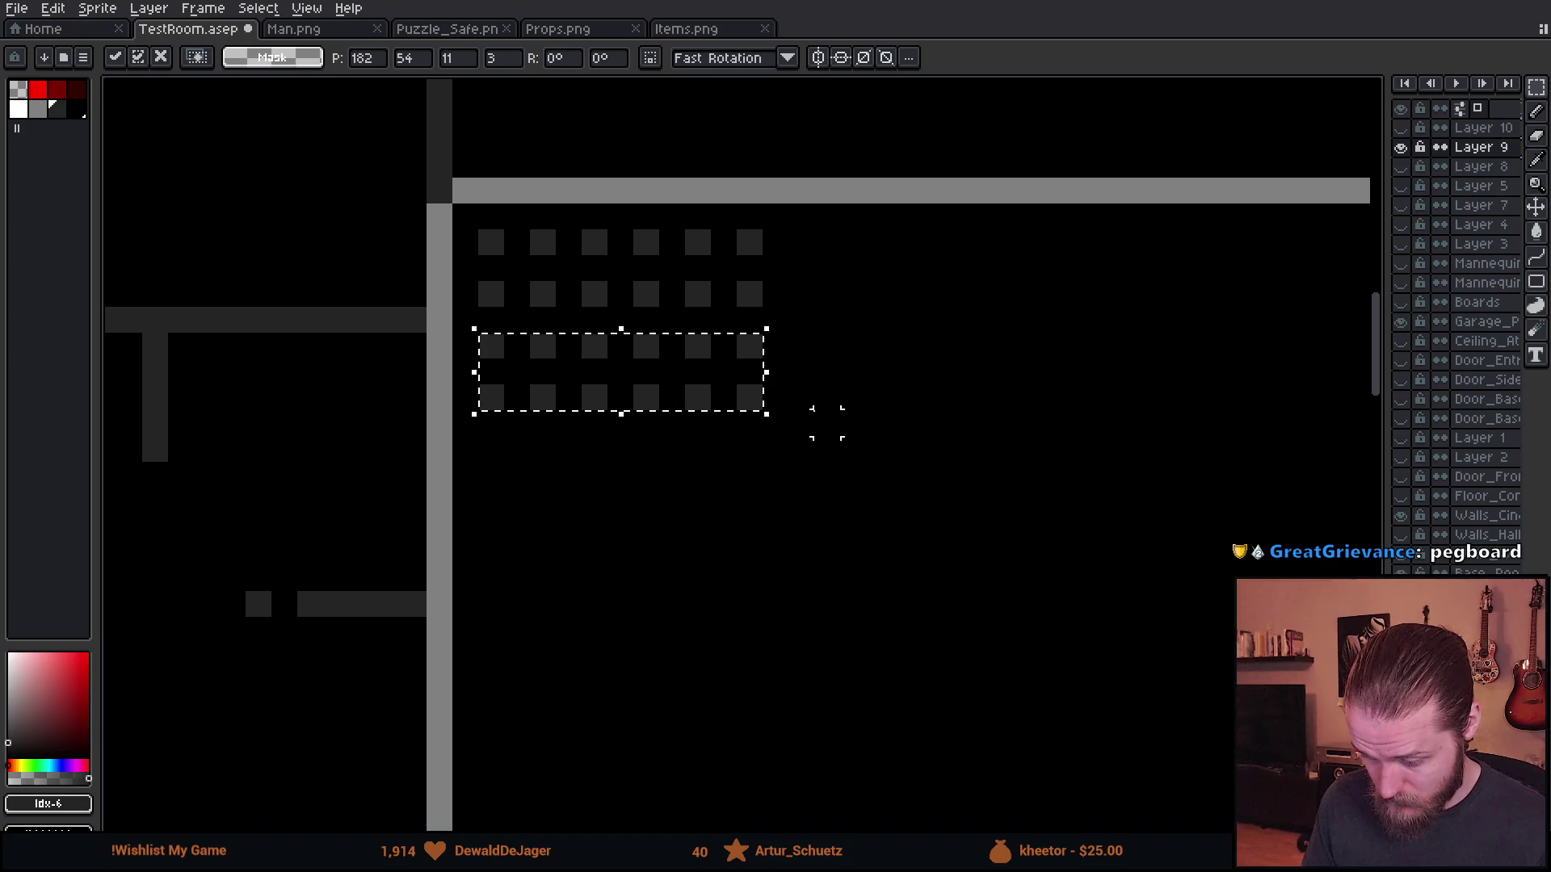
mouse_move(679, 271)
left_mouse_down()
mouse_move(693, 523)
mouse_move(679, 485)
left_mouse_up()
key("ctrl+d")
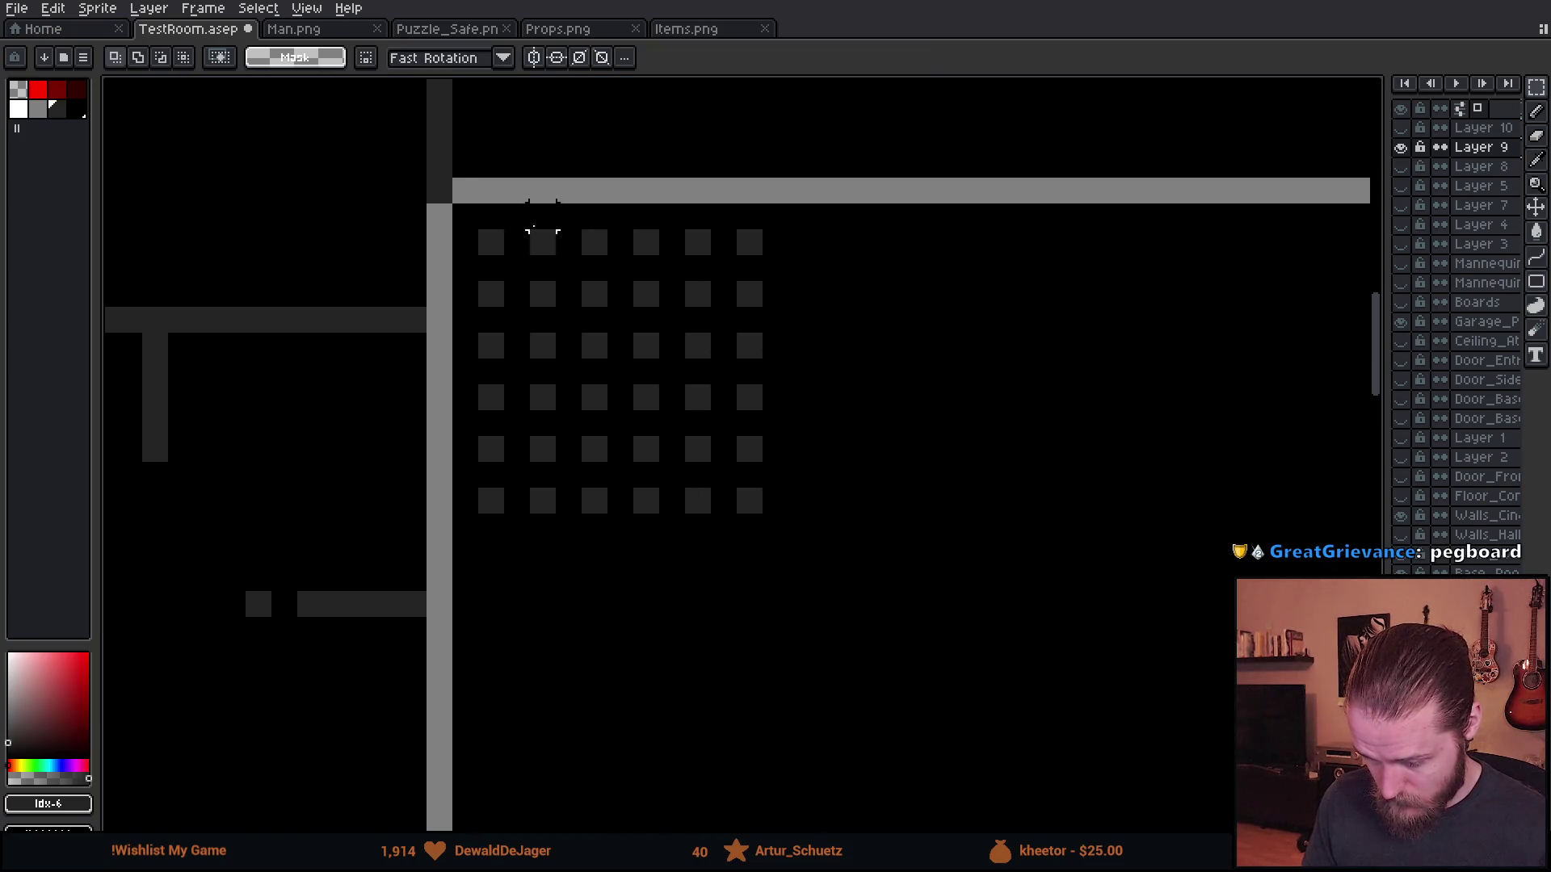
- Duplicate the 6x6 dot grid to the right to form a 12x6 grid
left_click_drag(491, 242, 753, 503)
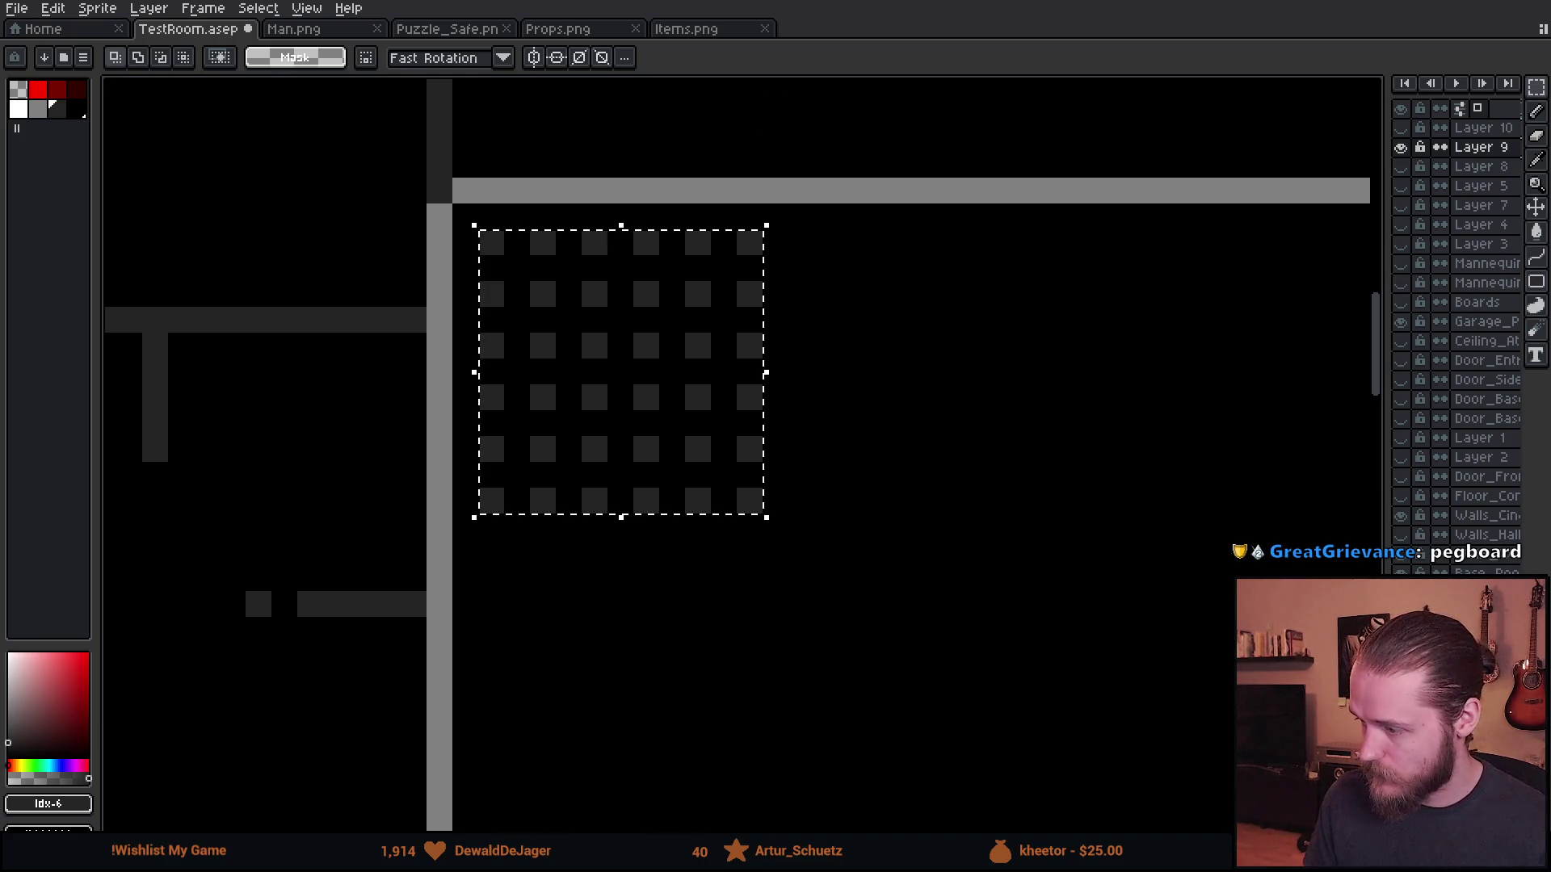
mouse_move(627, 377)
left_mouse_down()
mouse_move(962, 422)
mouse_move(935, 380)
left_mouse_up()
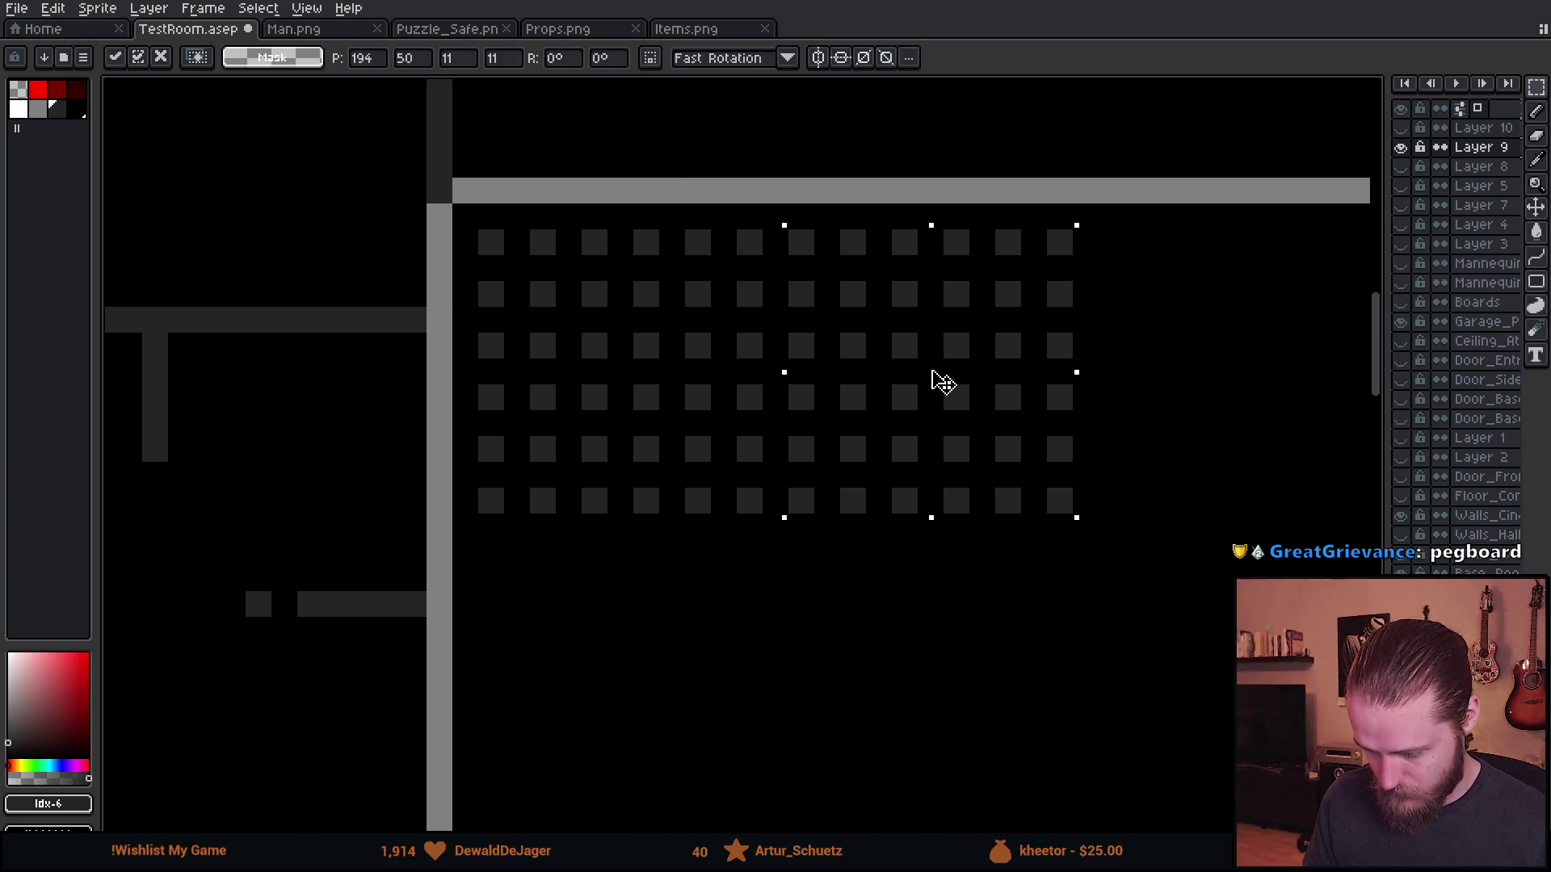
left_click_drag(1022, 432, 689, 317)
left_click(128, 111)
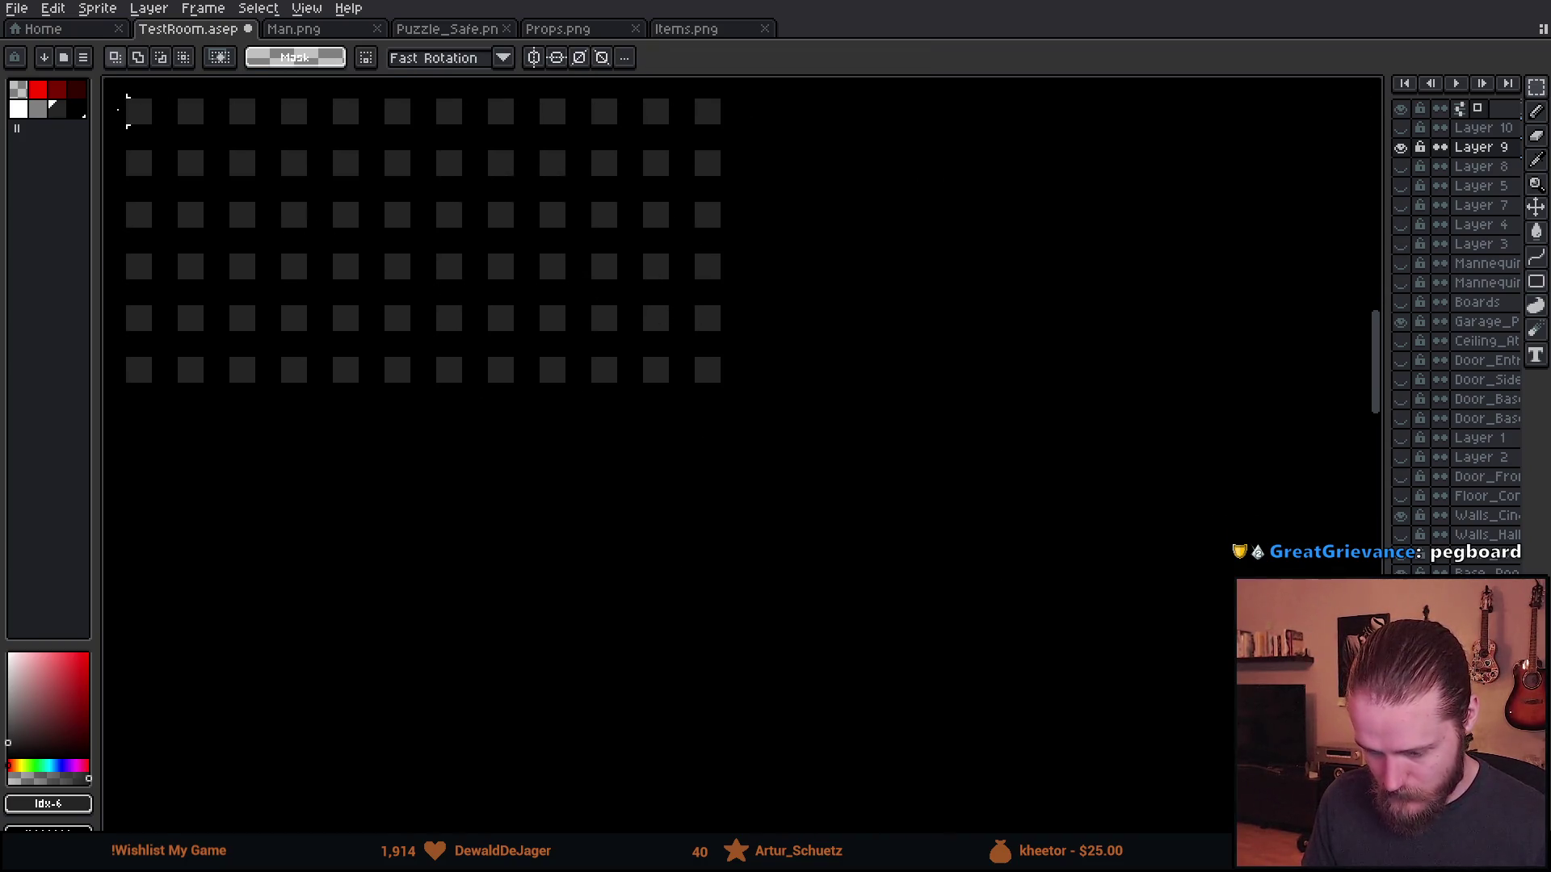
mouse_move(123, 95)
left_mouse_down()
mouse_move(709, 340)
mouse_move(719, 379)
left_mouse_up()
scroll(646, 339, "down", 2)
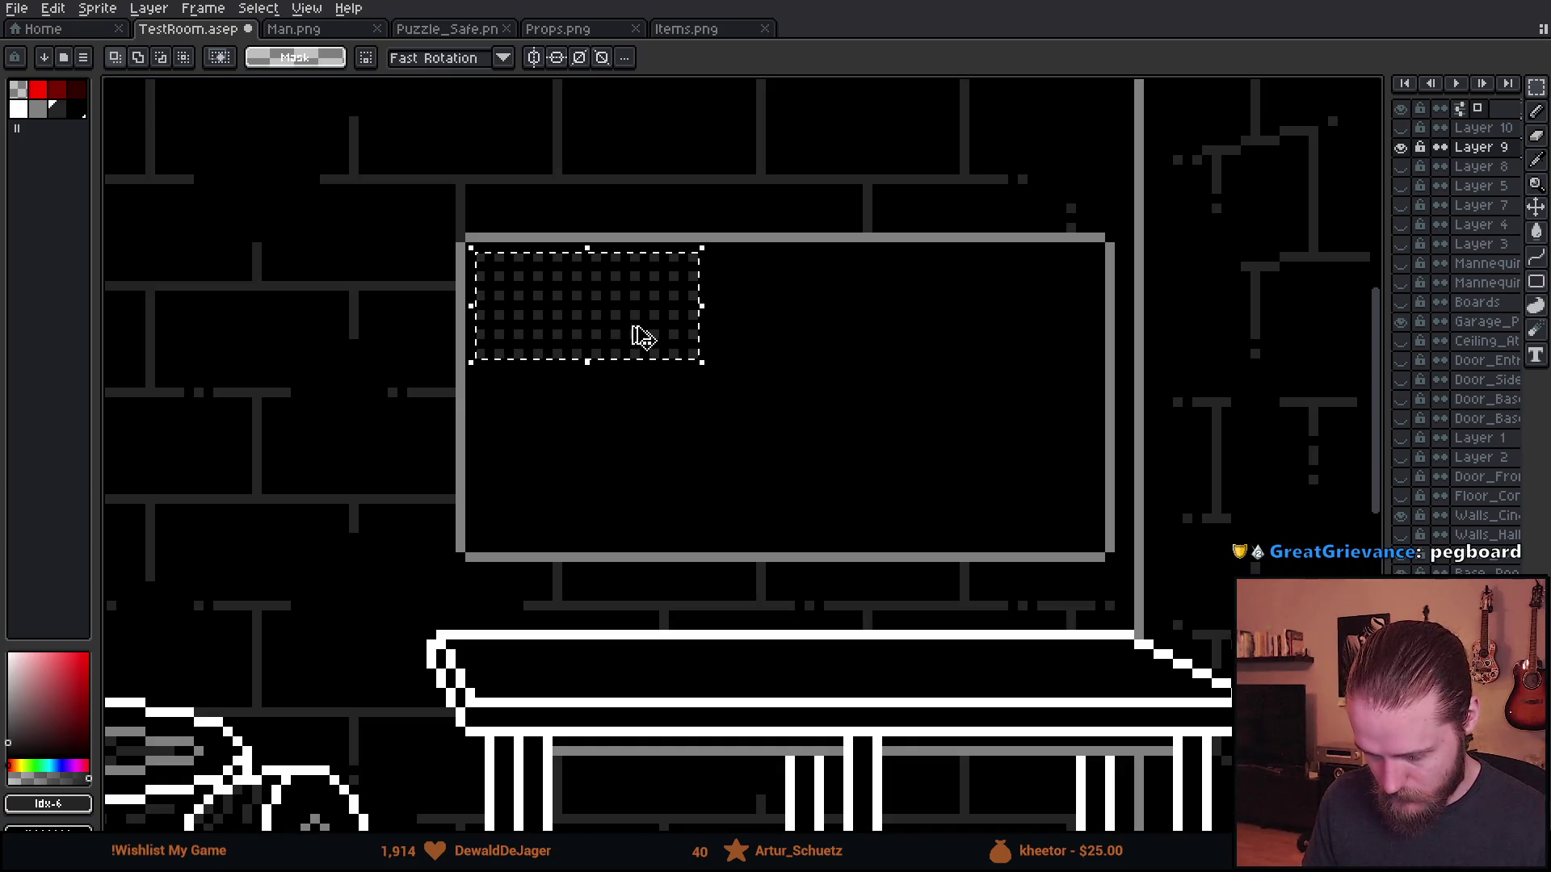
- Stamp copies of the dot grid below and to the right across the board
left_click(633, 329)
scroll(634, 324, "up", 1)
left_click_drag(633, 325, 609, 484)
key("ctrl+z")
mouse_move(557, 368)
left_mouse_down()
mouse_move(840, 319)
mouse_move(823, 311)
left_mouse_up()
key("ctrl+z")
left_click_drag(588, 327, 848, 434)
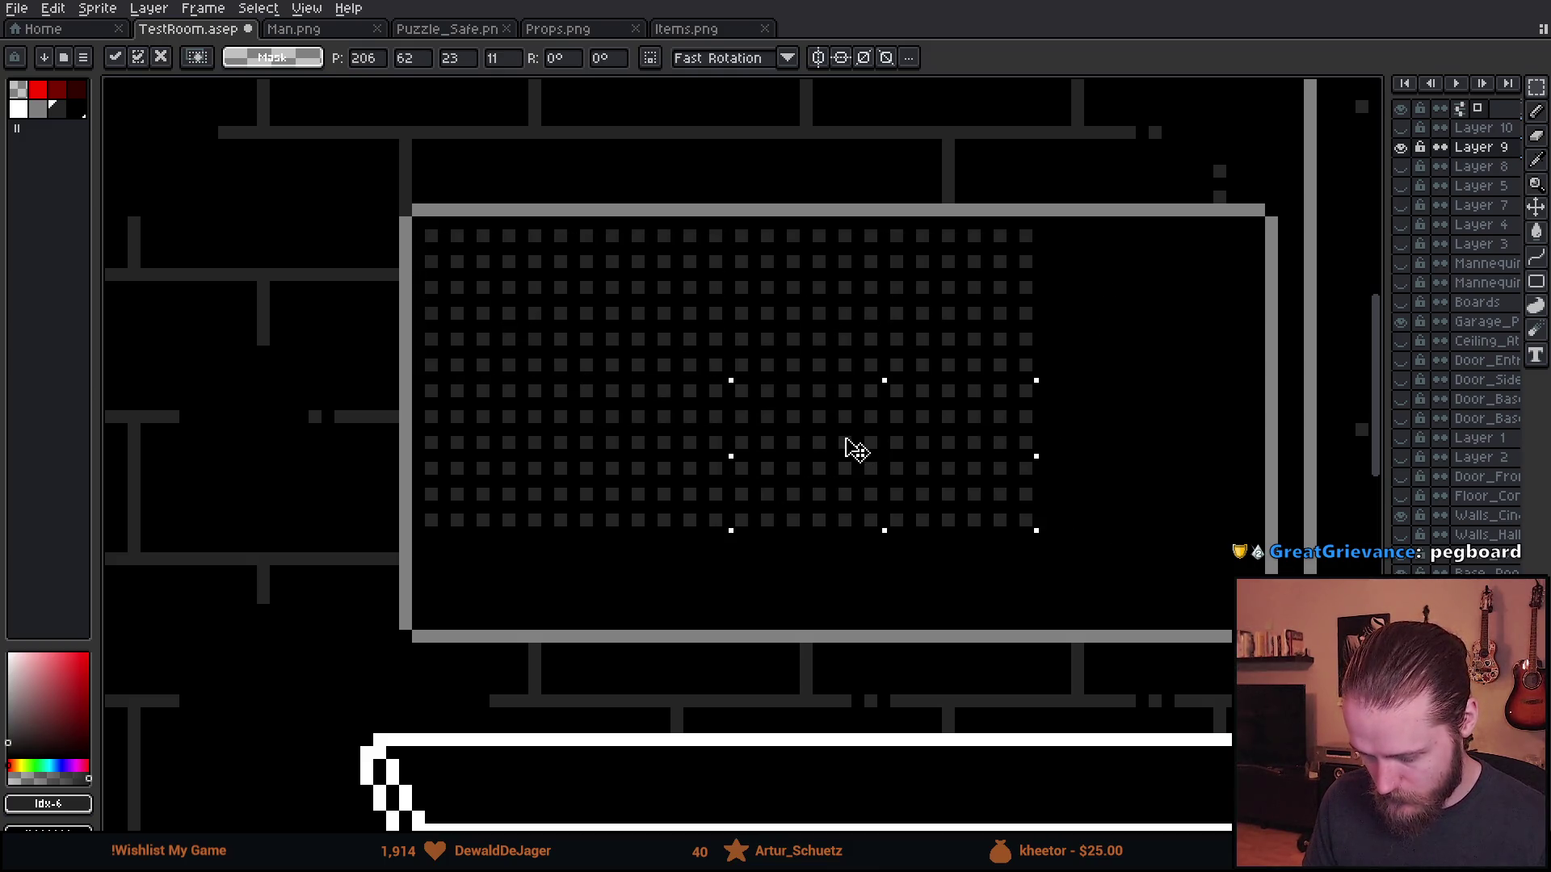
left_click(675, 235)
scroll(734, 334, "up", 1)
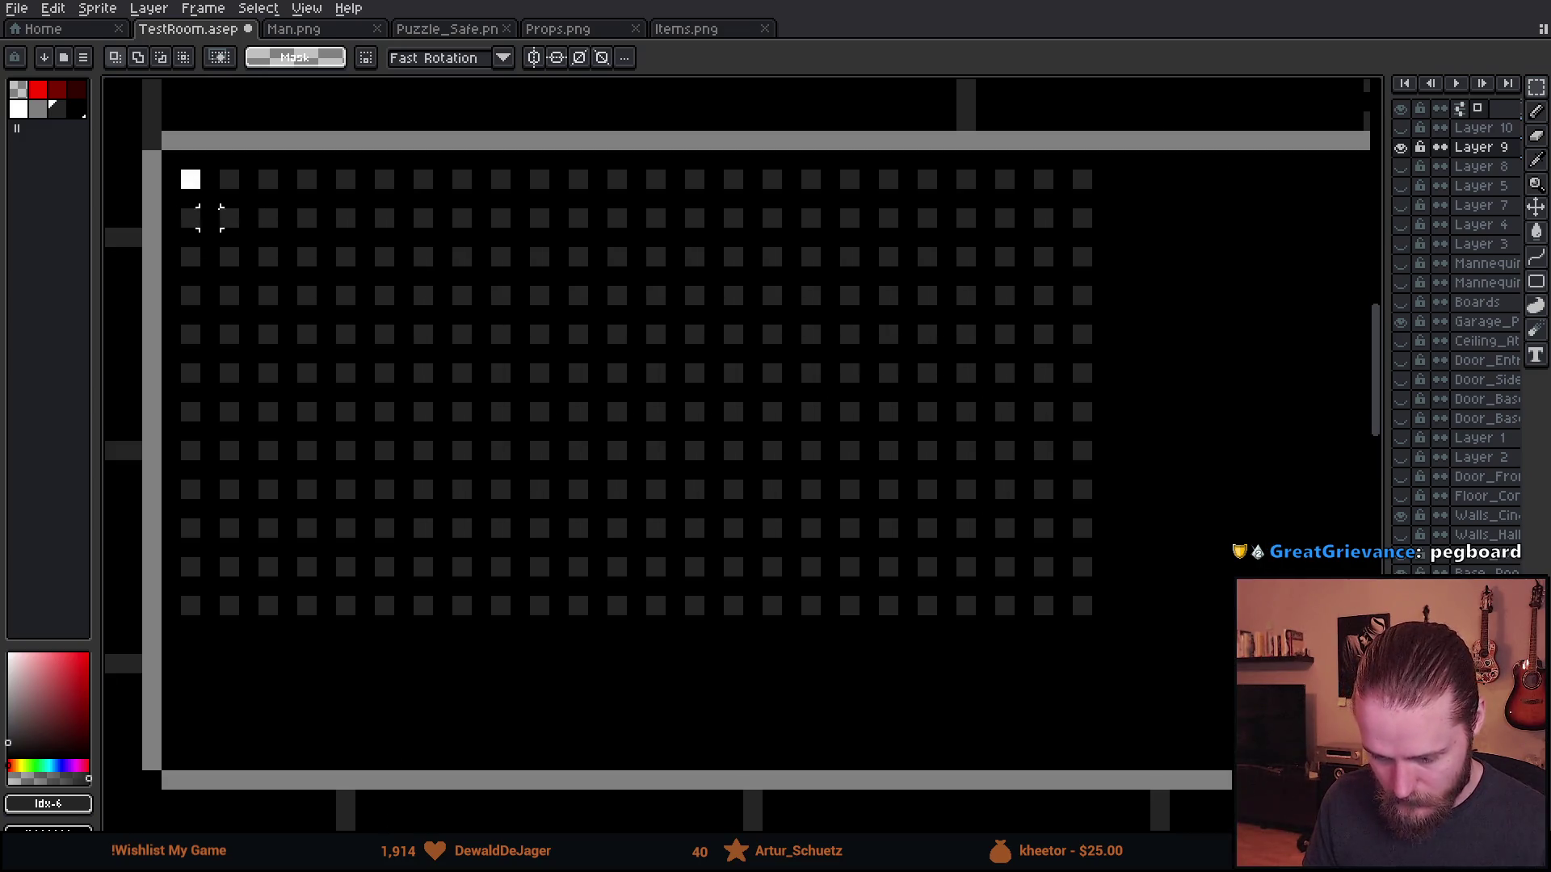
scroll(781, 507, "down", 1)
mouse_move(563, 476)
left_mouse_down()
mouse_move(753, 454)
mouse_move(734, 441)
left_mouse_up()
left_click(649, 604)
- Shift a band of selected dots down-right to line up with the pattern
scroll(672, 422, "right", 3)
scroll(705, 356, "left", 5)
scroll(706, 356, "up", 2)
mouse_move(315, 300)
left_mouse_down()
mouse_move(1301, 433)
mouse_move(1212, 433)
mouse_move(1250, 446)
left_mouse_up()
scroll(969, 420, "left", 3)
mouse_move(678, 390)
left_mouse_down()
mouse_move(644, 509)
mouse_move(672, 508)
left_mouse_up()
key("Return")
scroll(789, 336, "down", 3)
scroll(641, 336, "up", 3)
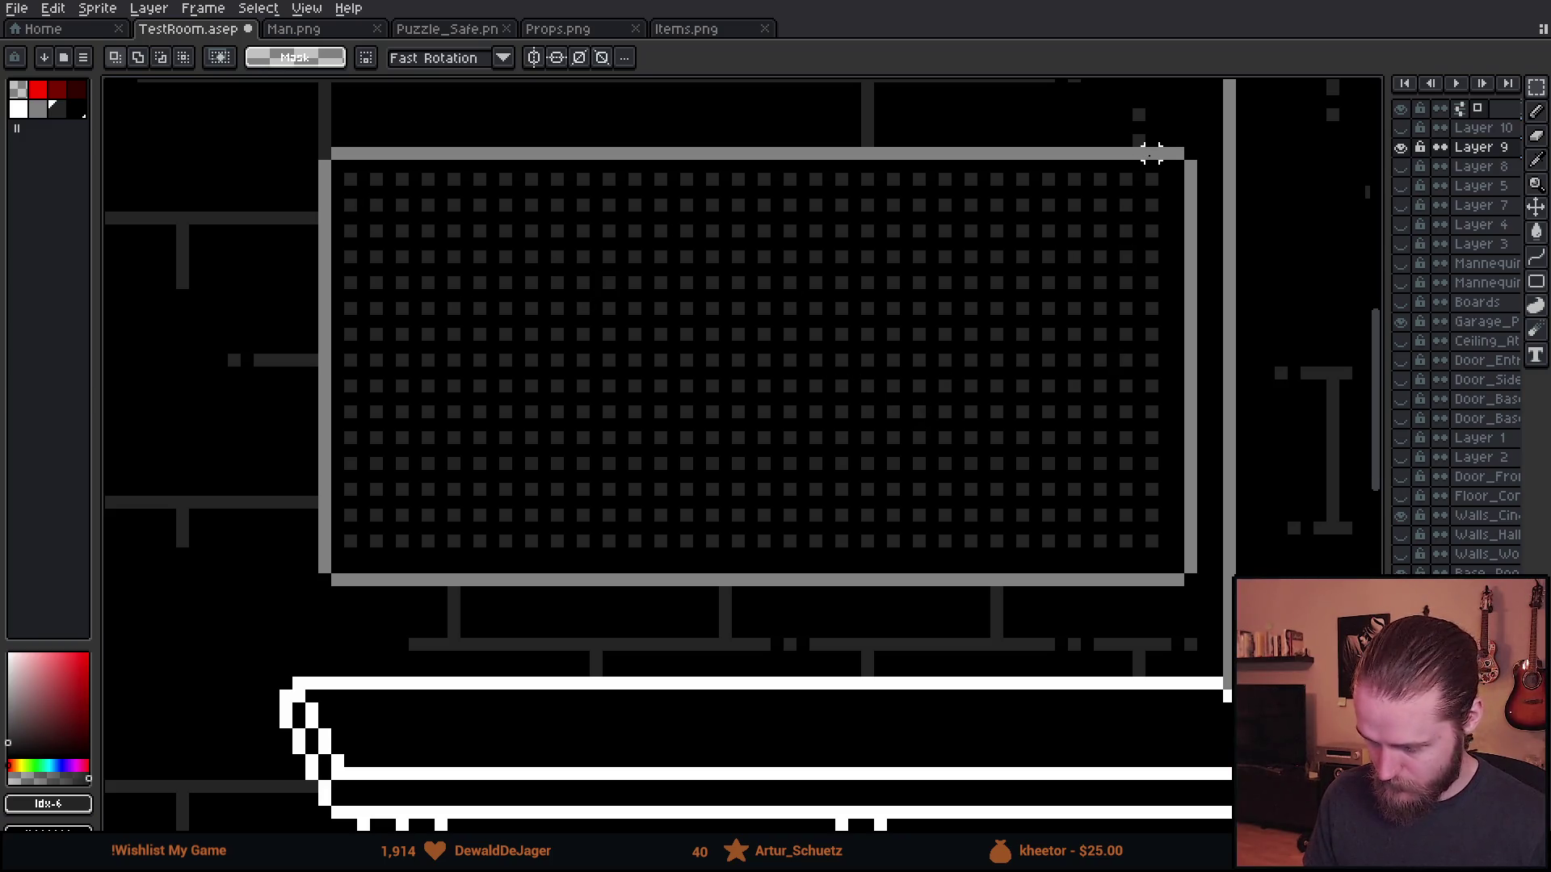
- Move the board's right edge one pixel left and its bottom edge one pixel up
left_click_drag(1165, 139, 1282, 708)
left_click_drag(1231, 598, 1220, 598)
left_click(337, 554)
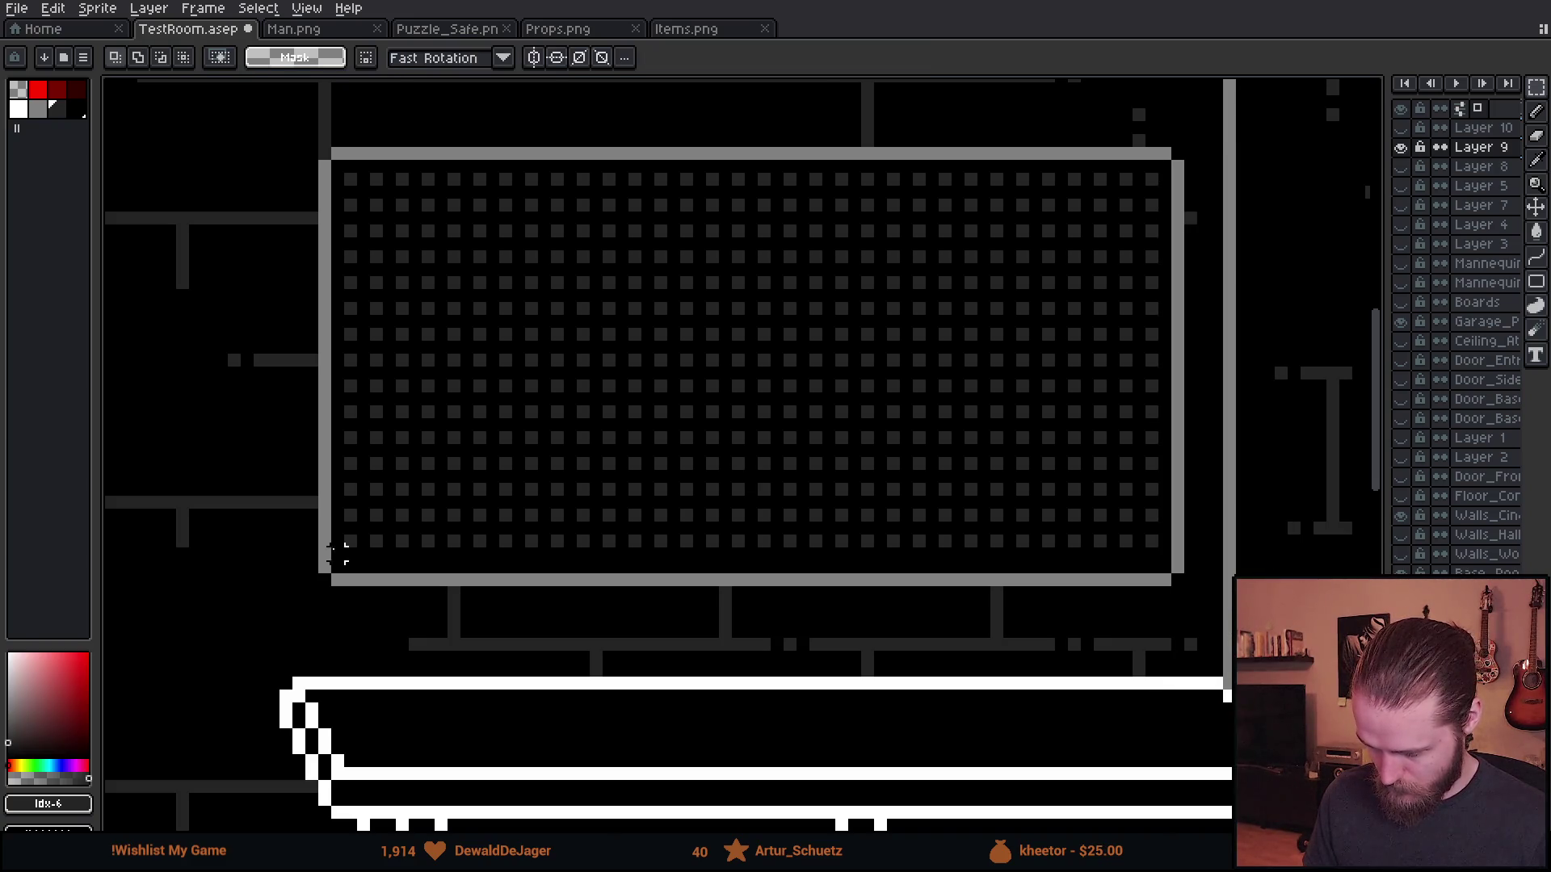
left_click_drag(301, 555, 1316, 679)
key("Up")
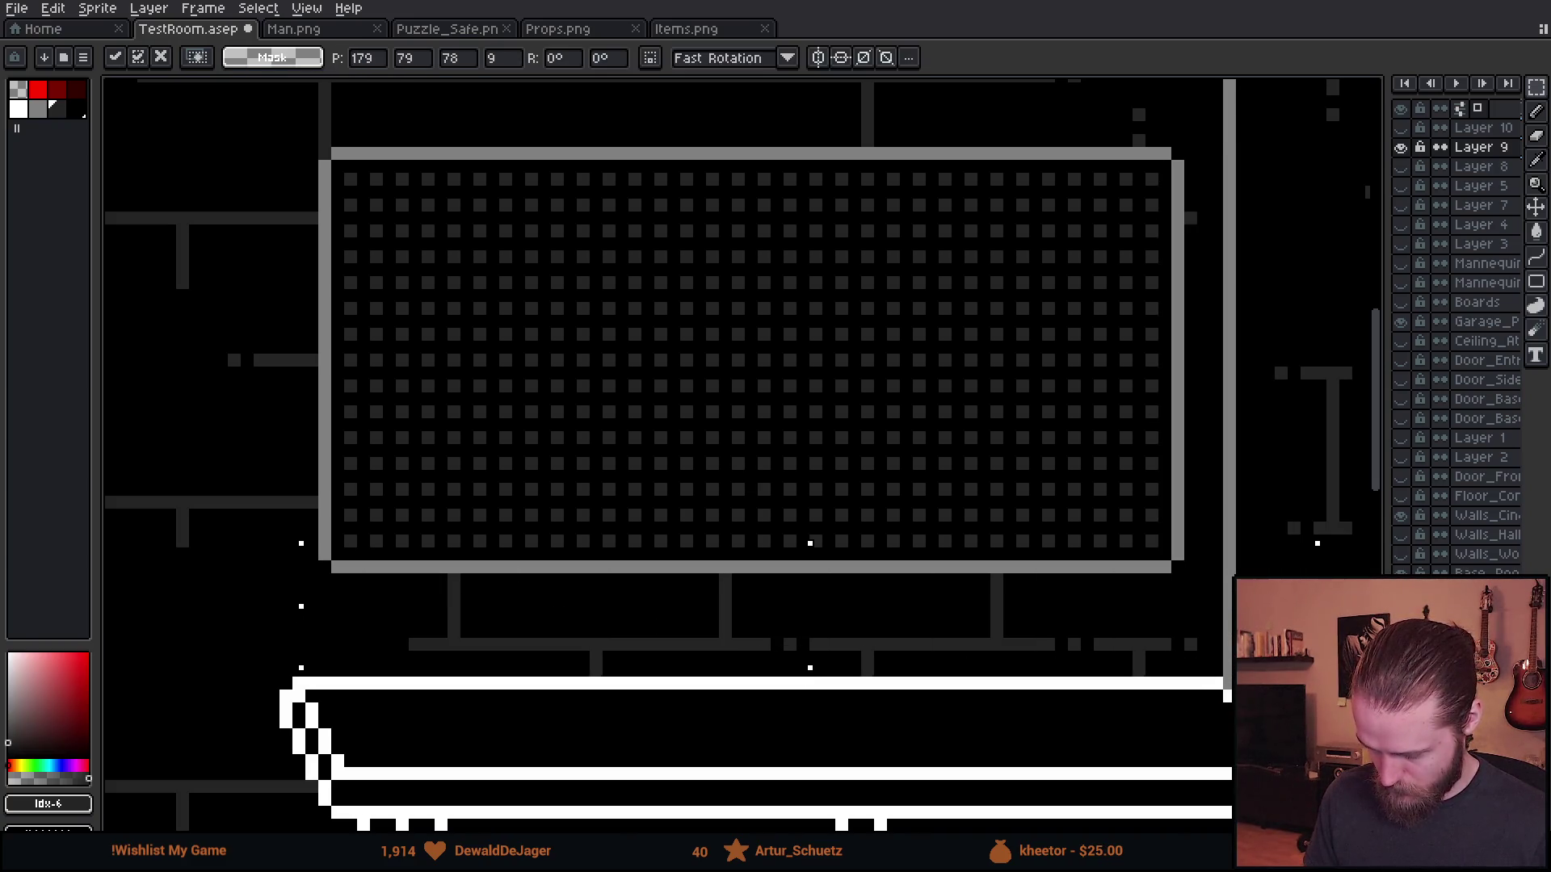
key("Return")
scroll(660, 267, "down", 3)
scroll(793, 298, "down", 1)
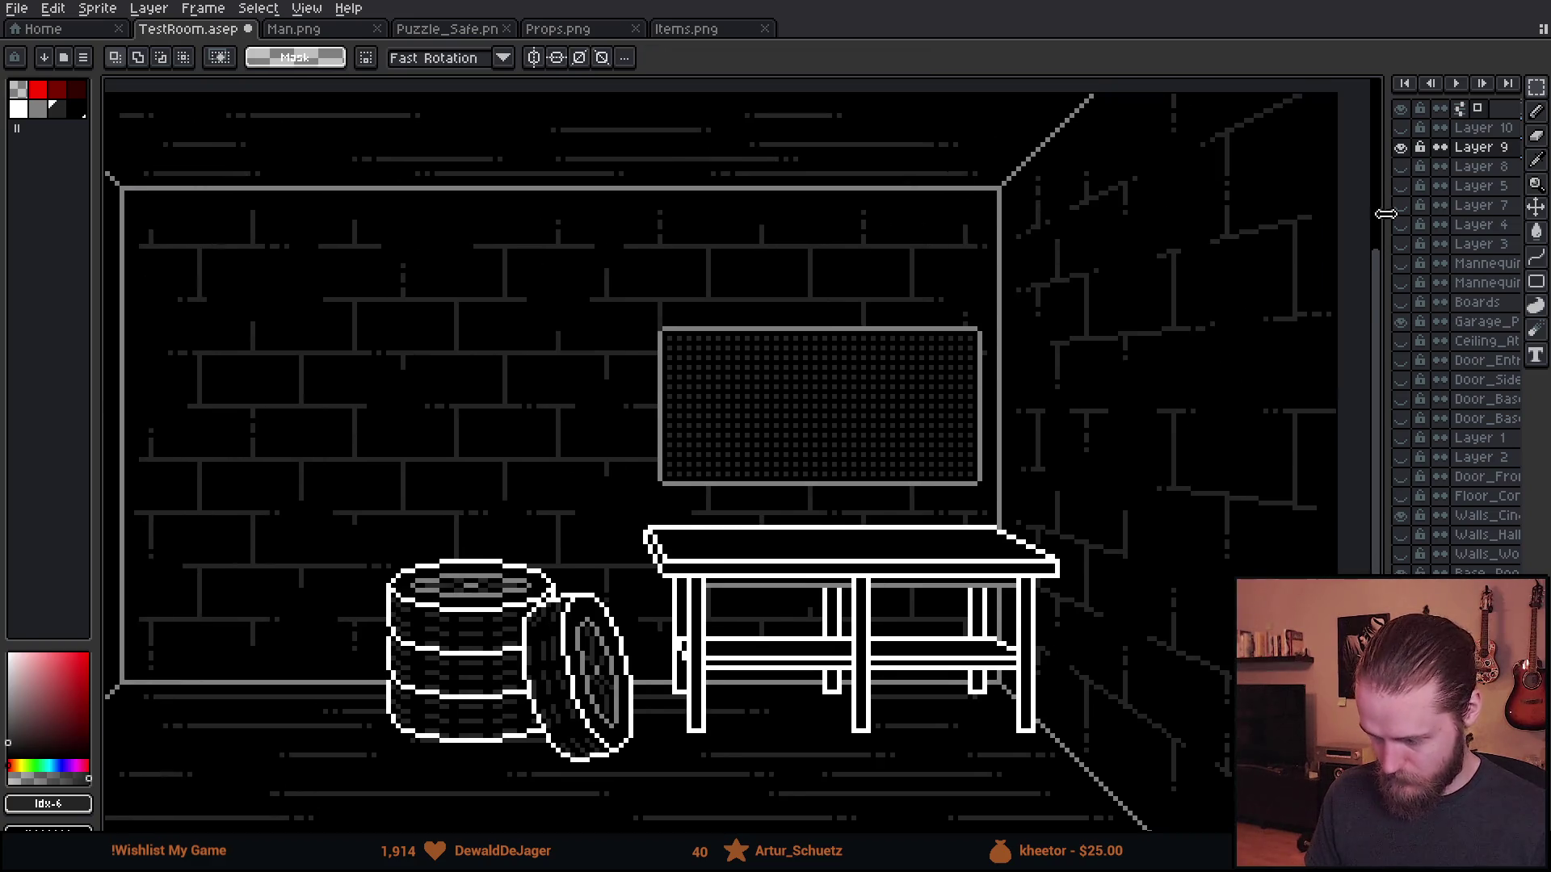
left_click(1401, 133)
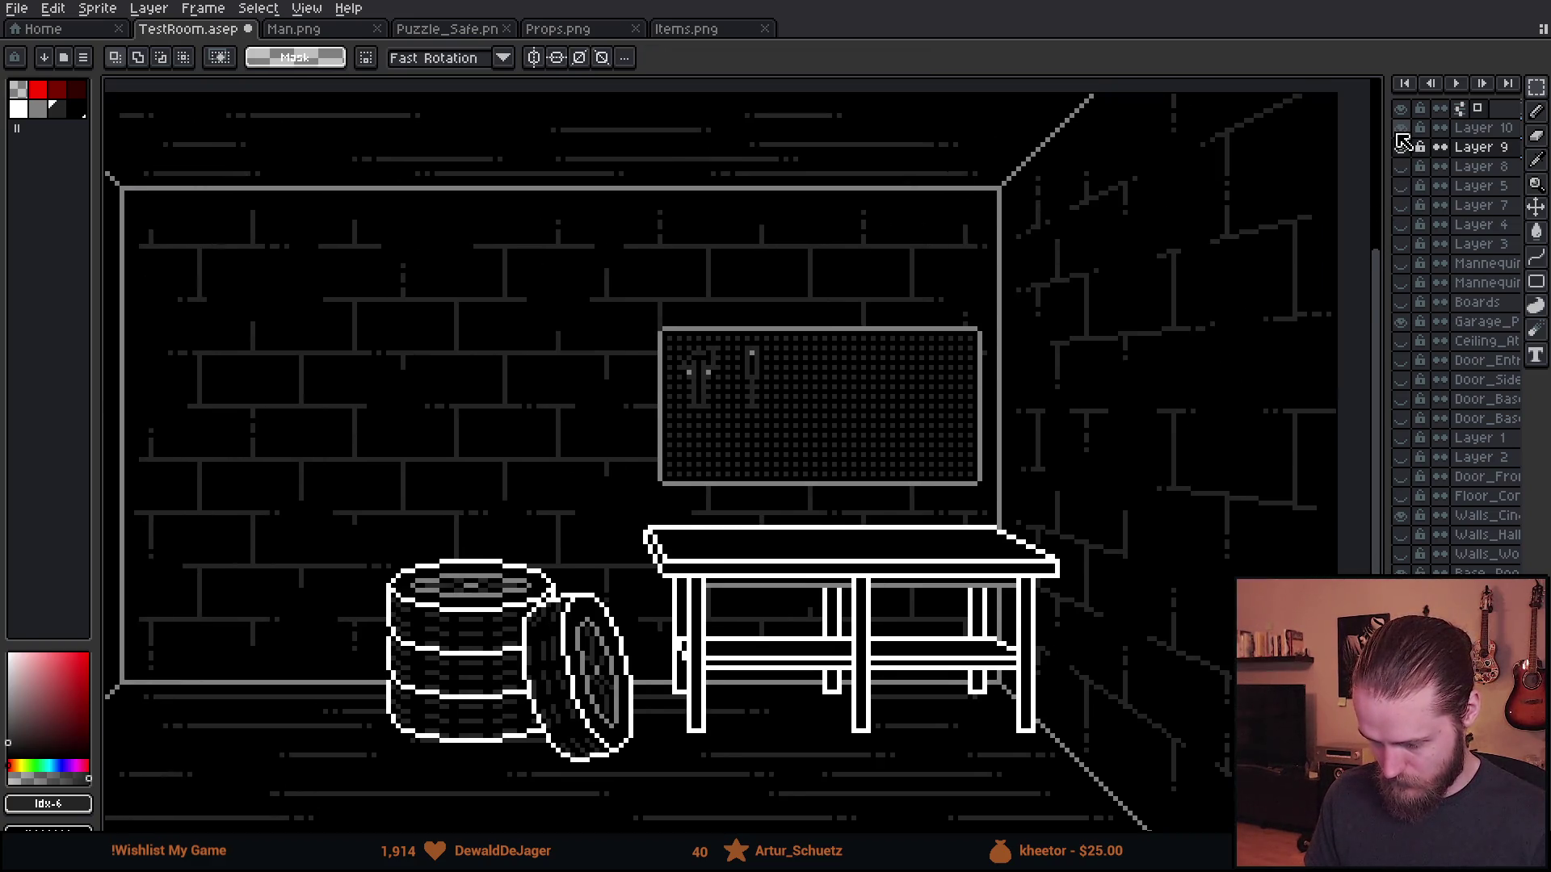
- Nudge the hammer up on Layer 10 so it sits among the holes
scroll(741, 401, "up", 4)
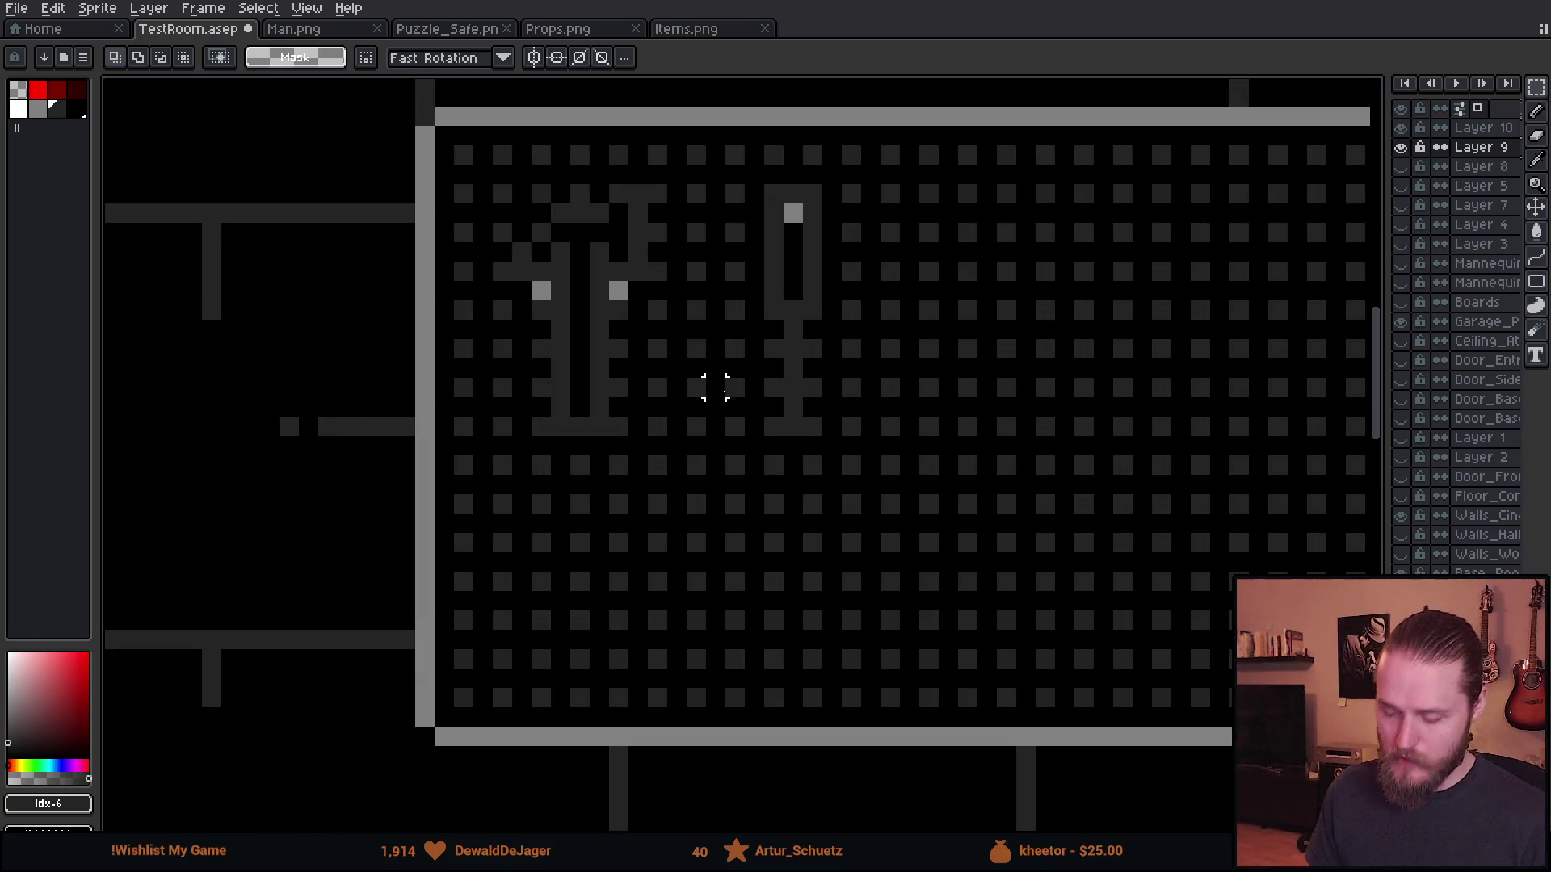
left_click_drag(676, 368, 716, 379)
left_click_drag(529, 228, 806, 604)
left_click_drag(686, 495, 689, 478)
left_click(1483, 127)
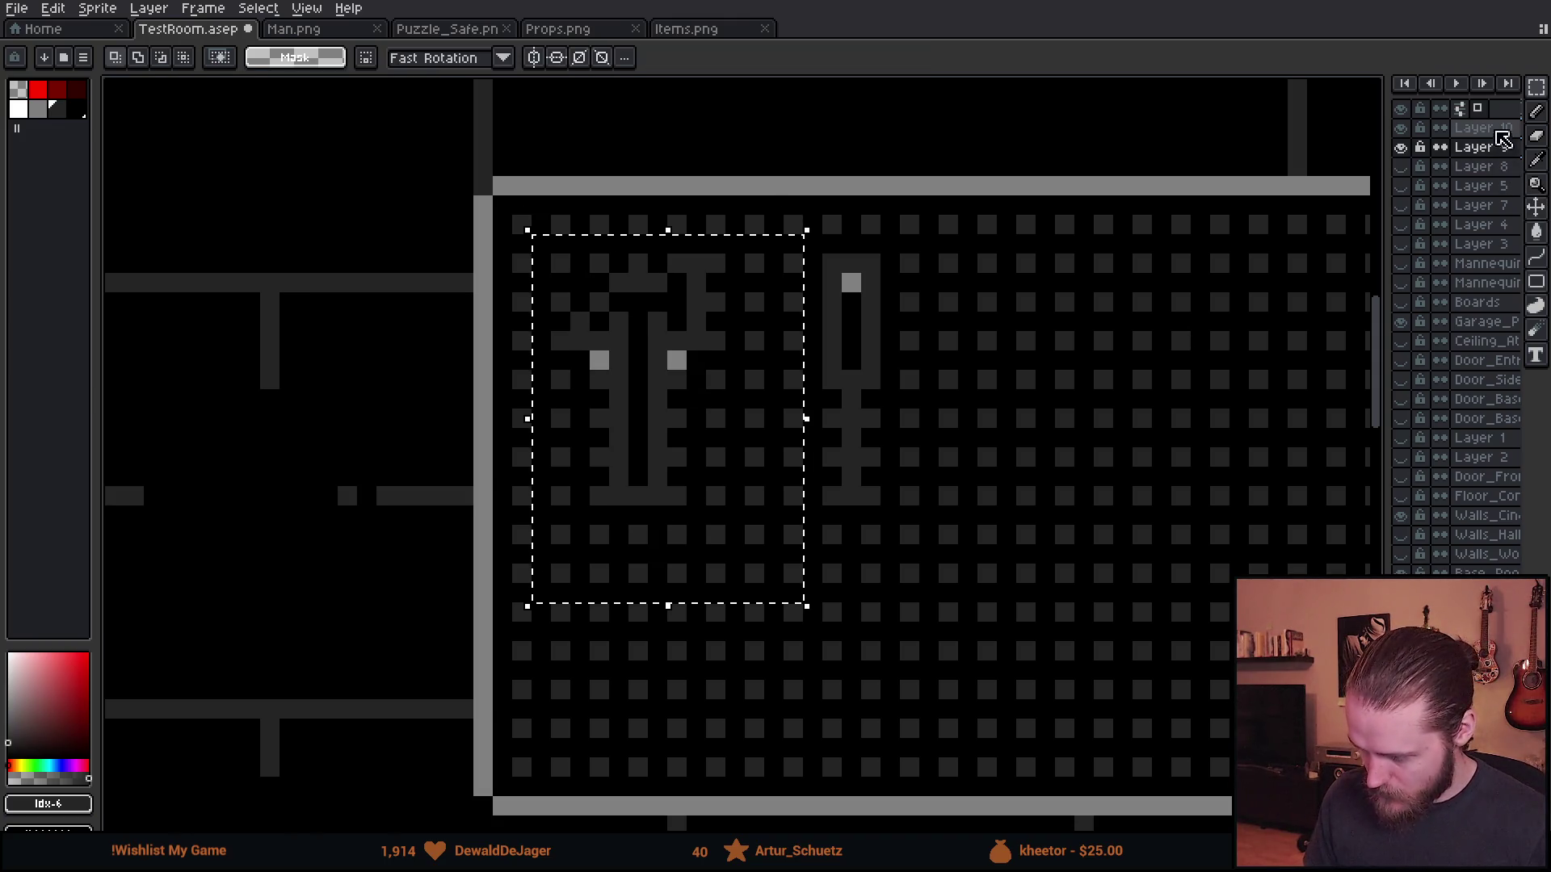
left_click(557, 221)
left_click_drag(580, 263, 677, 380)
key("ctrl+z")
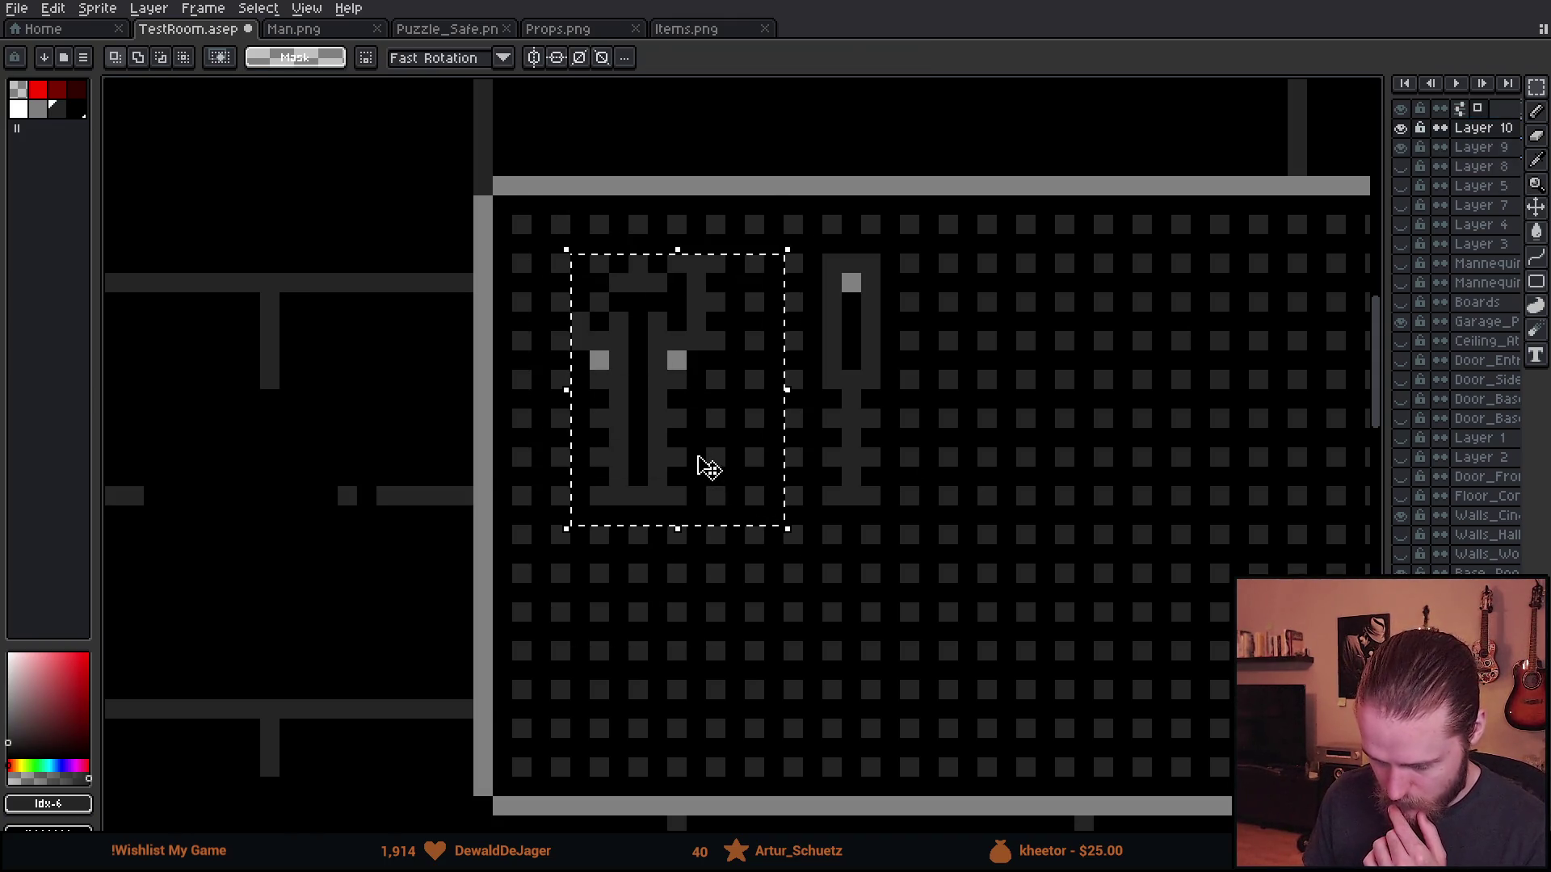
left_click(696, 458)
key("Up")
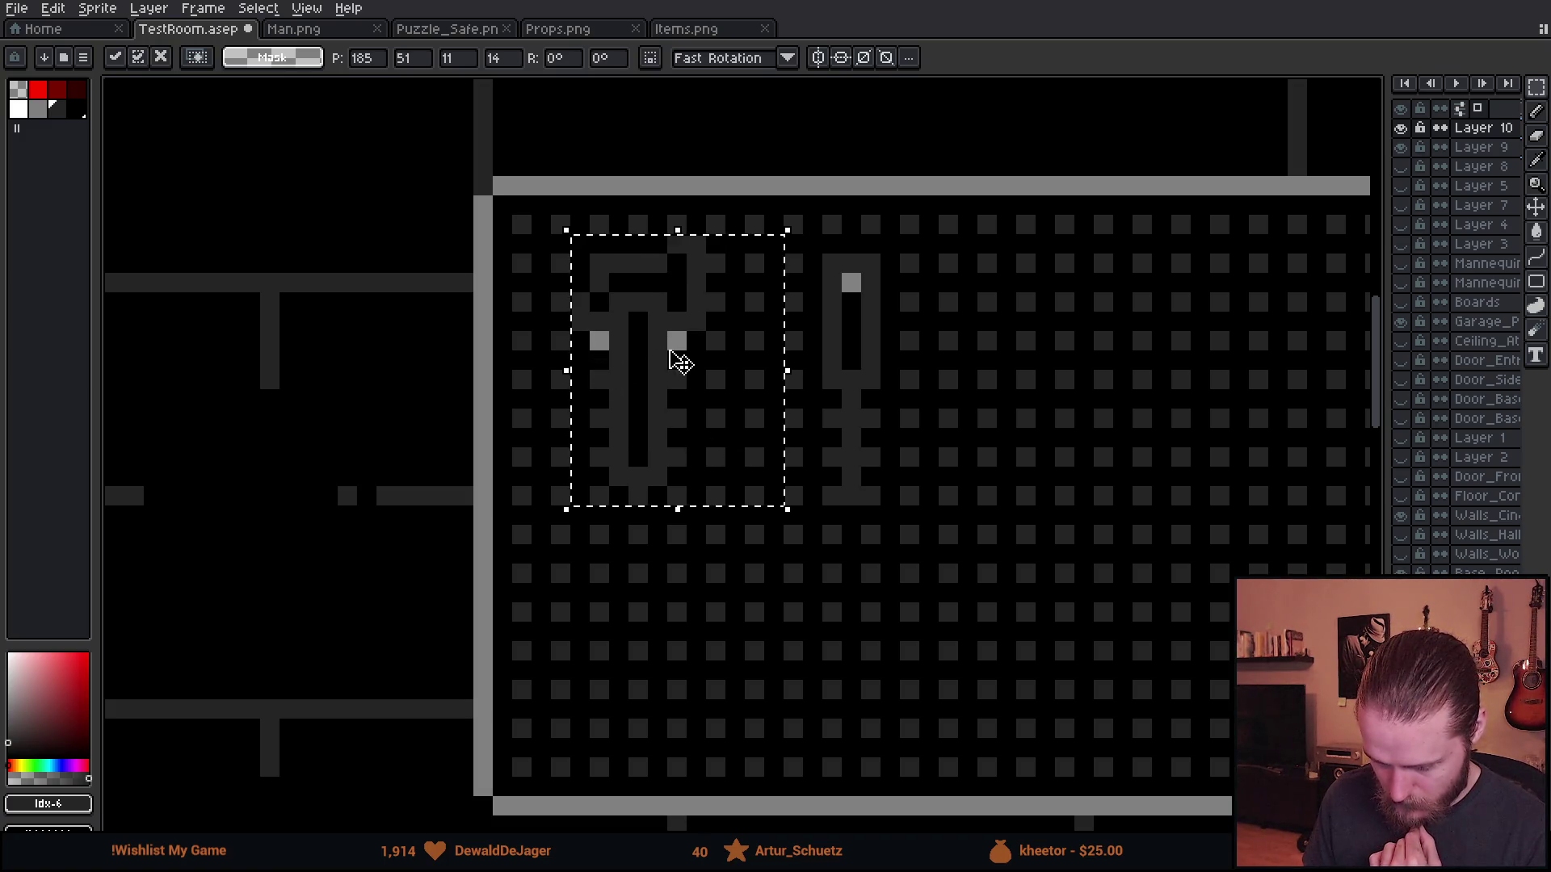
left_click(949, 471)
- Shift the screwdriver two pixels left, closer to the hammer
scroll(947, 478, "down", 3)
scroll(751, 404, "up", 3)
left_click_drag(557, 230, 888, 750)
mouse_move(792, 545)
left_mouse_down()
mouse_move(722, 545)
mouse_move(726, 521)
left_mouse_up()
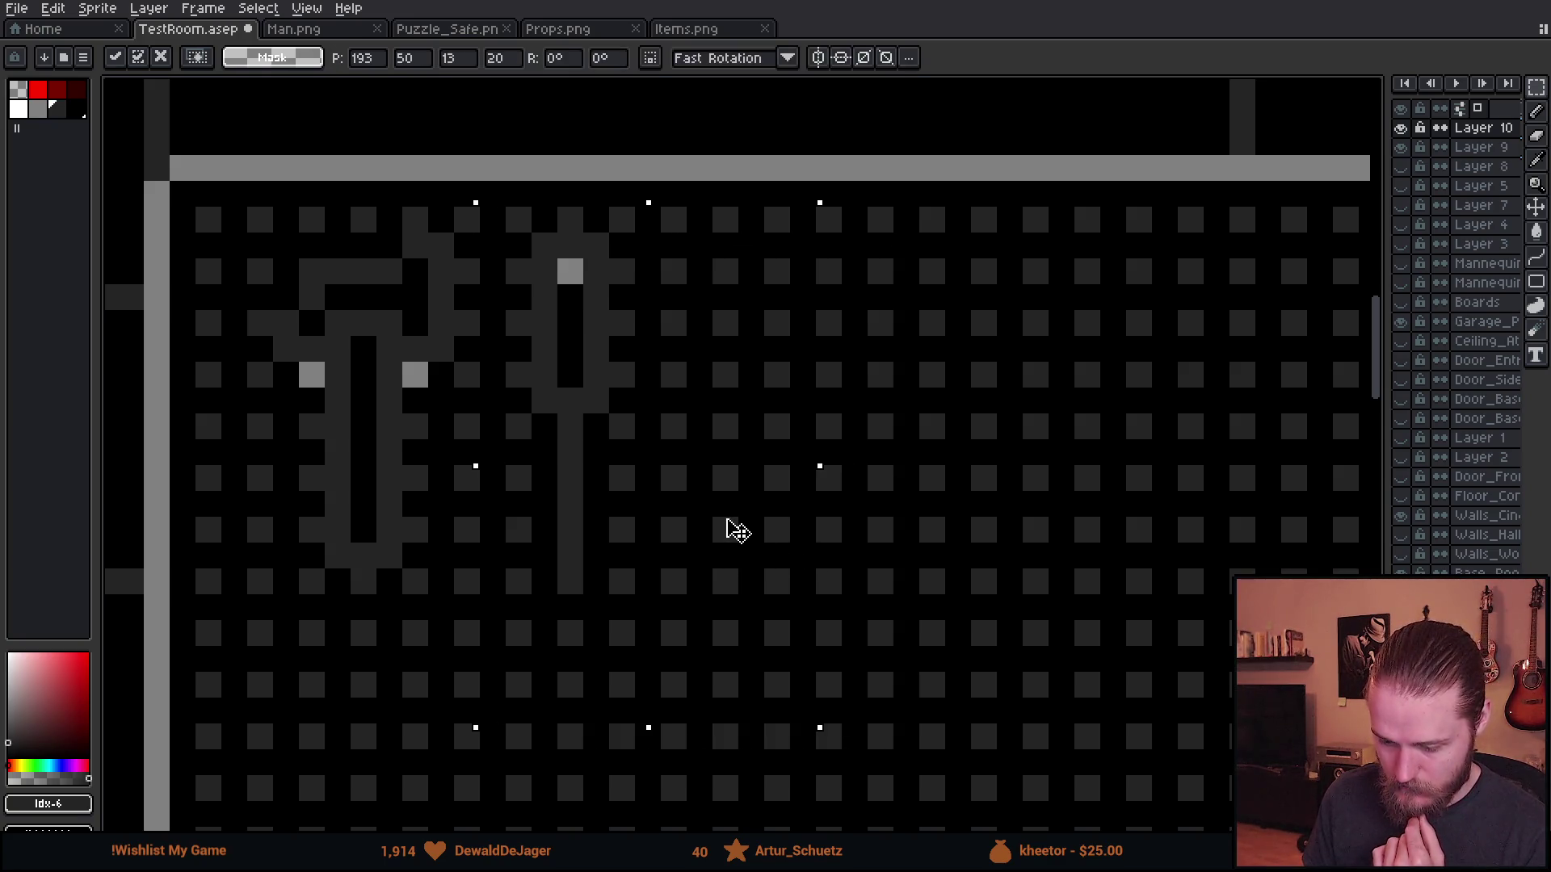
left_click(984, 503)
scroll(750, 477, "down", 4)
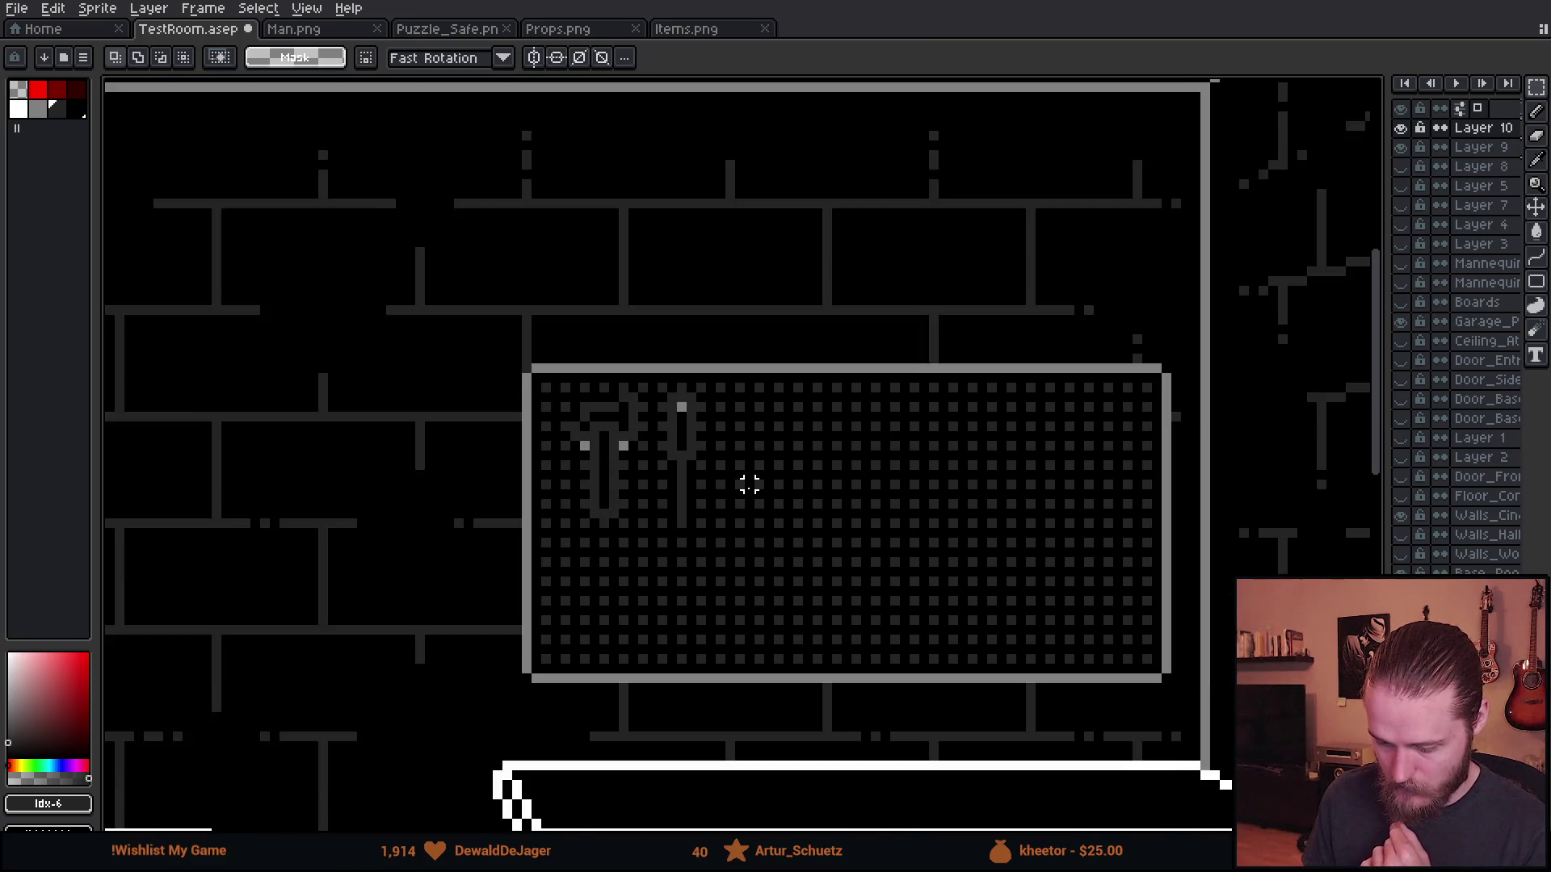
scroll(911, 259, "down", 2)
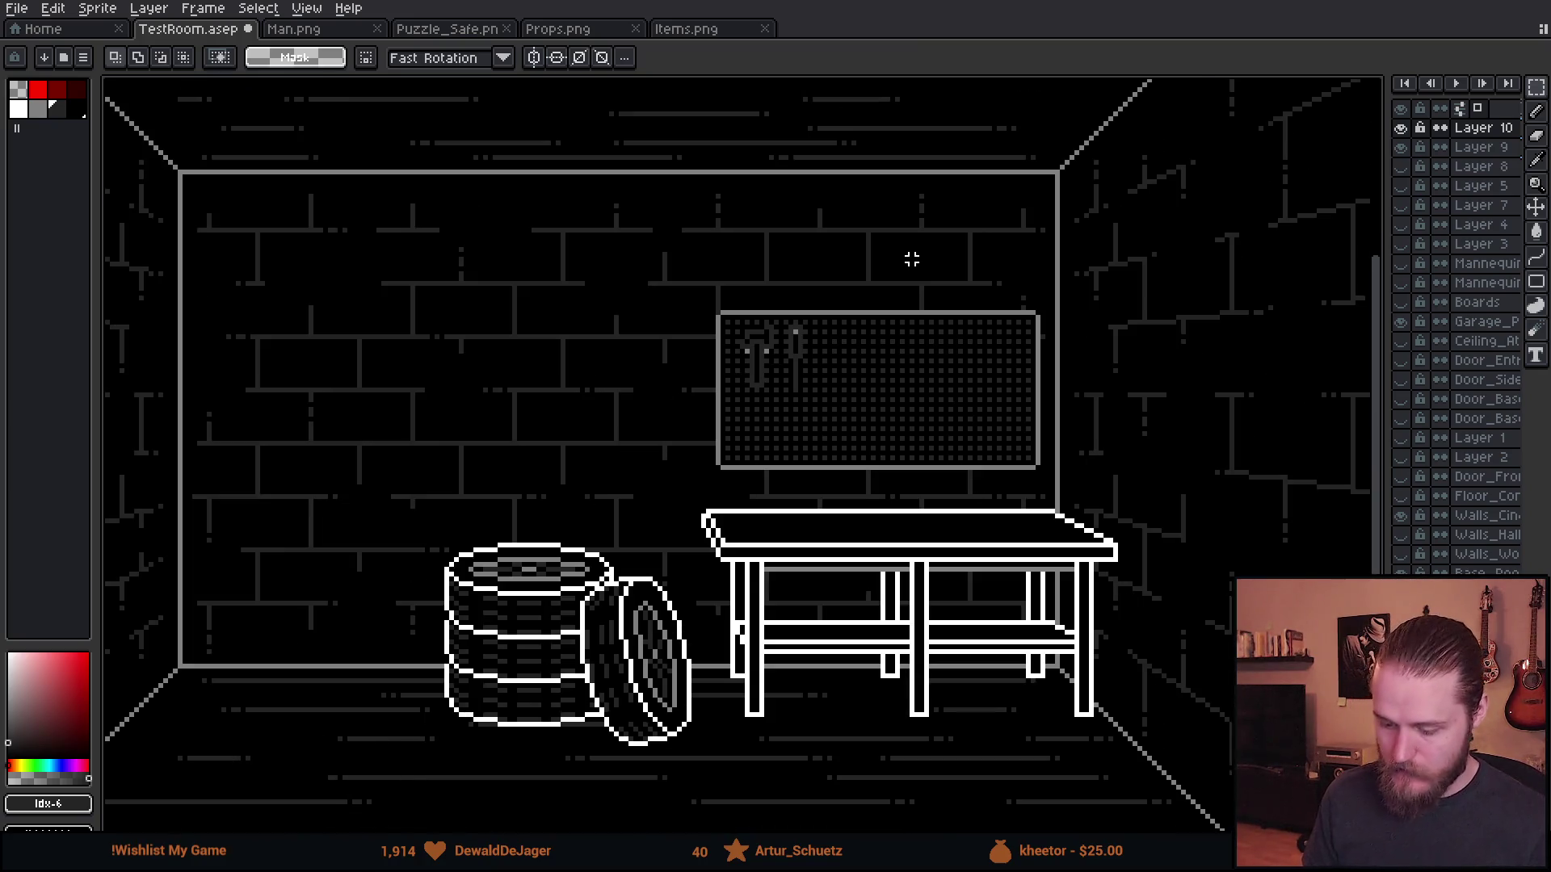
left_click_drag(926, 274, 888, 230)
scroll(1037, 258, "up", 1)
left_click(1482, 147)
left_click(1399, 147)
left_click(1400, 147)
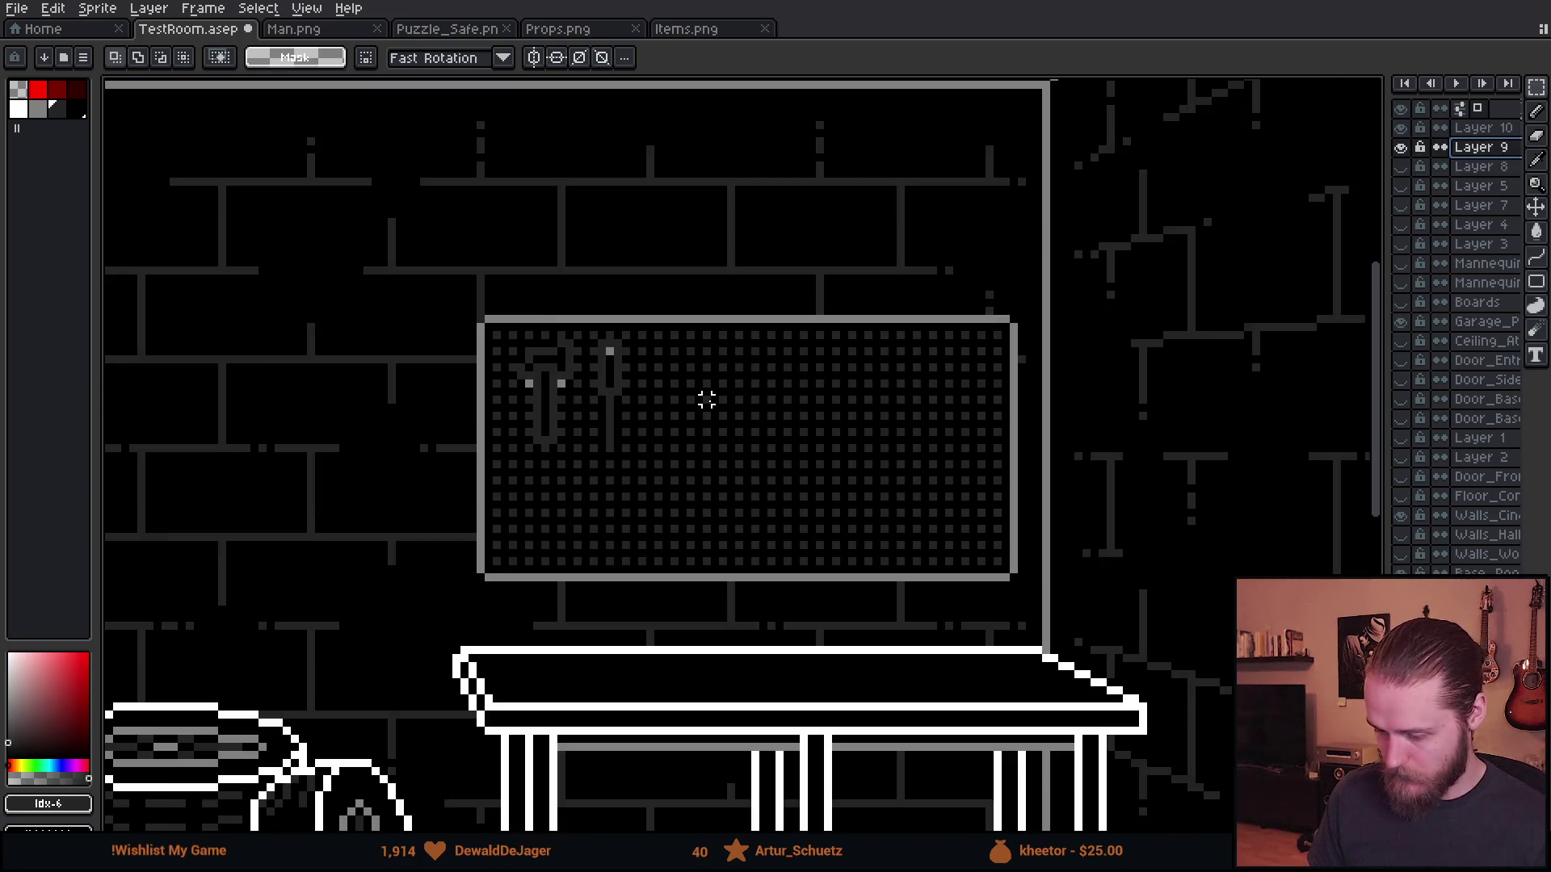
scroll(636, 377, "up", 3)
scroll(293, 255, "down", 2)
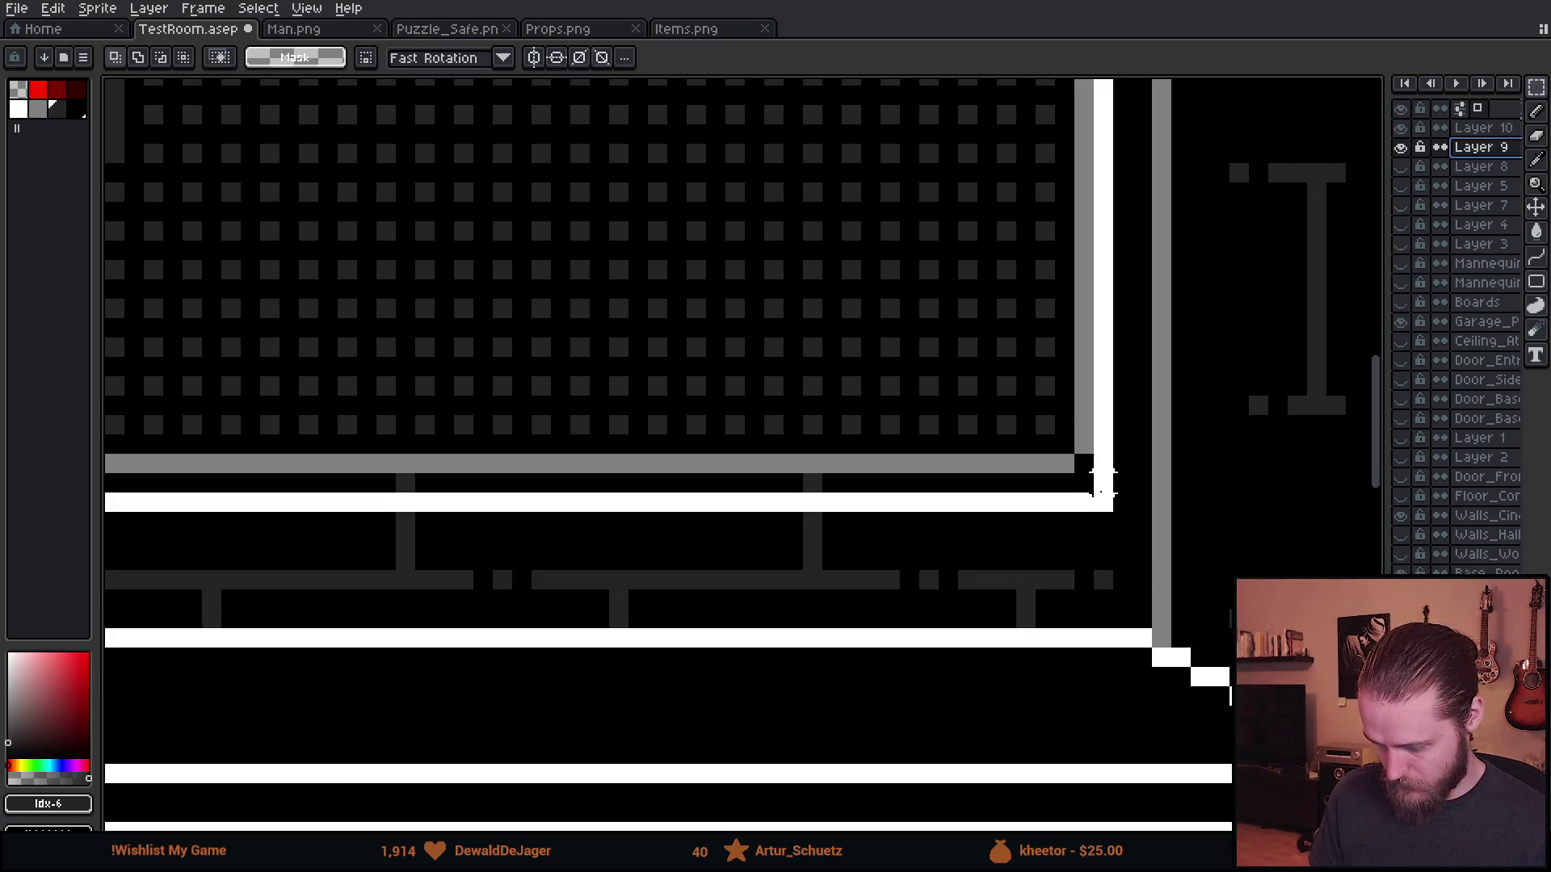
scroll(601, 392, "down", 1)
mouse_move(600, 393)
left_mouse_down()
mouse_move(610, 490)
mouse_move(595, 488)
left_mouse_up()
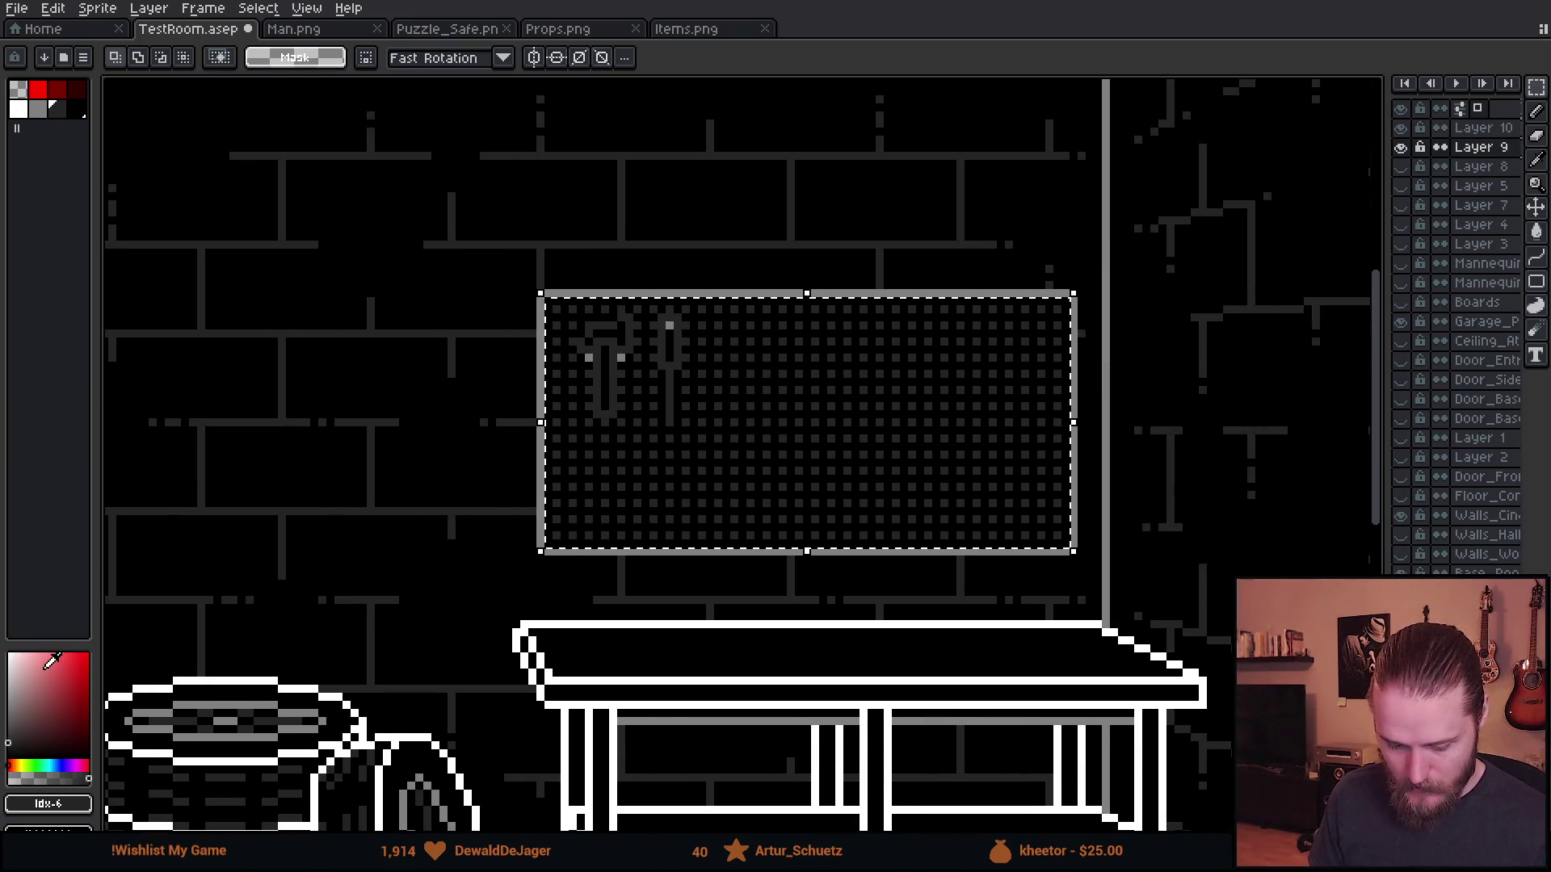
key("w")
left_click(79, 109)
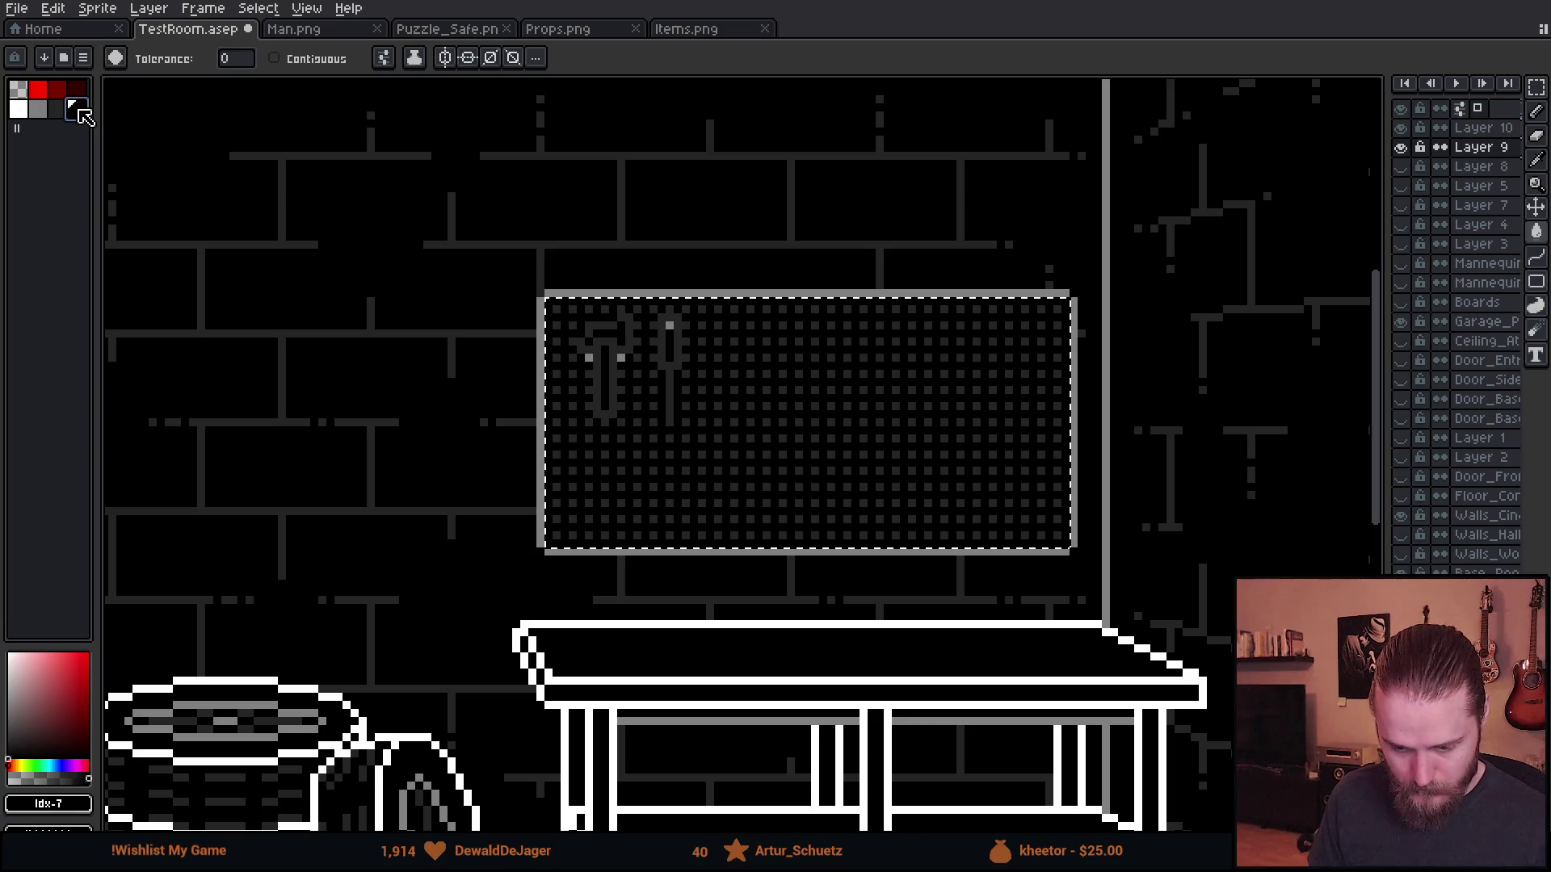
left_click(44, 778)
key("b")
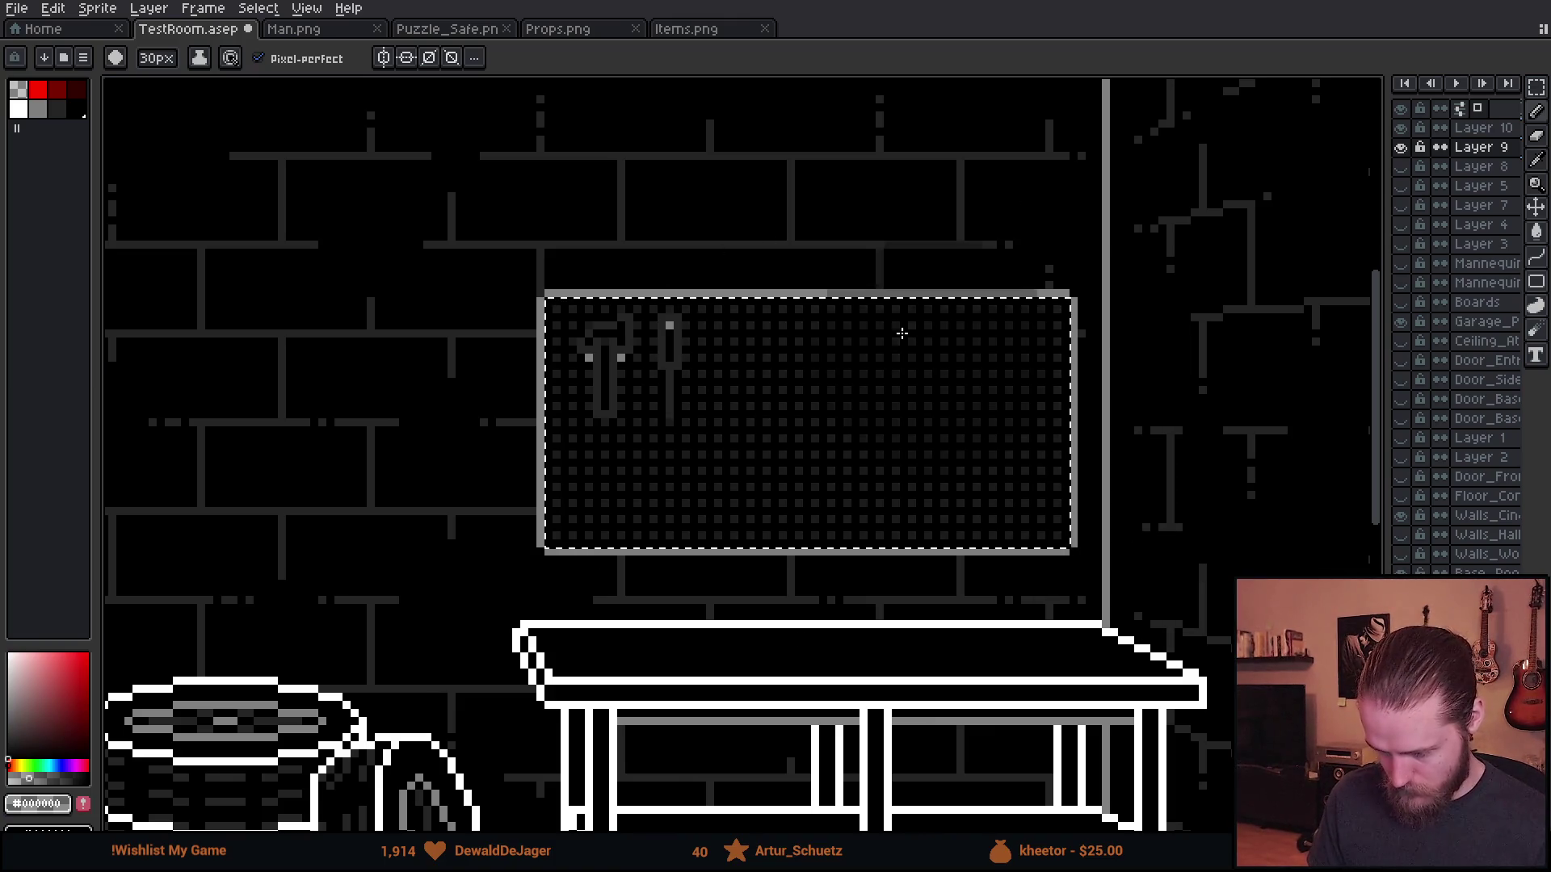
key("v")
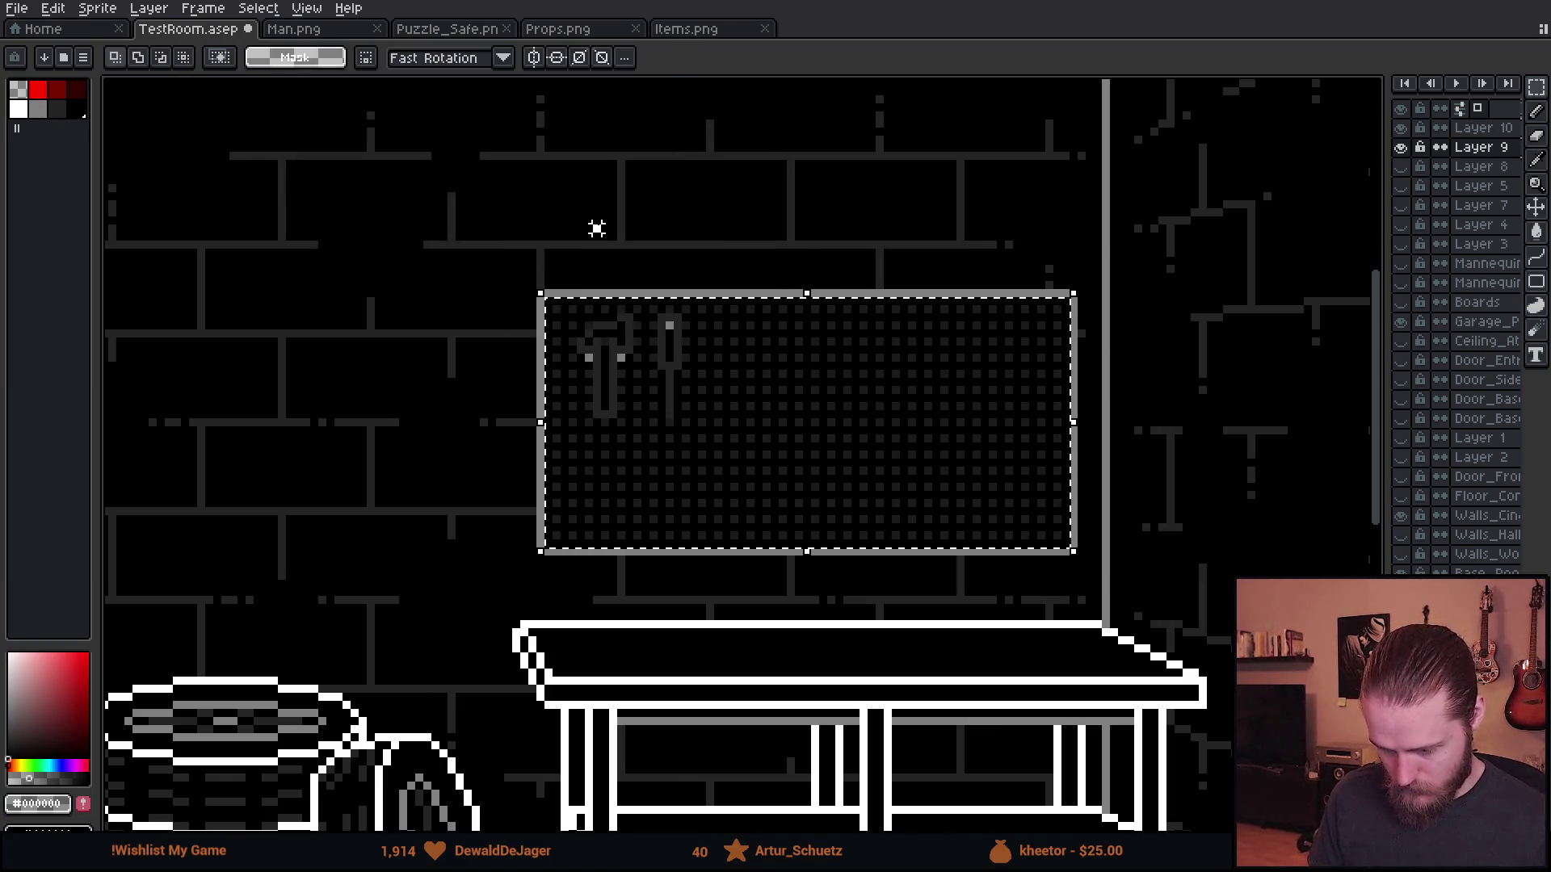
scroll(596, 228, "down", 2)
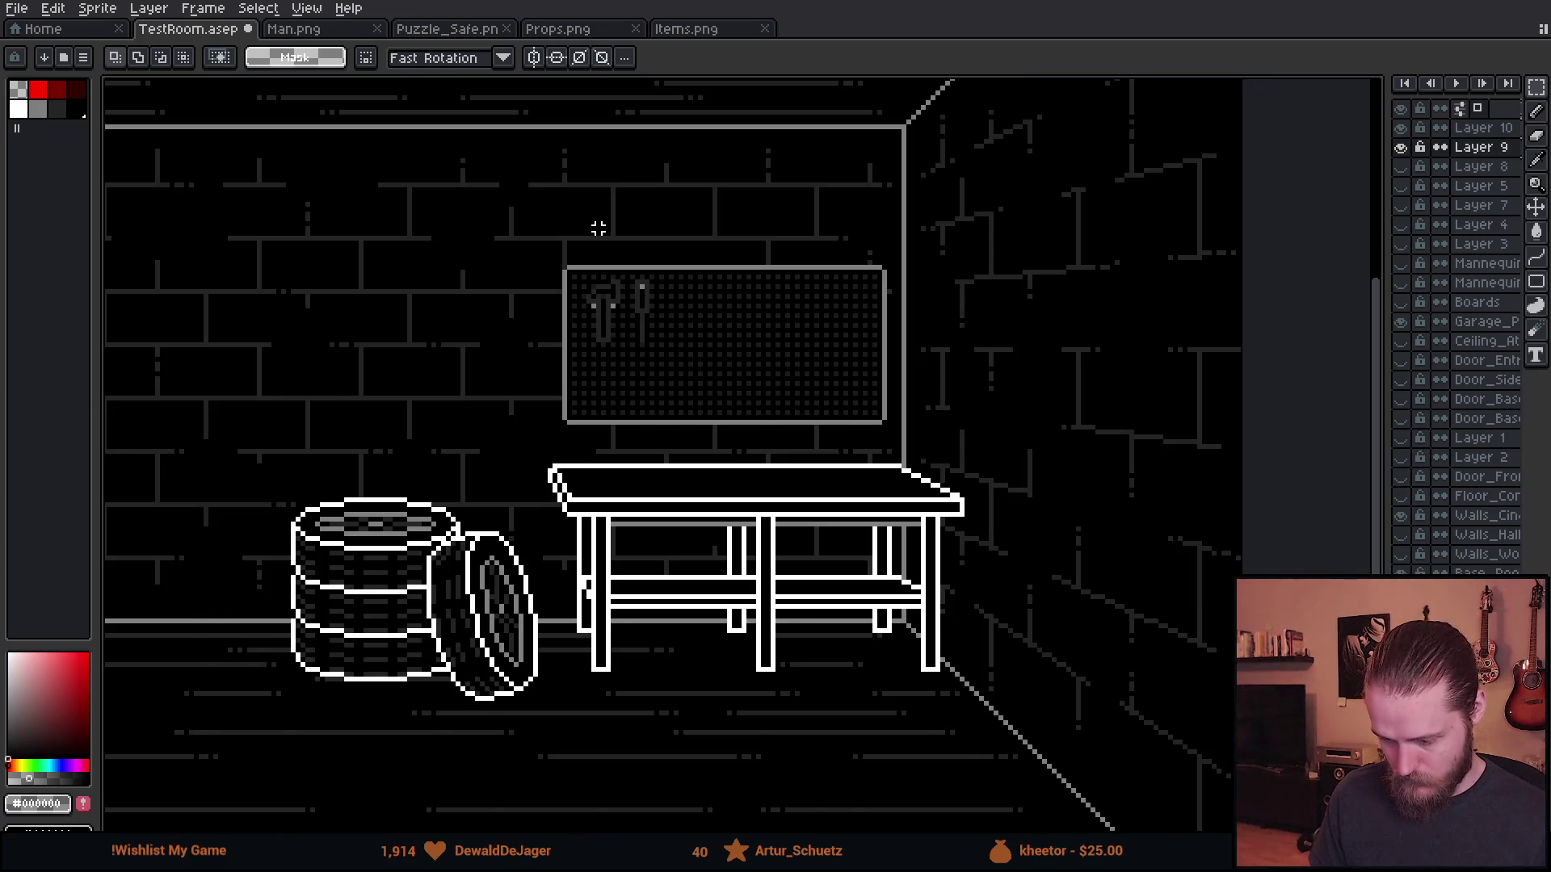
scroll(597, 228, "up", 1)
left_click_drag(744, 259, 677, 309)
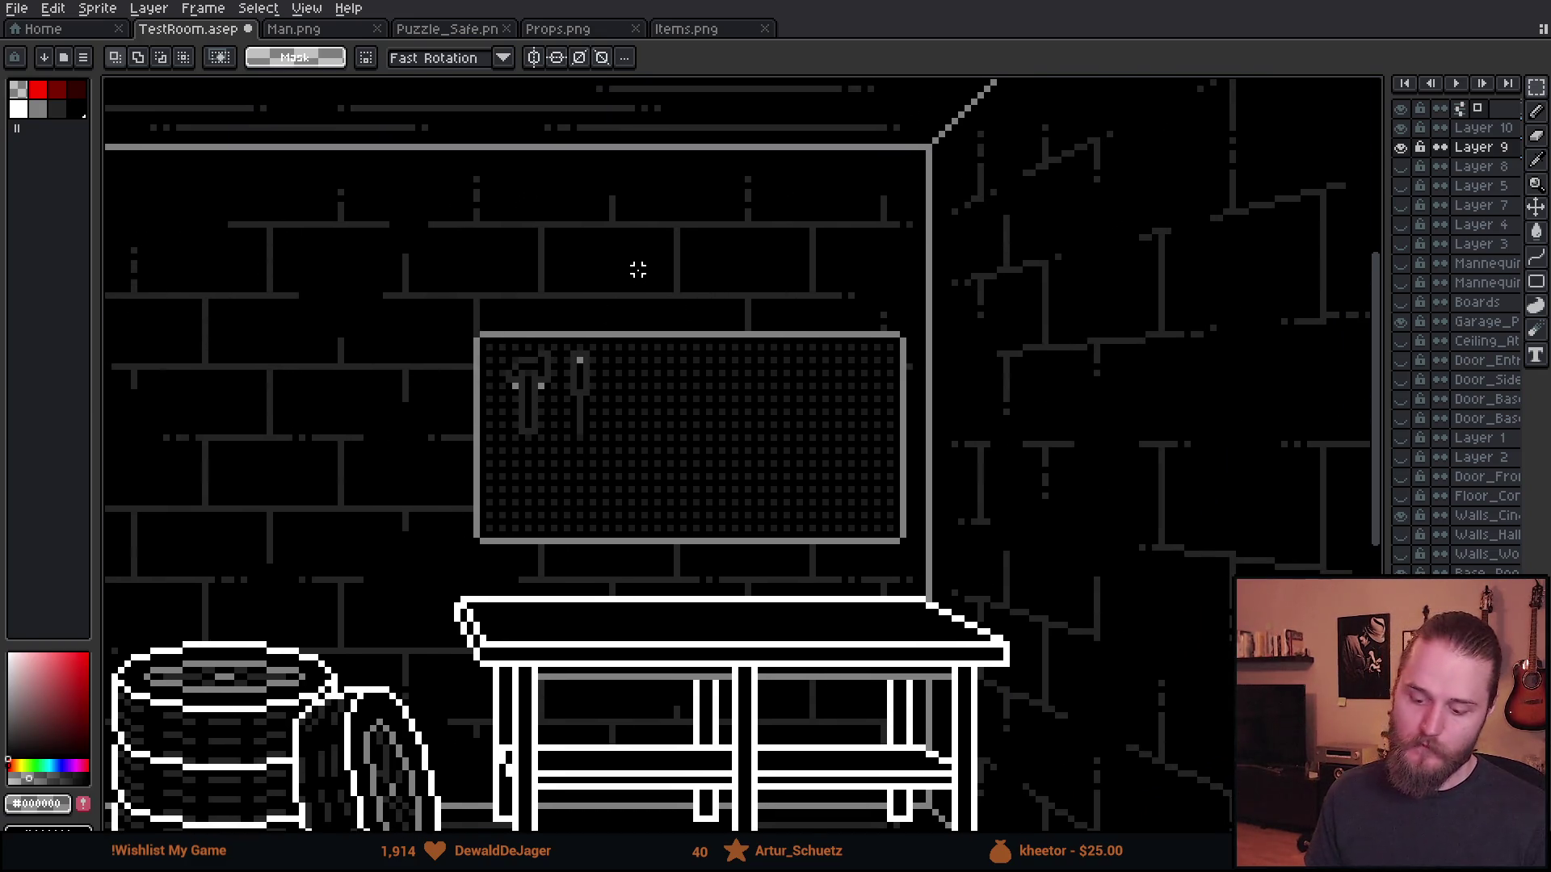
scroll(638, 270, "down", 1)
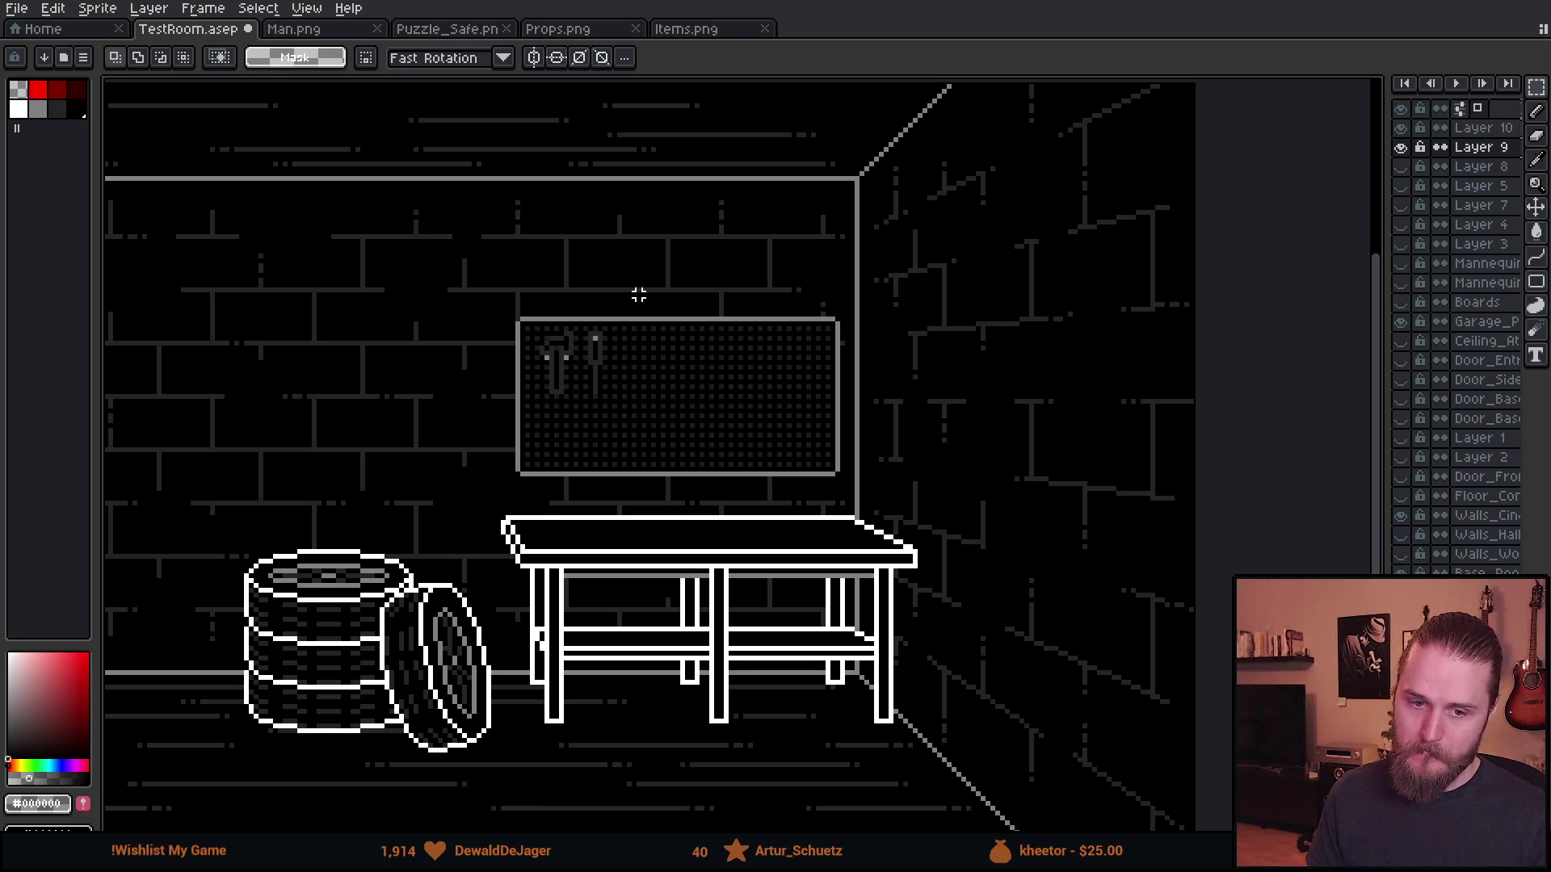
scroll(638, 294, "up", 4)
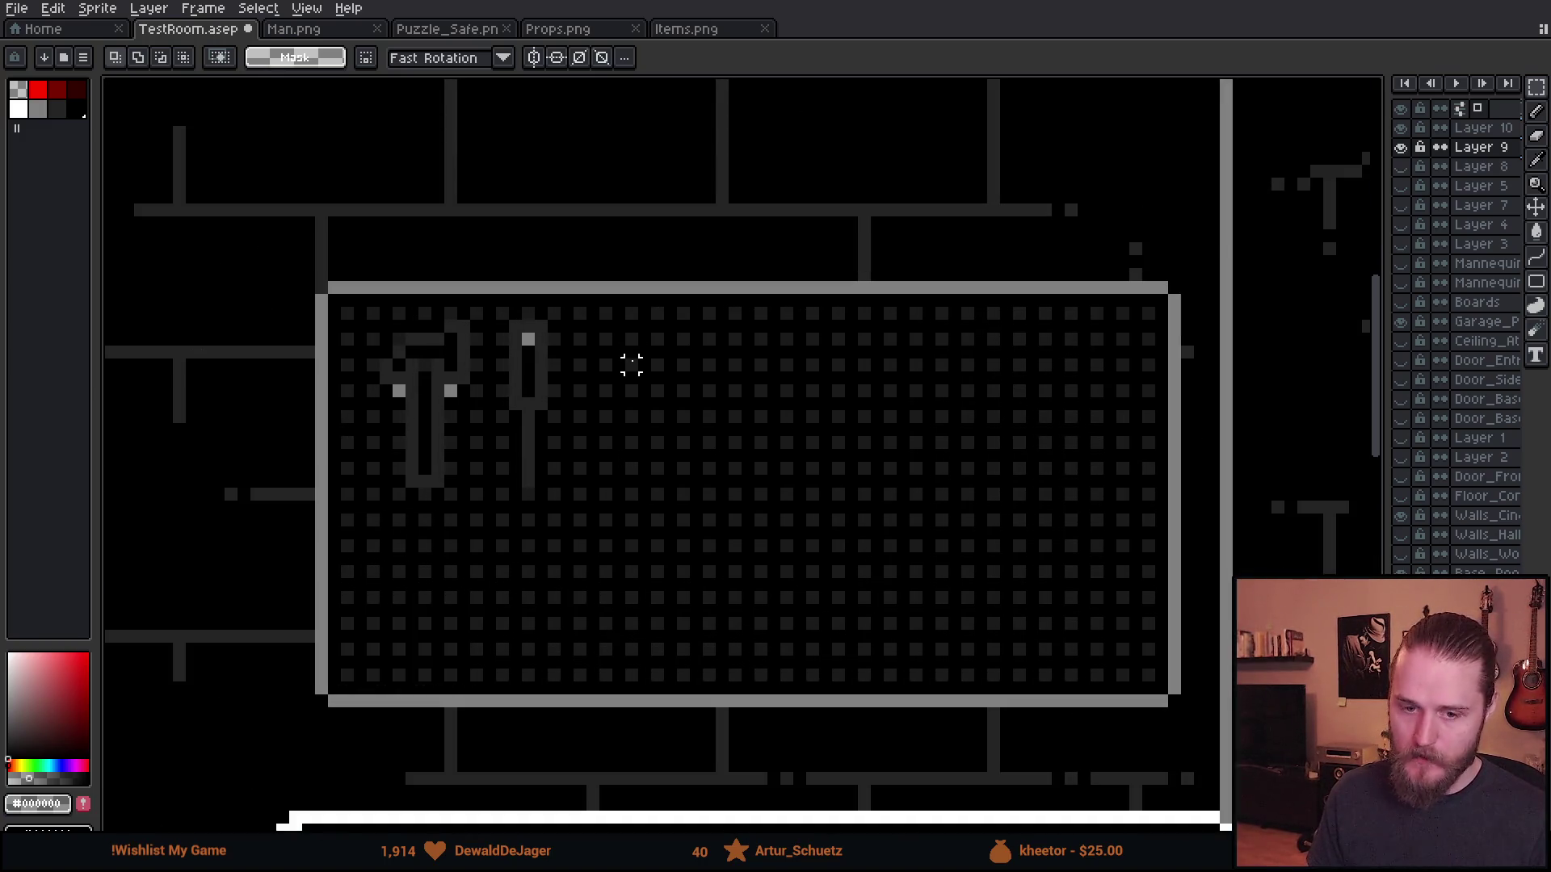
- Look over the pegboard area in TestRoom and clear the selection
left_click_drag(721, 424, 814, 374)
scroll(817, 370, "down", 2)
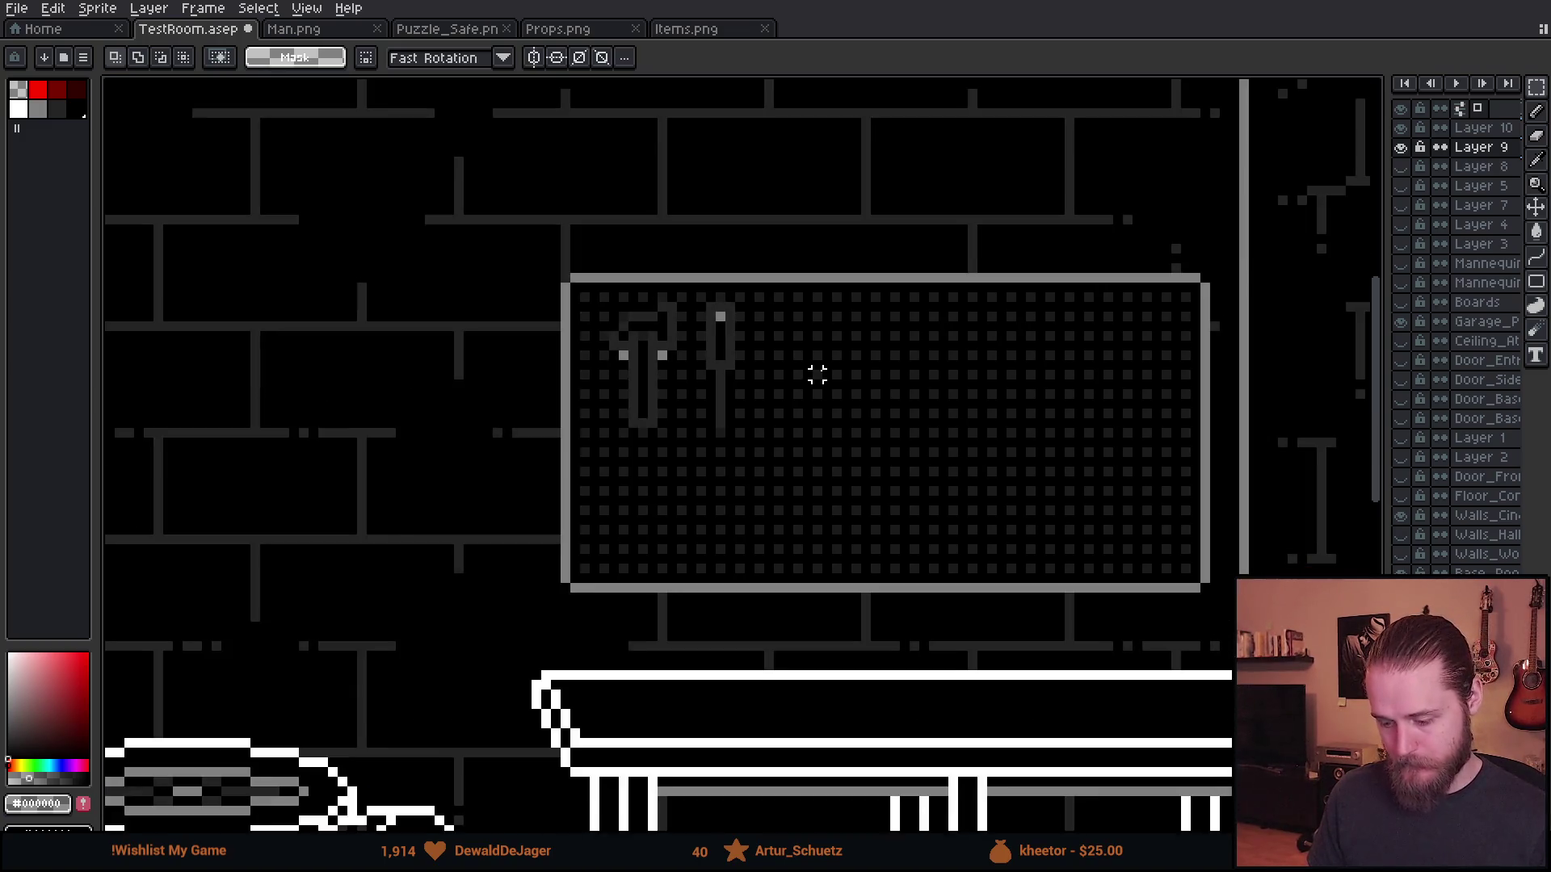
scroll(812, 379, "up", 2)
left_click_drag(359, 236, 935, 604)
left_click(443, 107)
- Select the saw sprite on the Items.png sheet
left_click(561, 30)
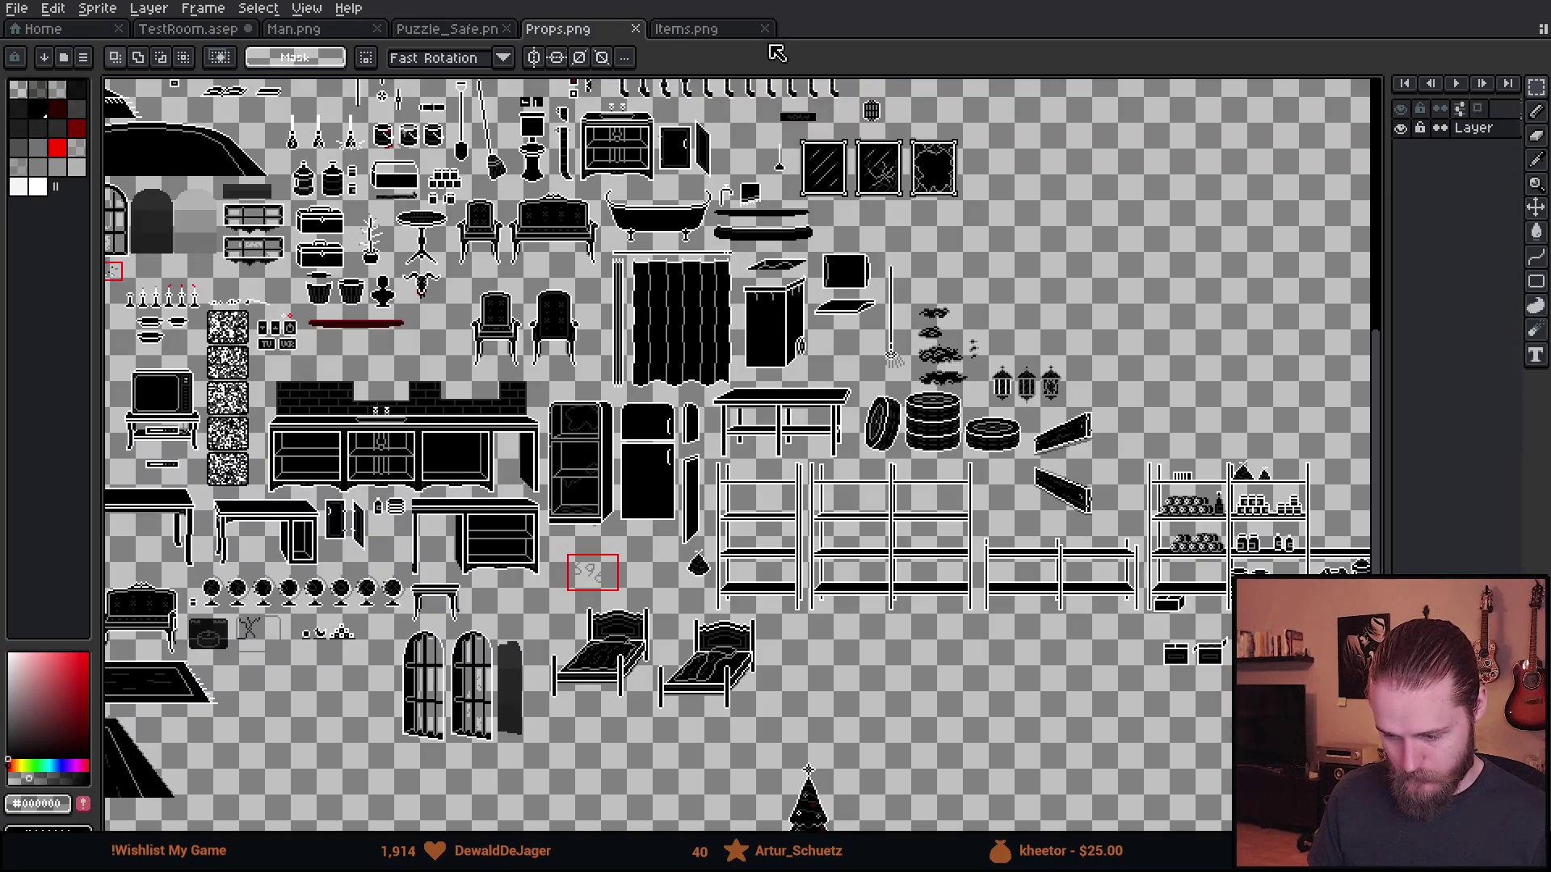
left_click(700, 32)
scroll(686, 369, "down", 1)
left_click(664, 321)
left_click_drag(773, 579, 735, 494)
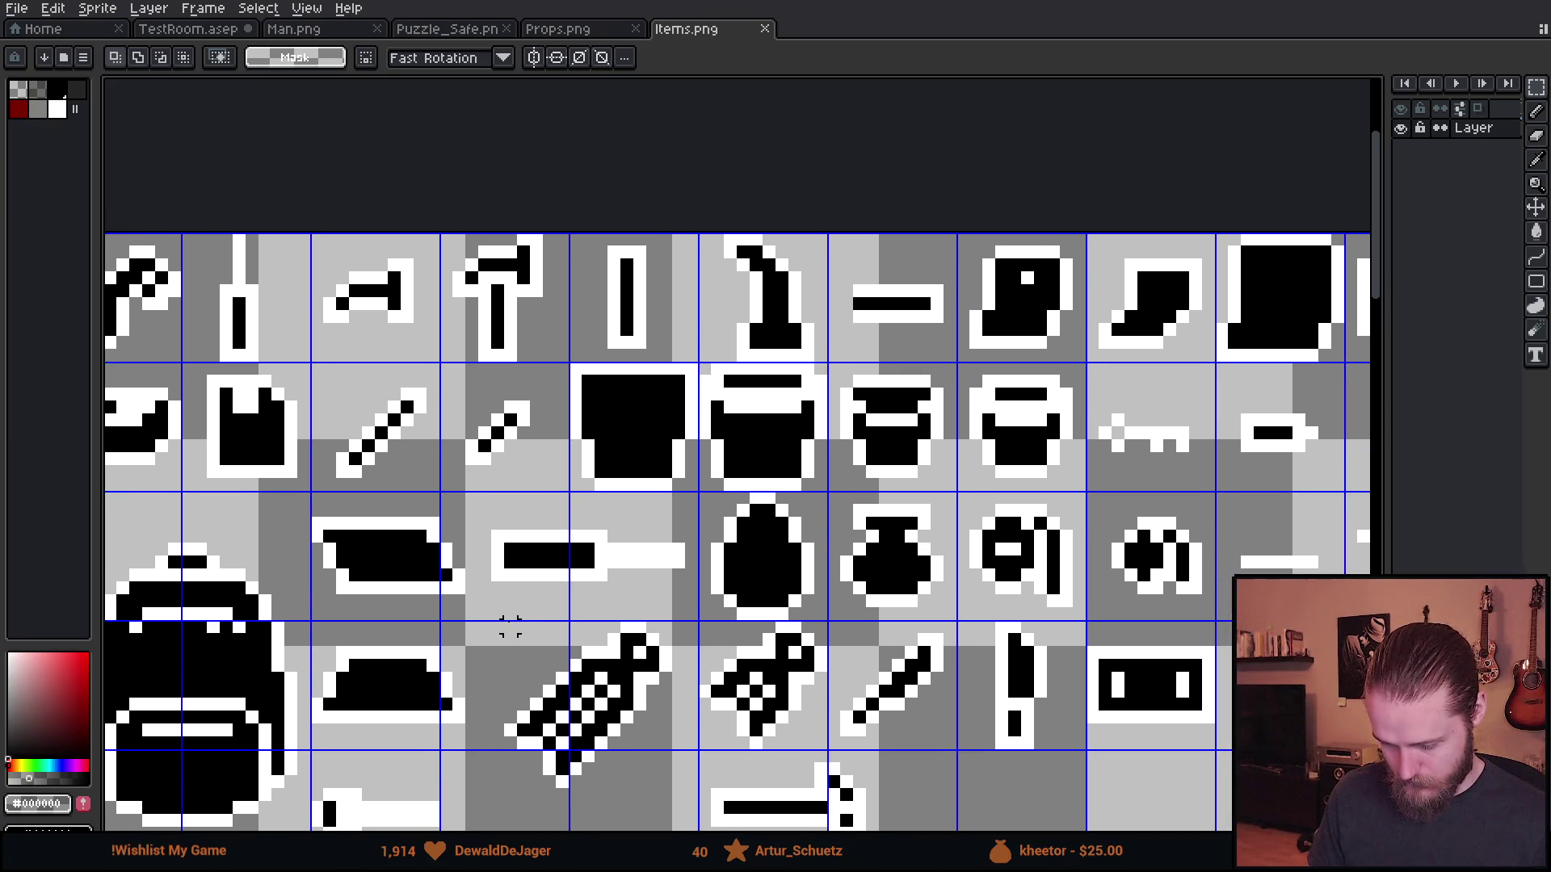
left_click_drag(507, 622, 675, 817)
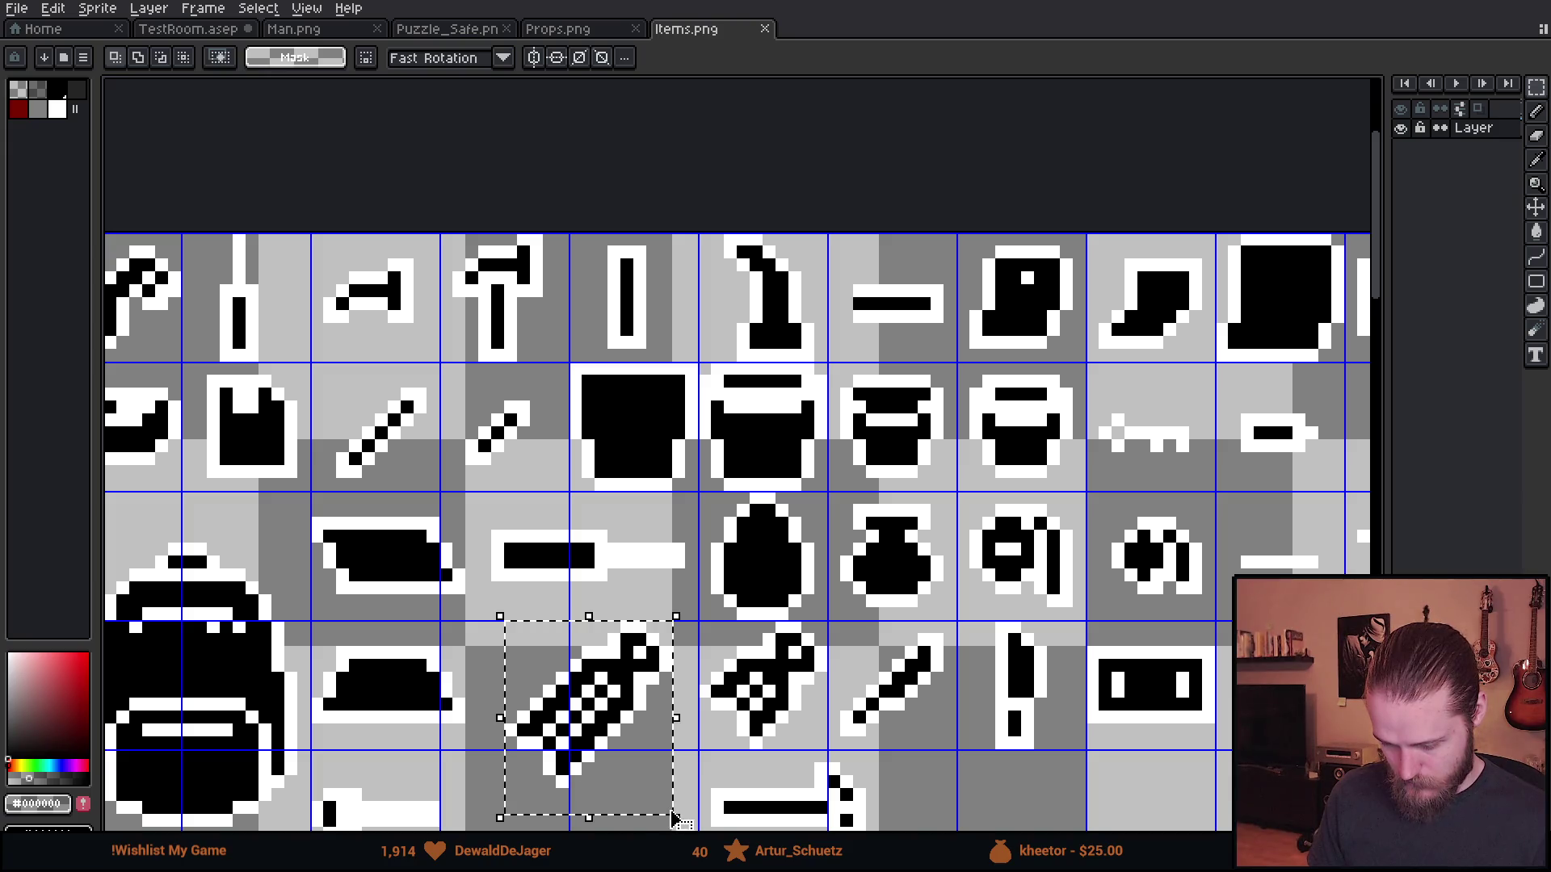
scroll(898, 483, "right", 5)
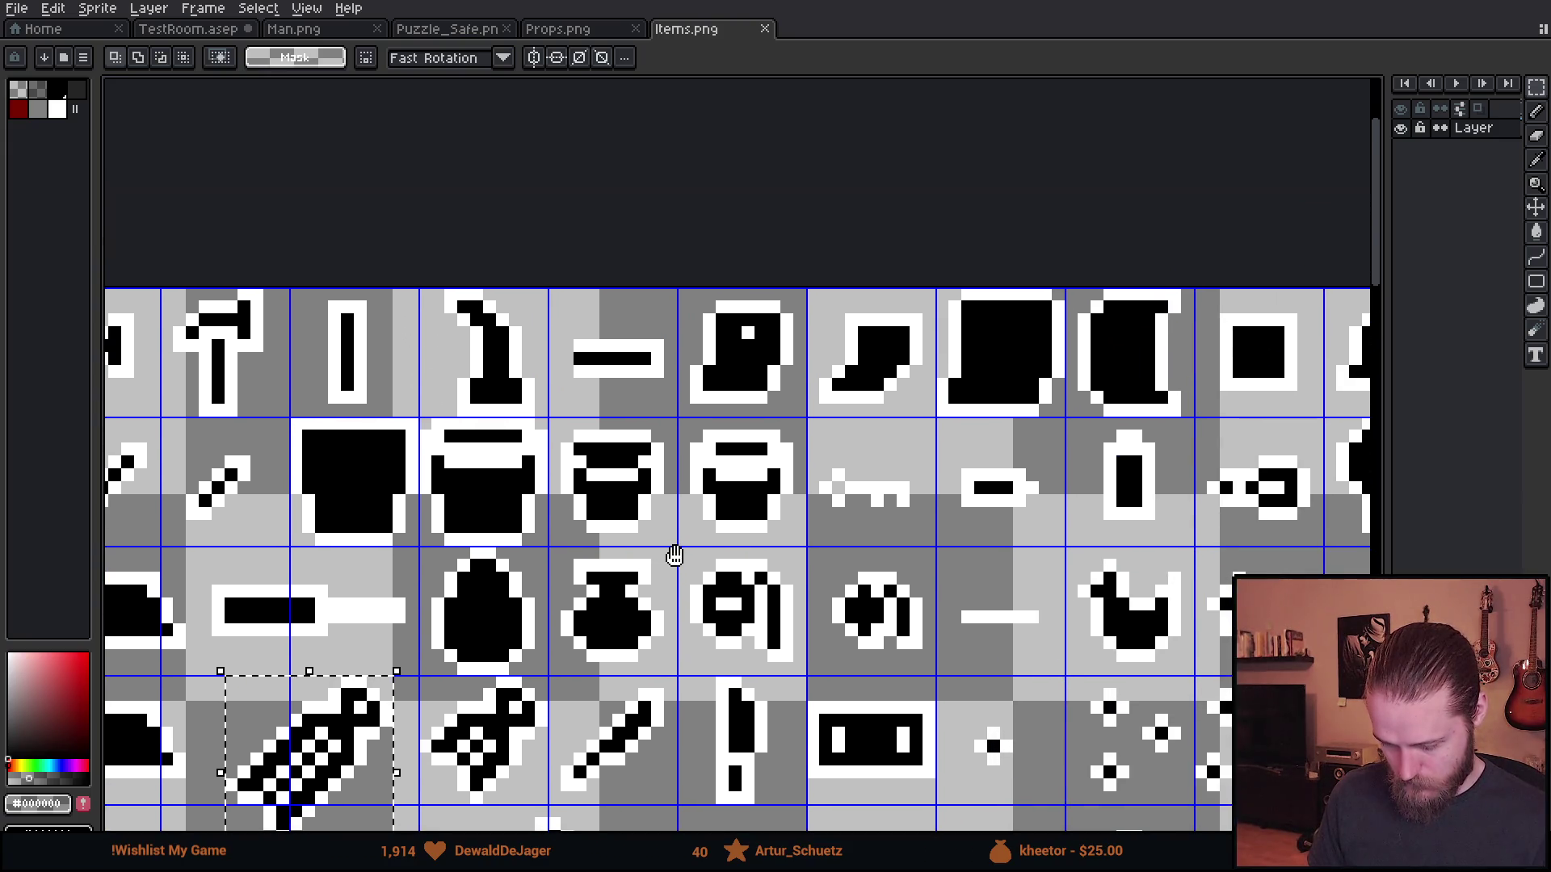
mouse_move(927, 519)
left_mouse_down()
mouse_move(858, 547)
mouse_move(509, 571)
mouse_move(288, 539)
mouse_move(645, 519)
mouse_move(266, 541)
mouse_move(1018, 517)
mouse_move(929, 487)
left_mouse_up()
- Return through the Props, Puzzle_Safe and Man tabs to TestRoom.asep
left_click(581, 32)
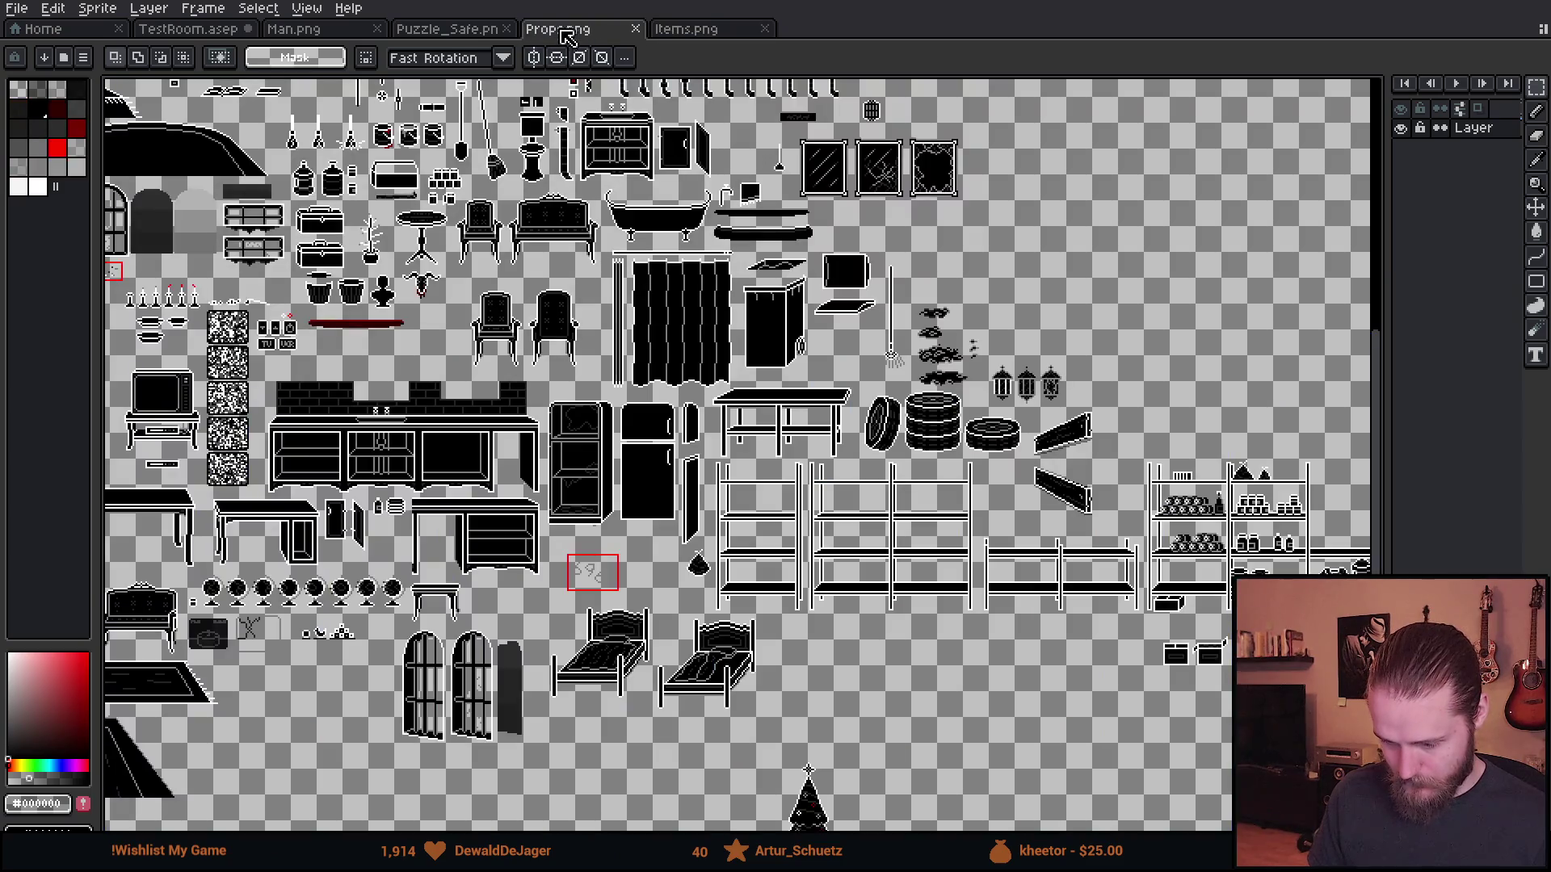
left_click(445, 32)
left_click(309, 36)
left_click(207, 32)
scroll(710, 374, "up", 1)
scroll(710, 409, "down", 1)
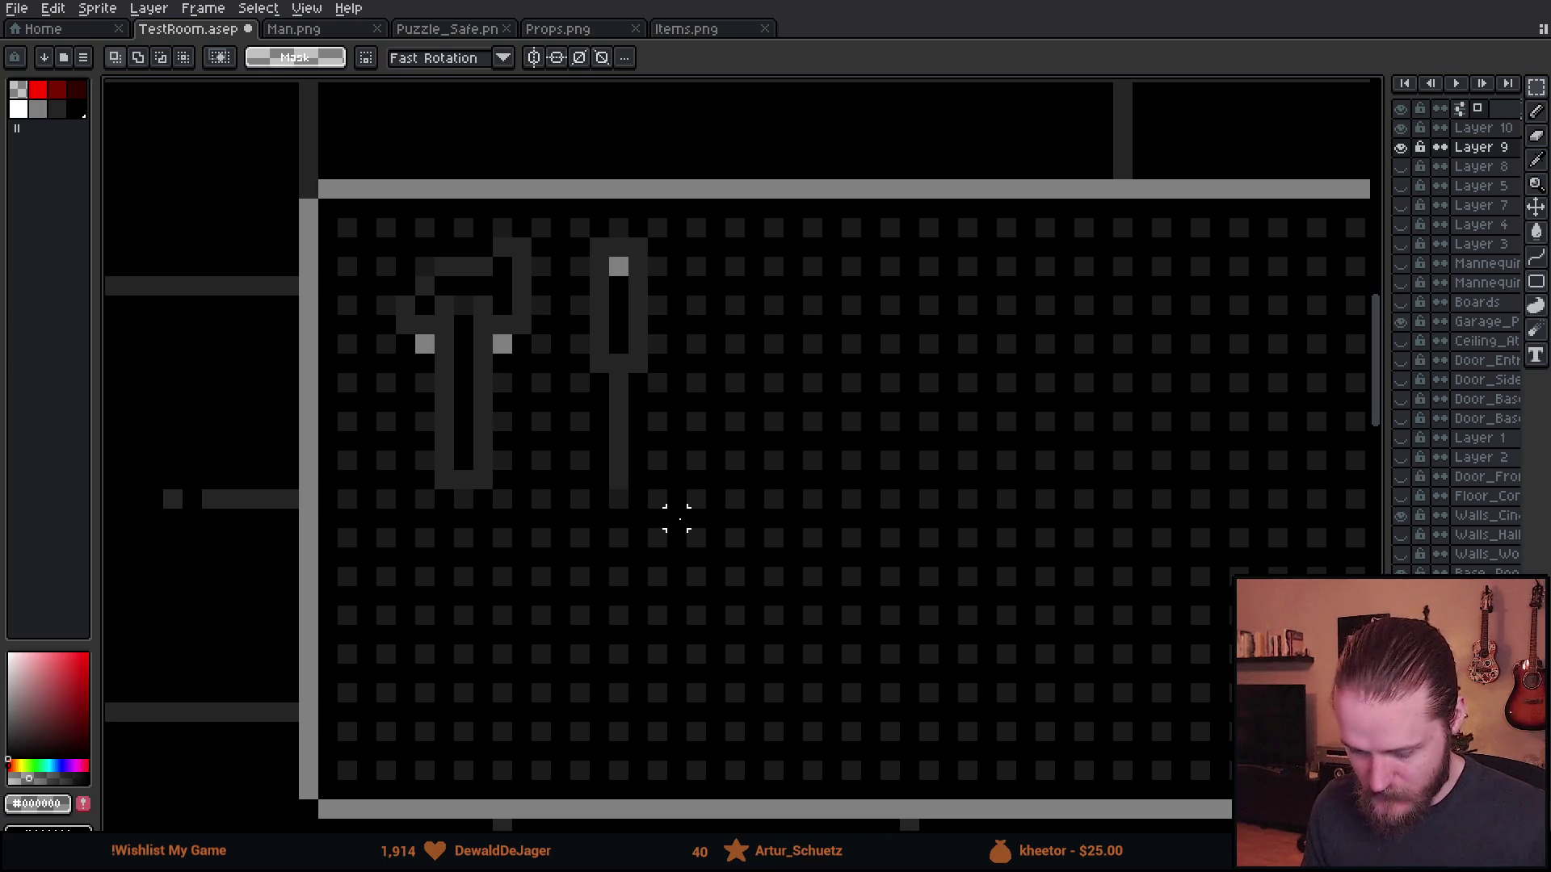
- Paste the saw onto the pegboard and rotate it to a diagonal
key("ctrl+v")
mouse_move(687, 533)
left_mouse_down()
mouse_move(852, 449)
mouse_move(807, 509)
left_mouse_up()
mouse_move(1010, 261)
left_mouse_down()
mouse_move(823, 191)
mouse_move(700, 177)
left_mouse_up()
key("Escape")
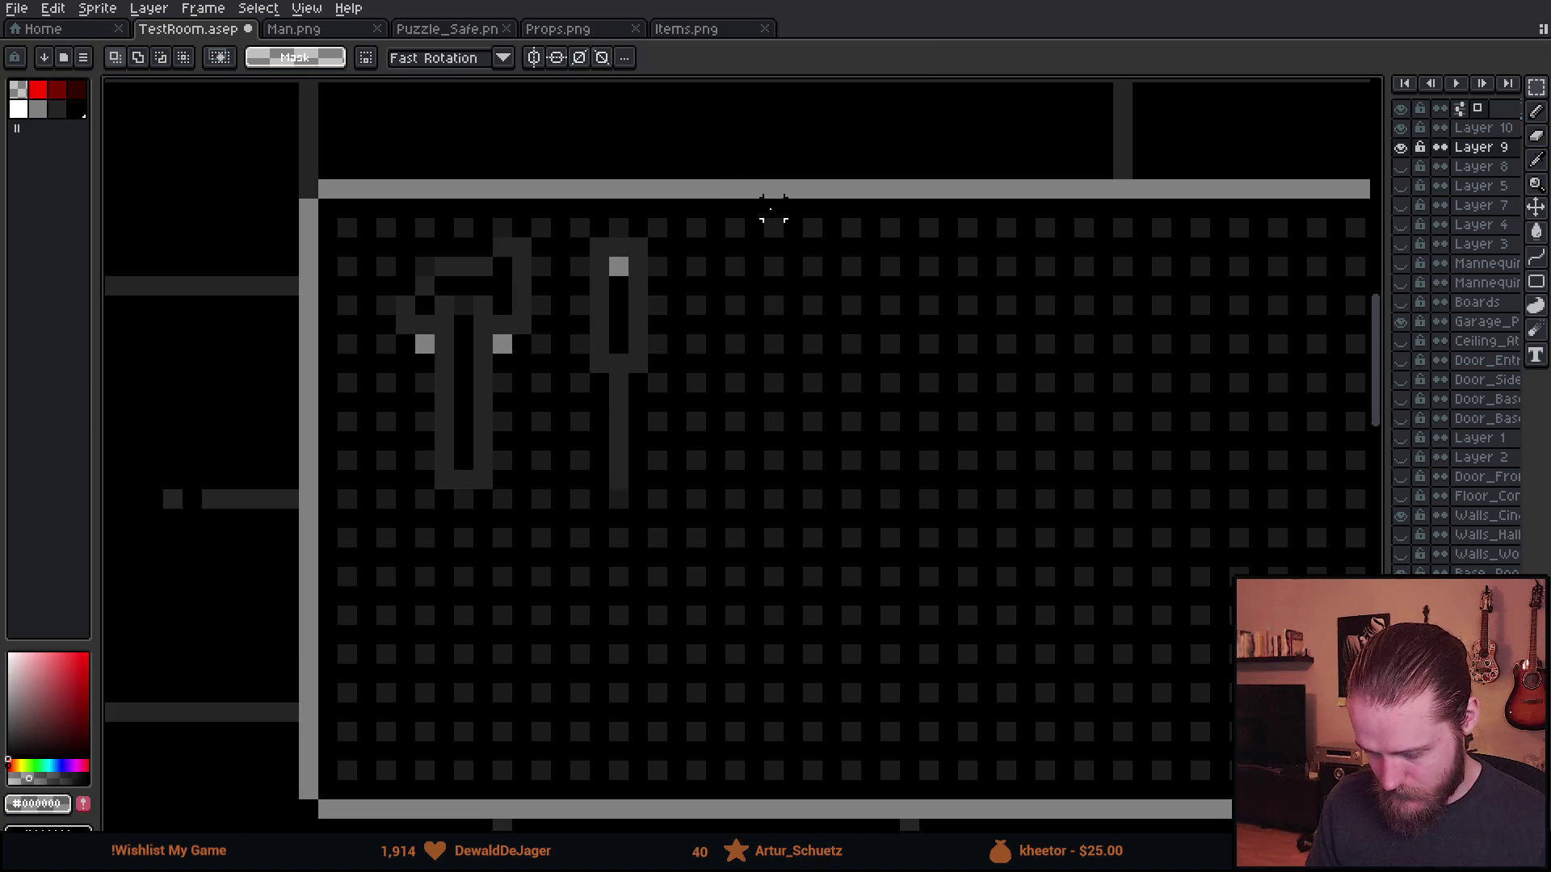
- Paste the rotated saw again and commit it to the right of the screwdriver
key("ctrl+v")
left_click_drag(772, 526, 840, 513)
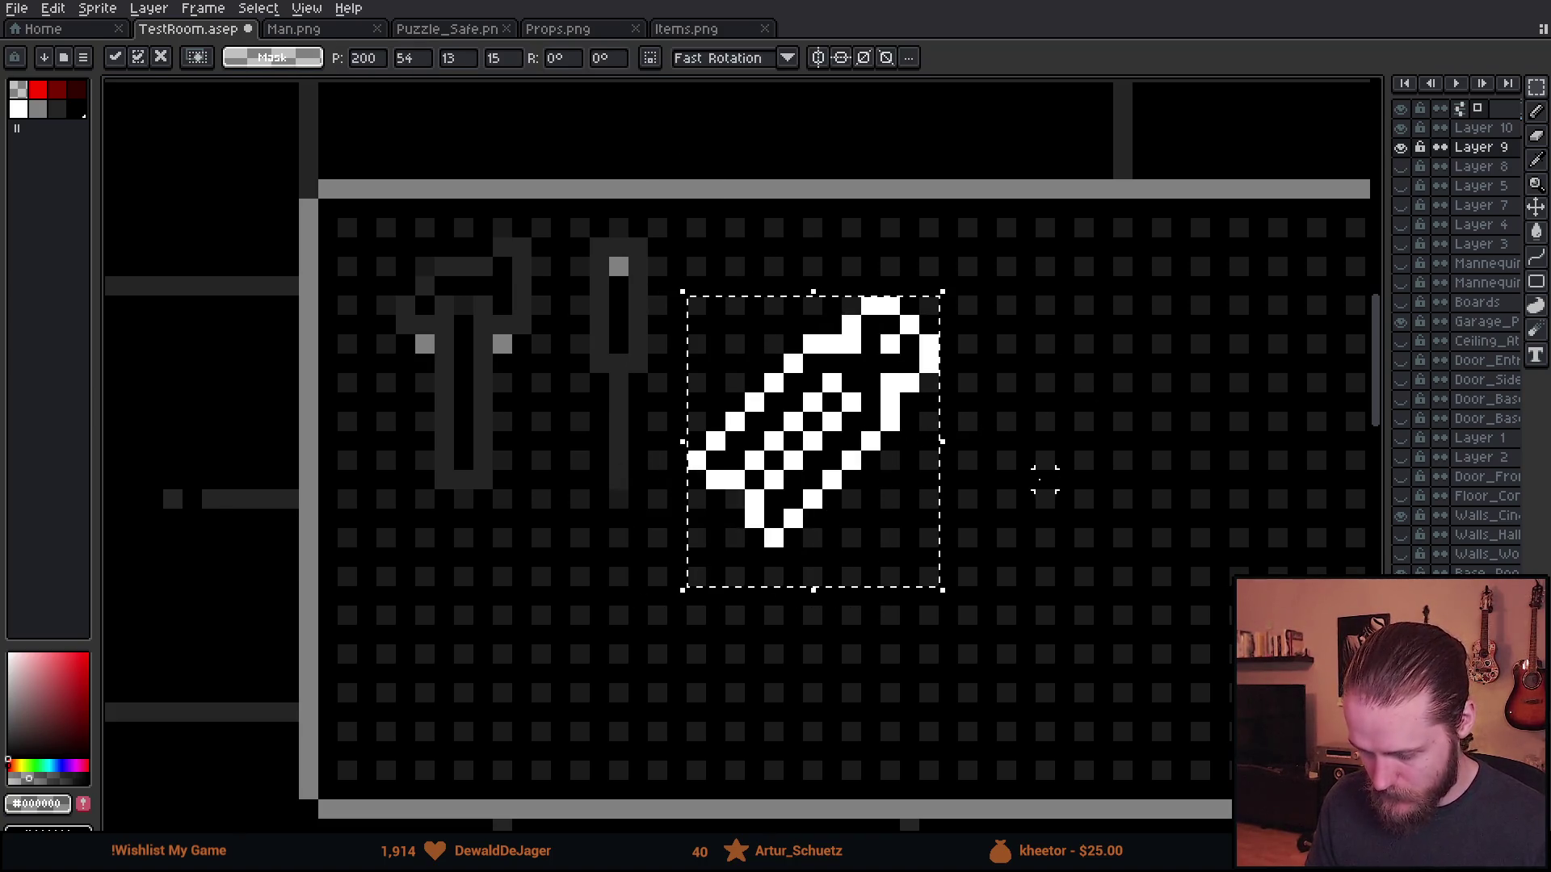
key("Return")
scroll(1038, 474, "down", 3)
left_click_drag(1056, 474, 825, 474)
scroll(825, 474, "down", 1)
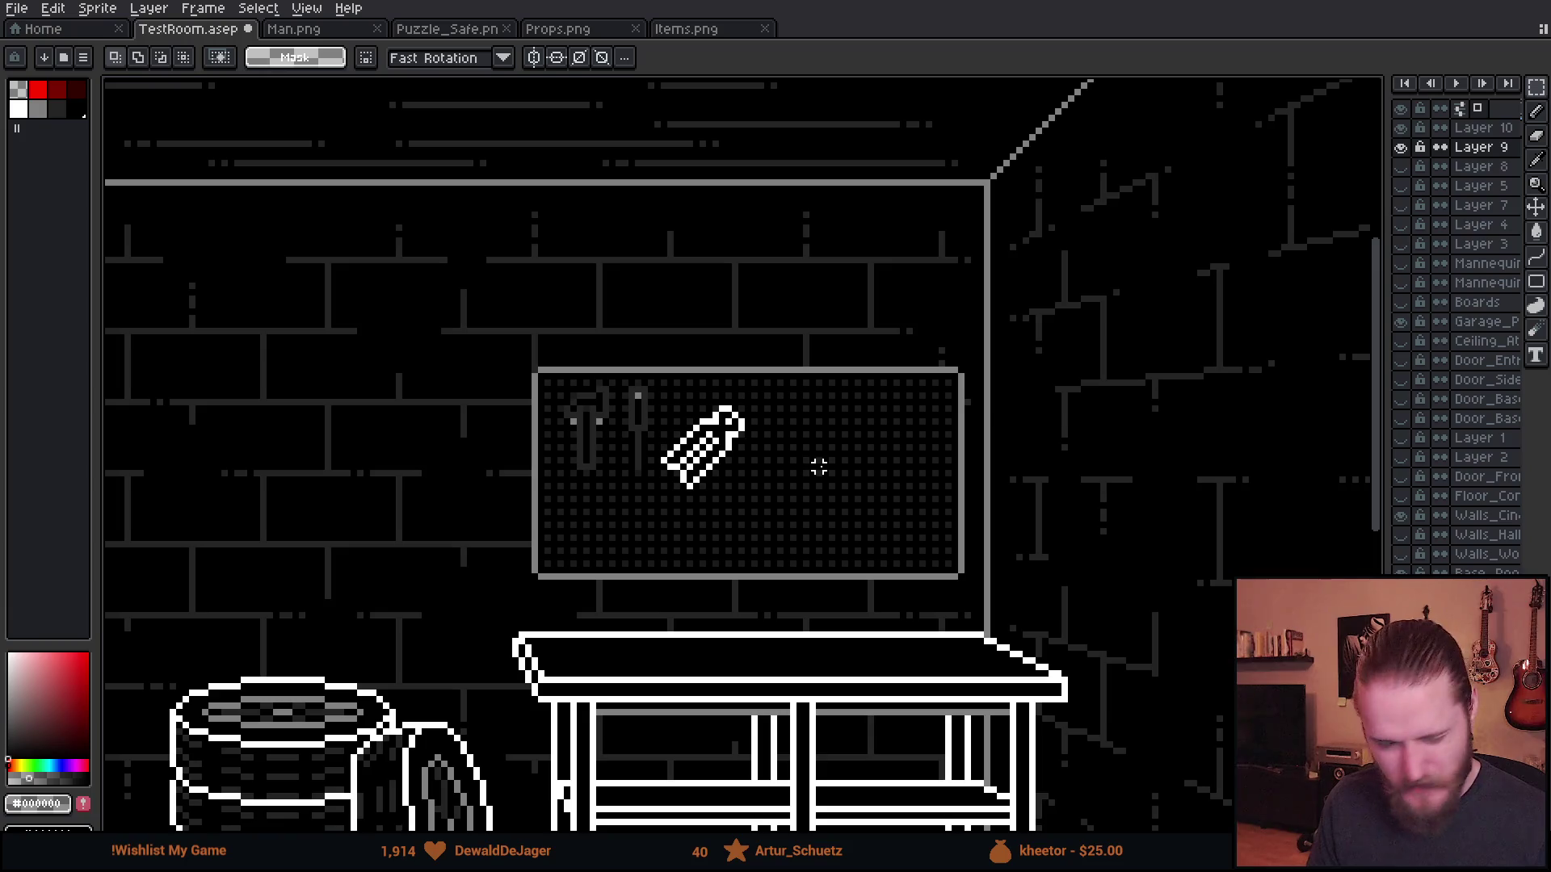
scroll(759, 449, "up", 4)
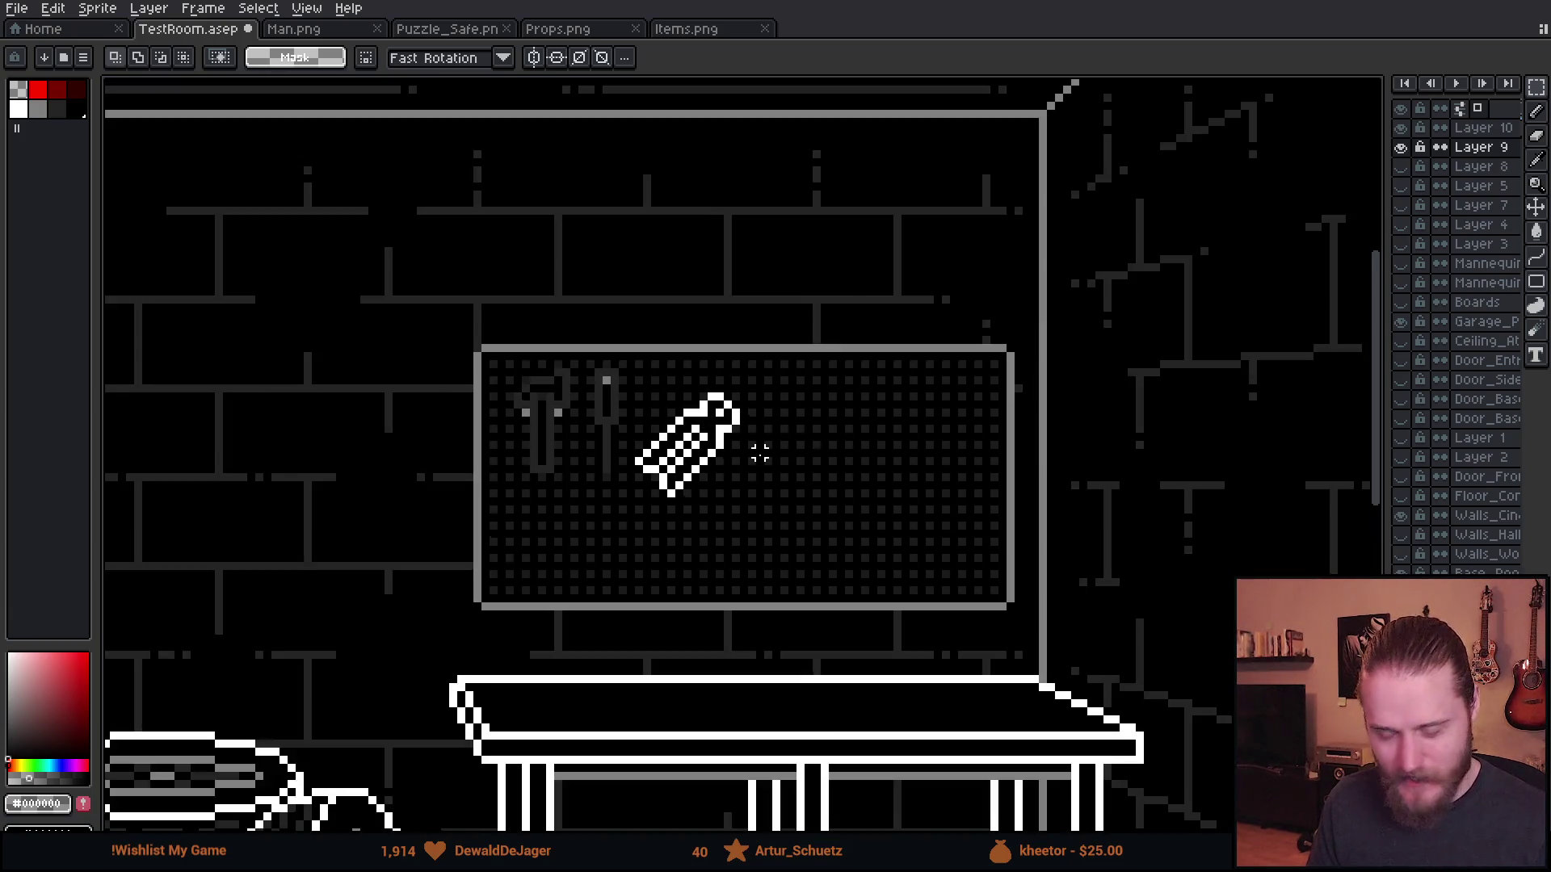
- Pick white from the saw and set the Pencil to a single-pixel brush
key("i")
left_click(703, 329)
key("b")
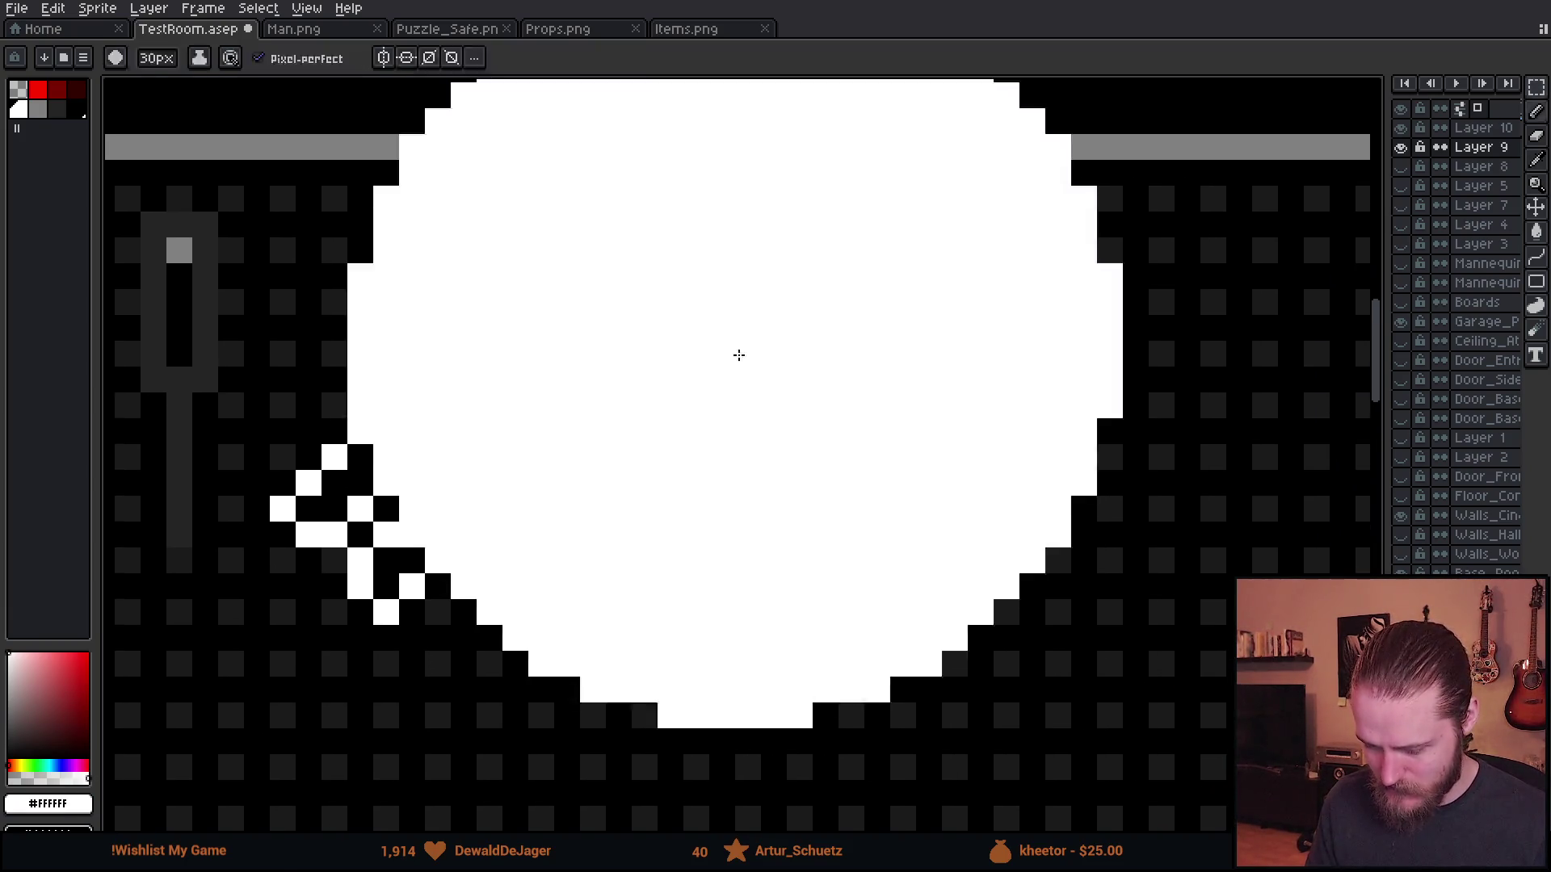
key("minus")
key("minus")
key("minus")
- Draw the first white pixels of the pliers: jaw top and handles
left_click(722, 251)
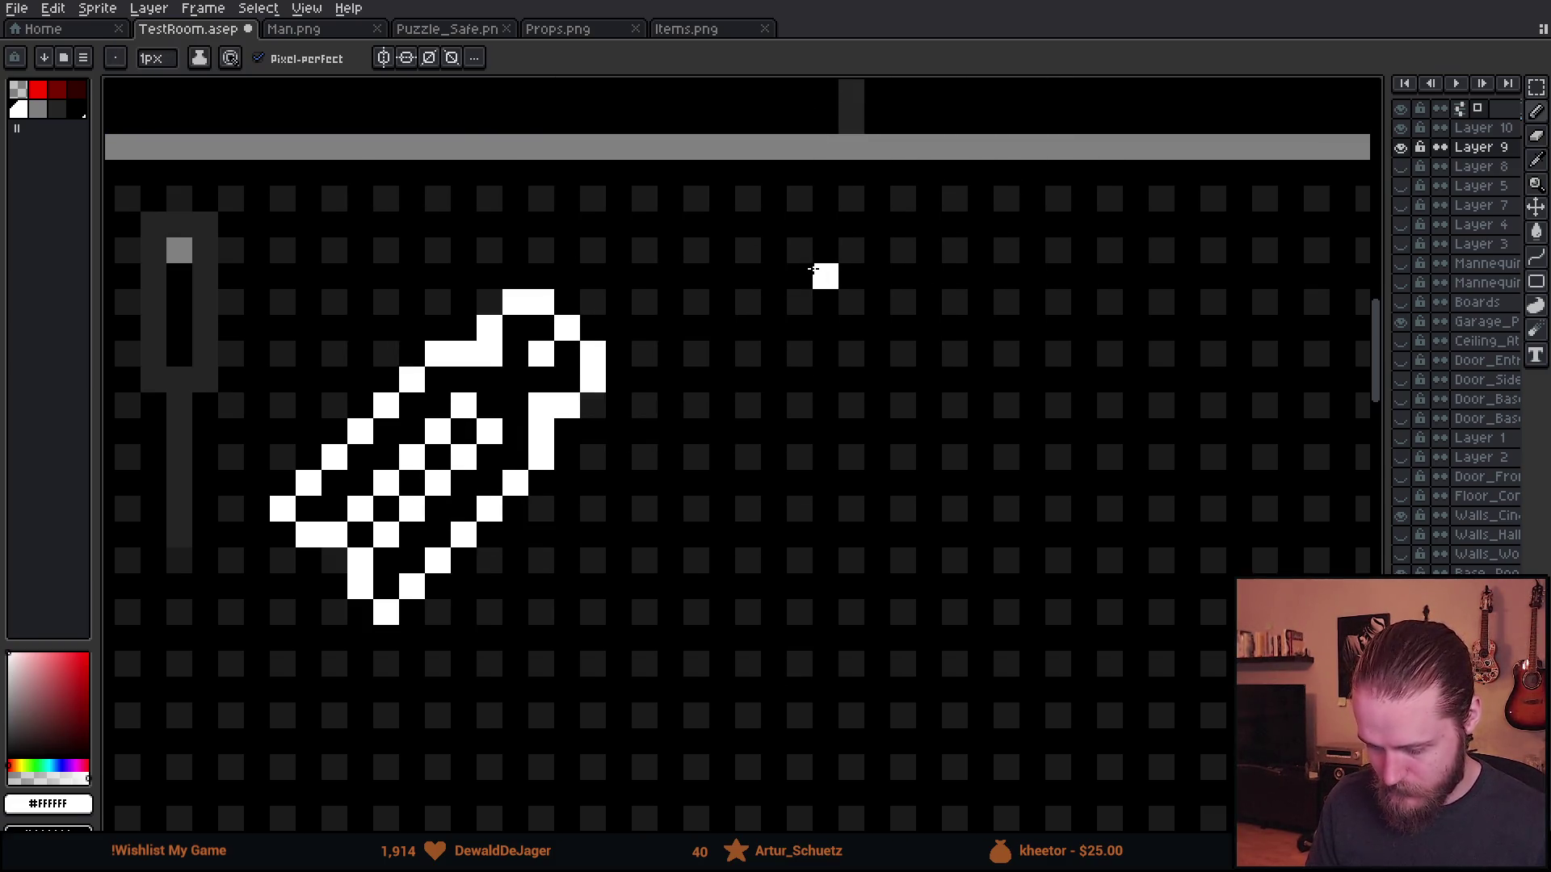
left_click(810, 270)
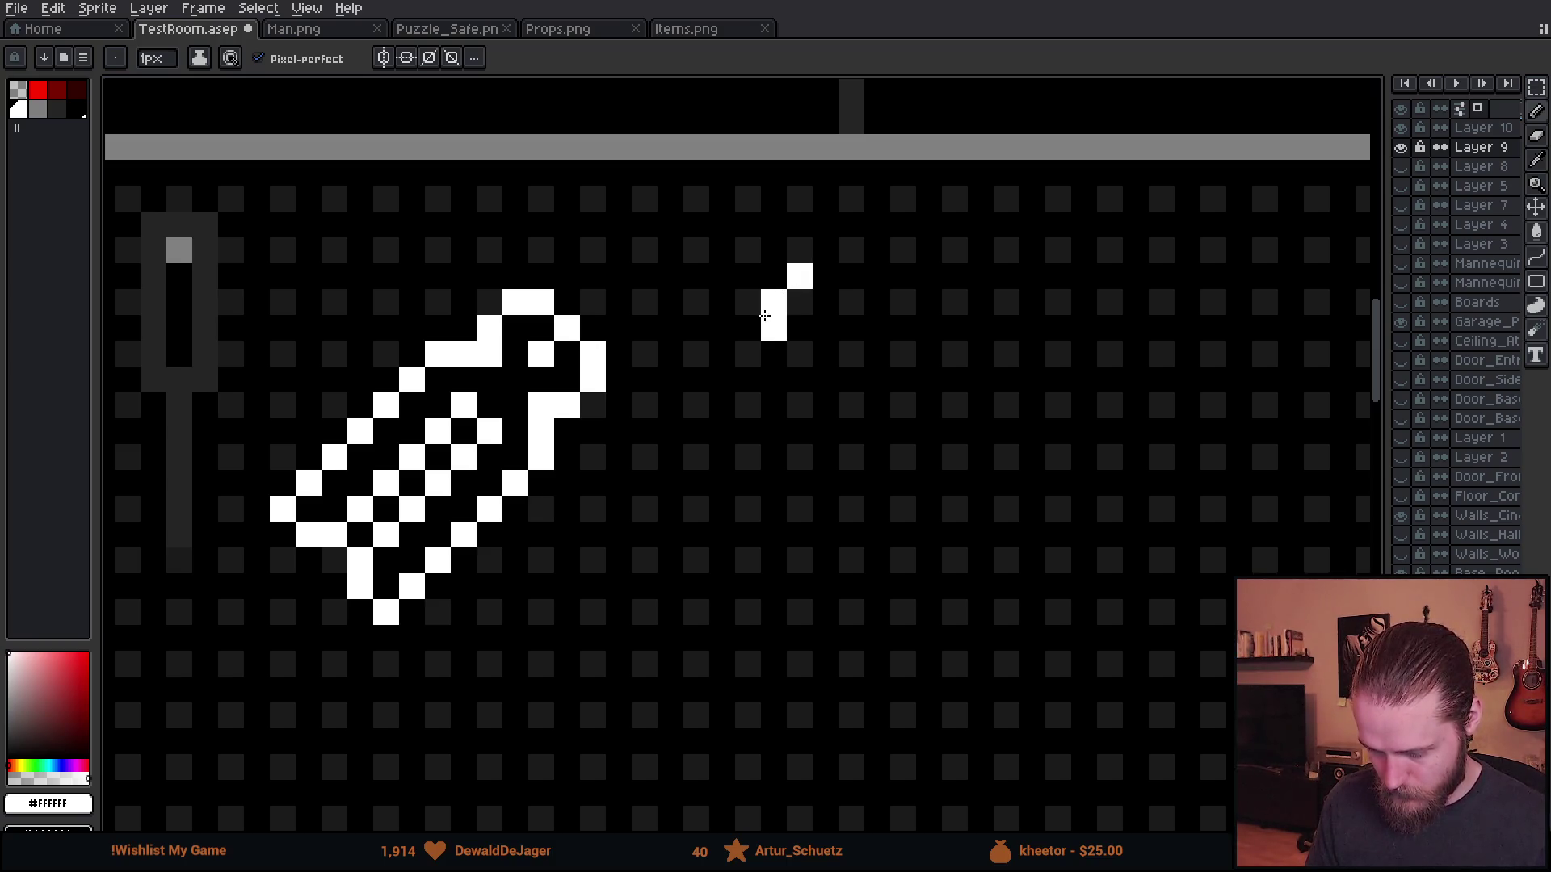
mouse_move(811, 318)
left_mouse_down()
mouse_move(848, 279)
mouse_move(880, 301)
mouse_move(879, 328)
left_mouse_up()
left_click(877, 380)
left_click(800, 380)
left_click(850, 356)
left_click(851, 379)
scroll(898, 480, "down", 5)
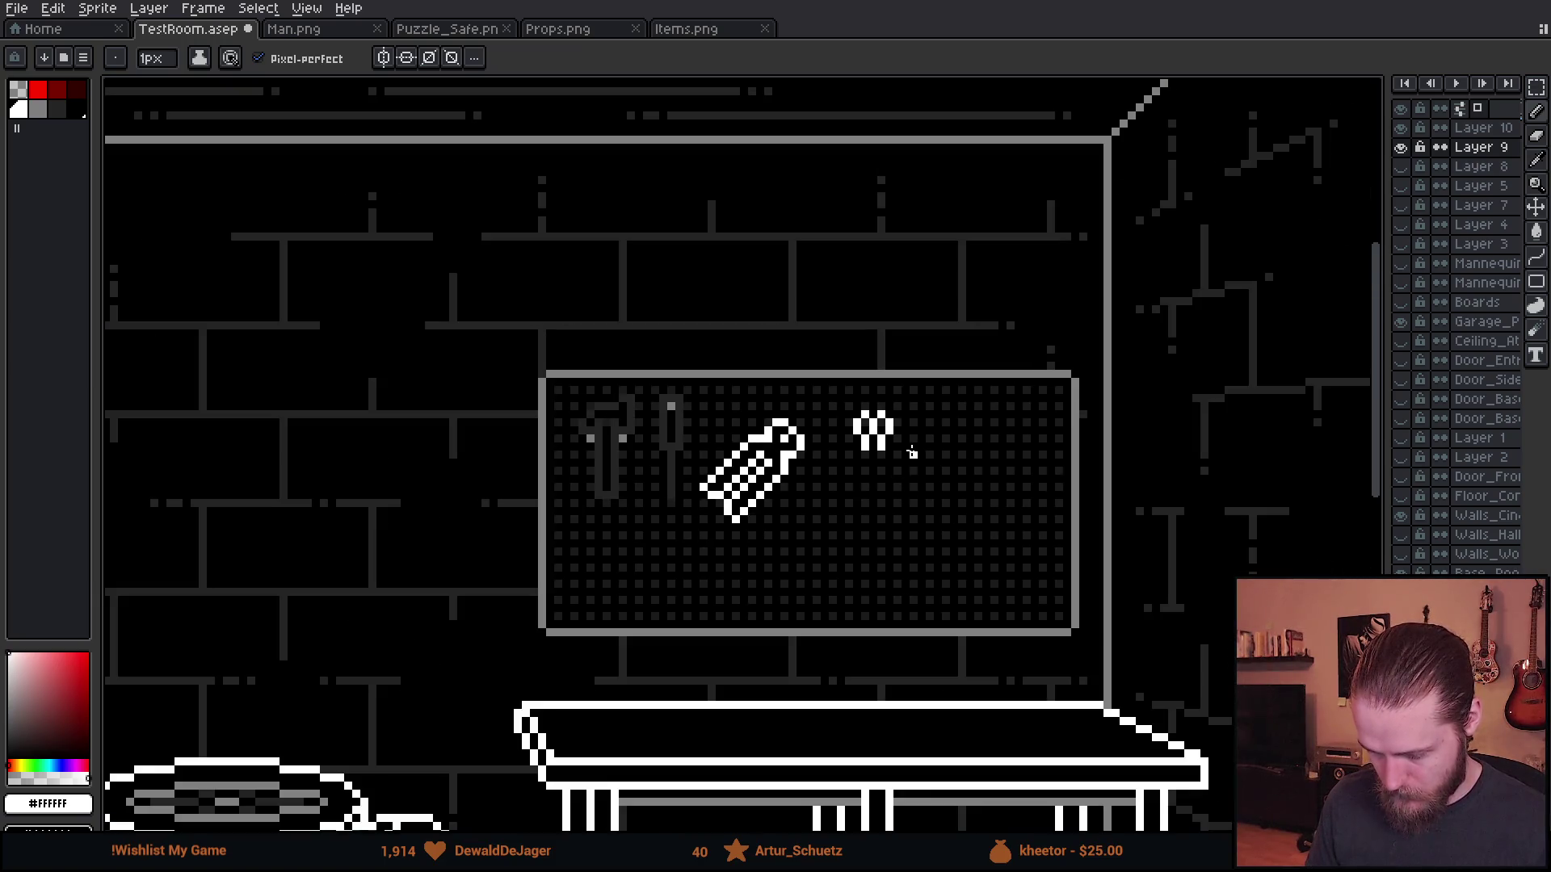
scroll(895, 429, "up", 5)
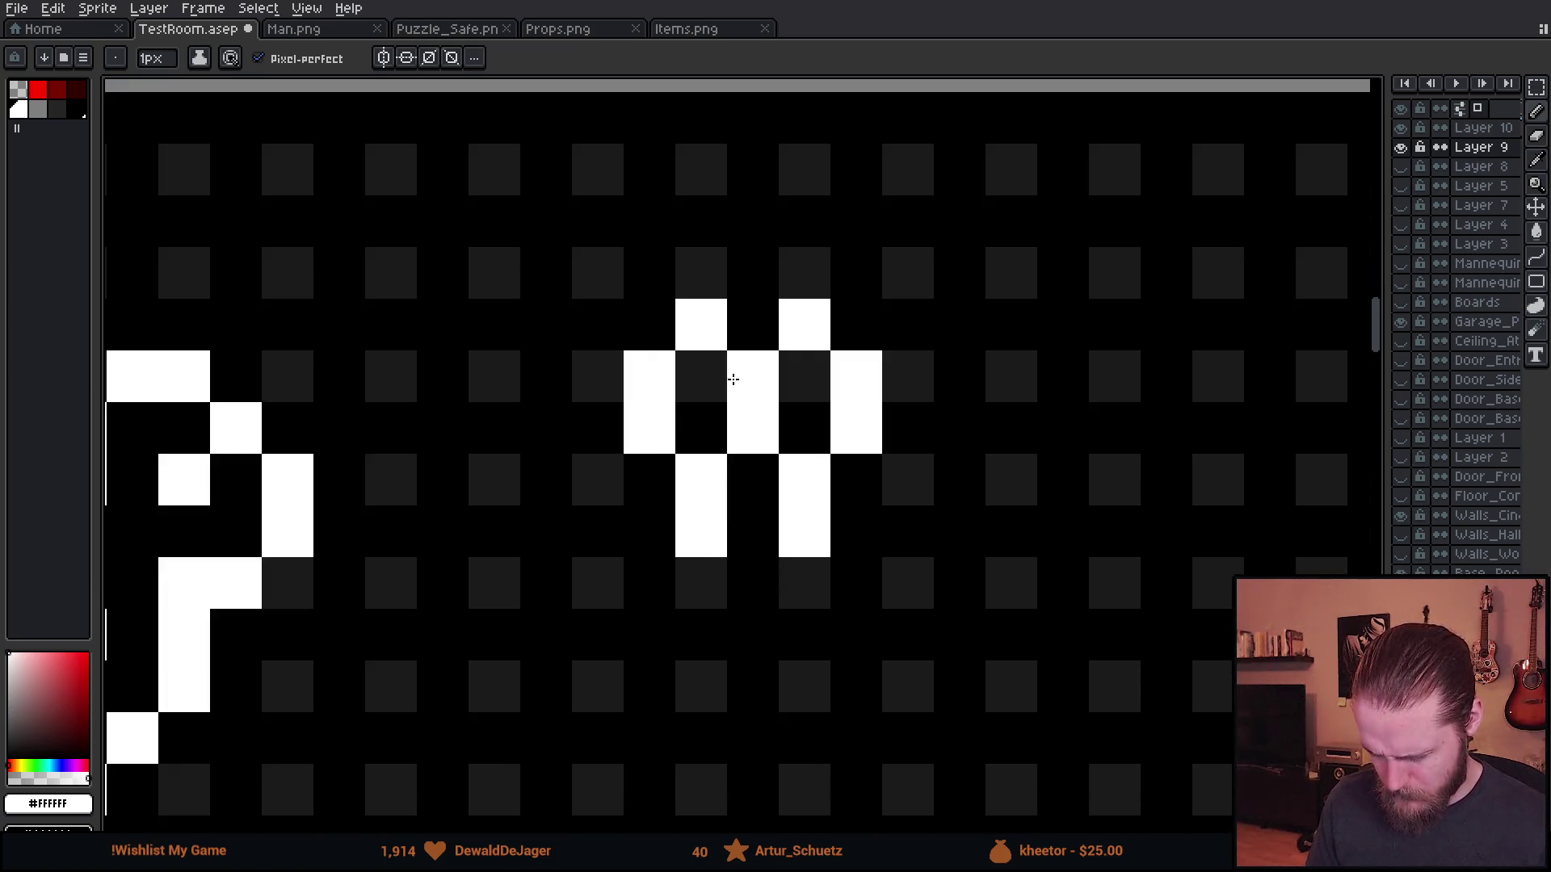
- Erase stray pliers pixels and add white pixels to reshape the jaw and top
key("e")
left_click(753, 377)
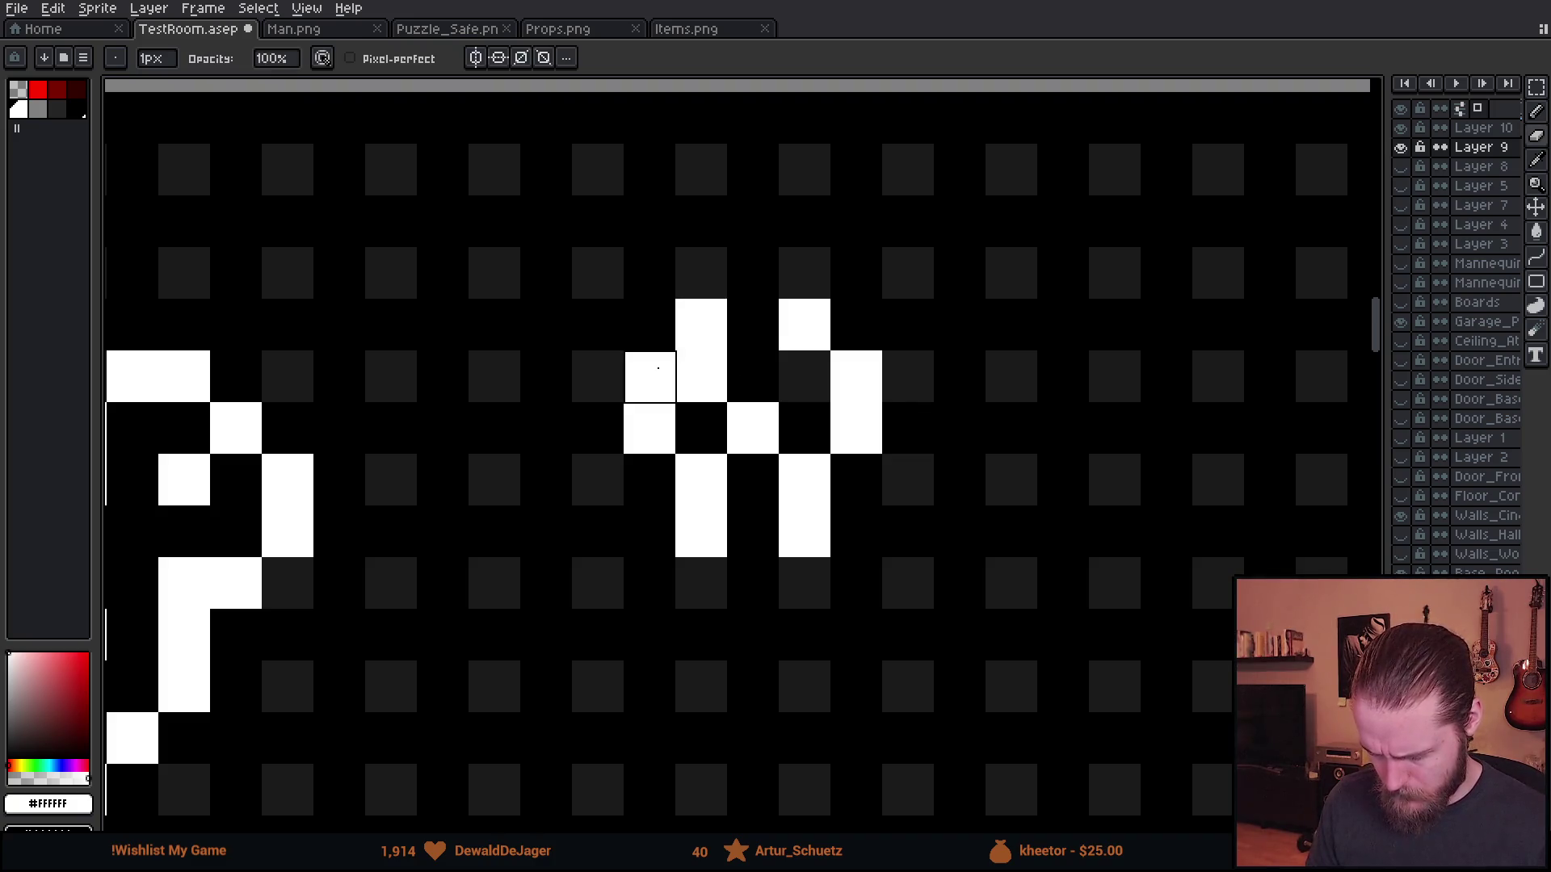
left_click(658, 368)
key("b")
left_click(610, 373)
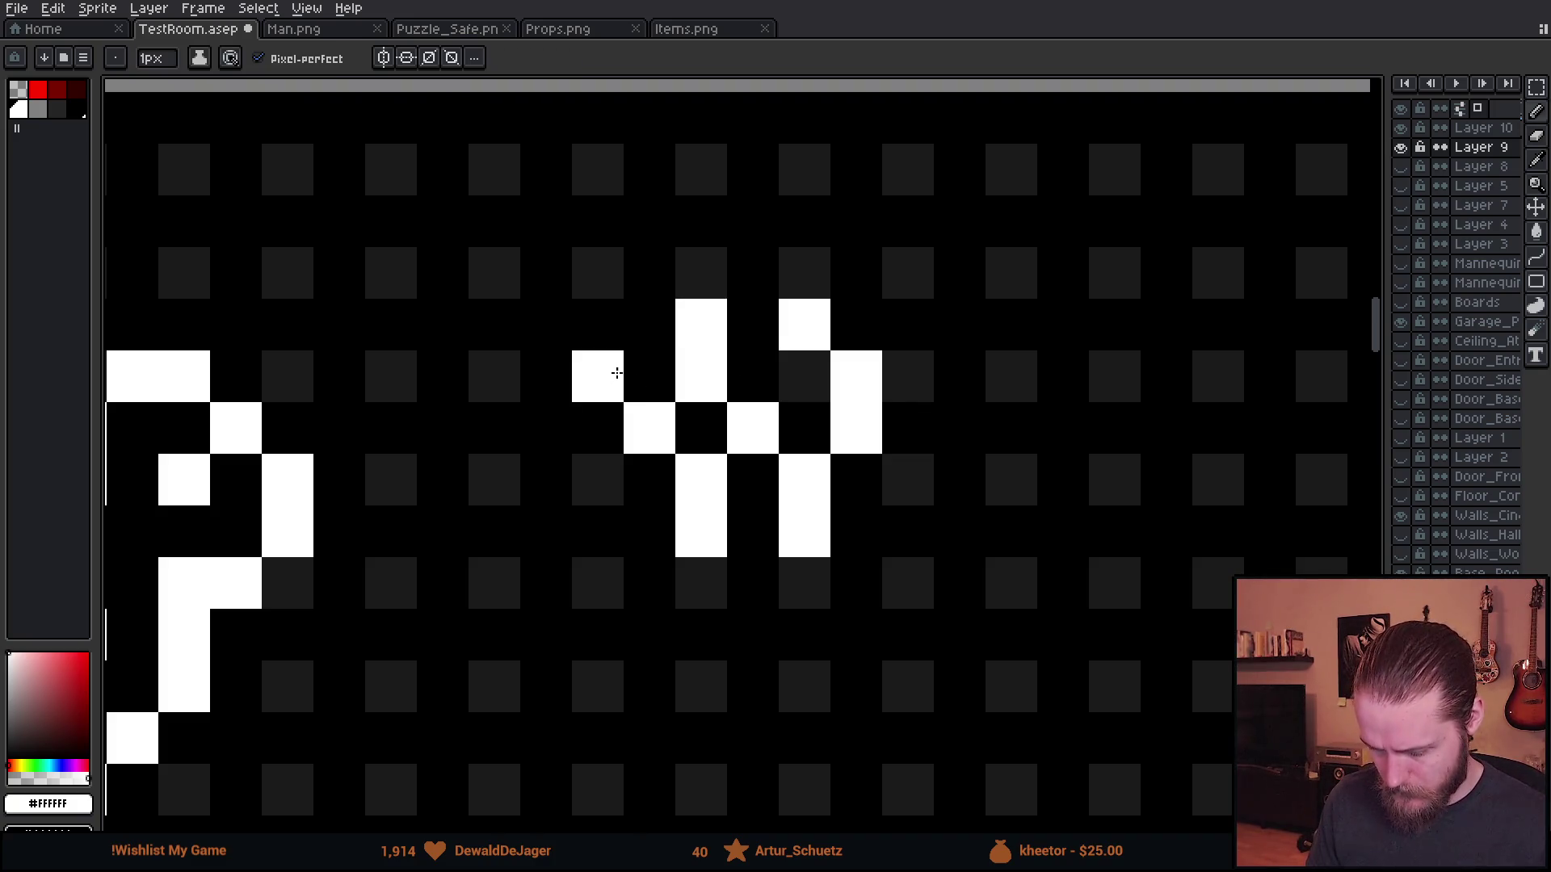
left_click(646, 327)
left_click(681, 342)
key("b")
left_click(701, 273)
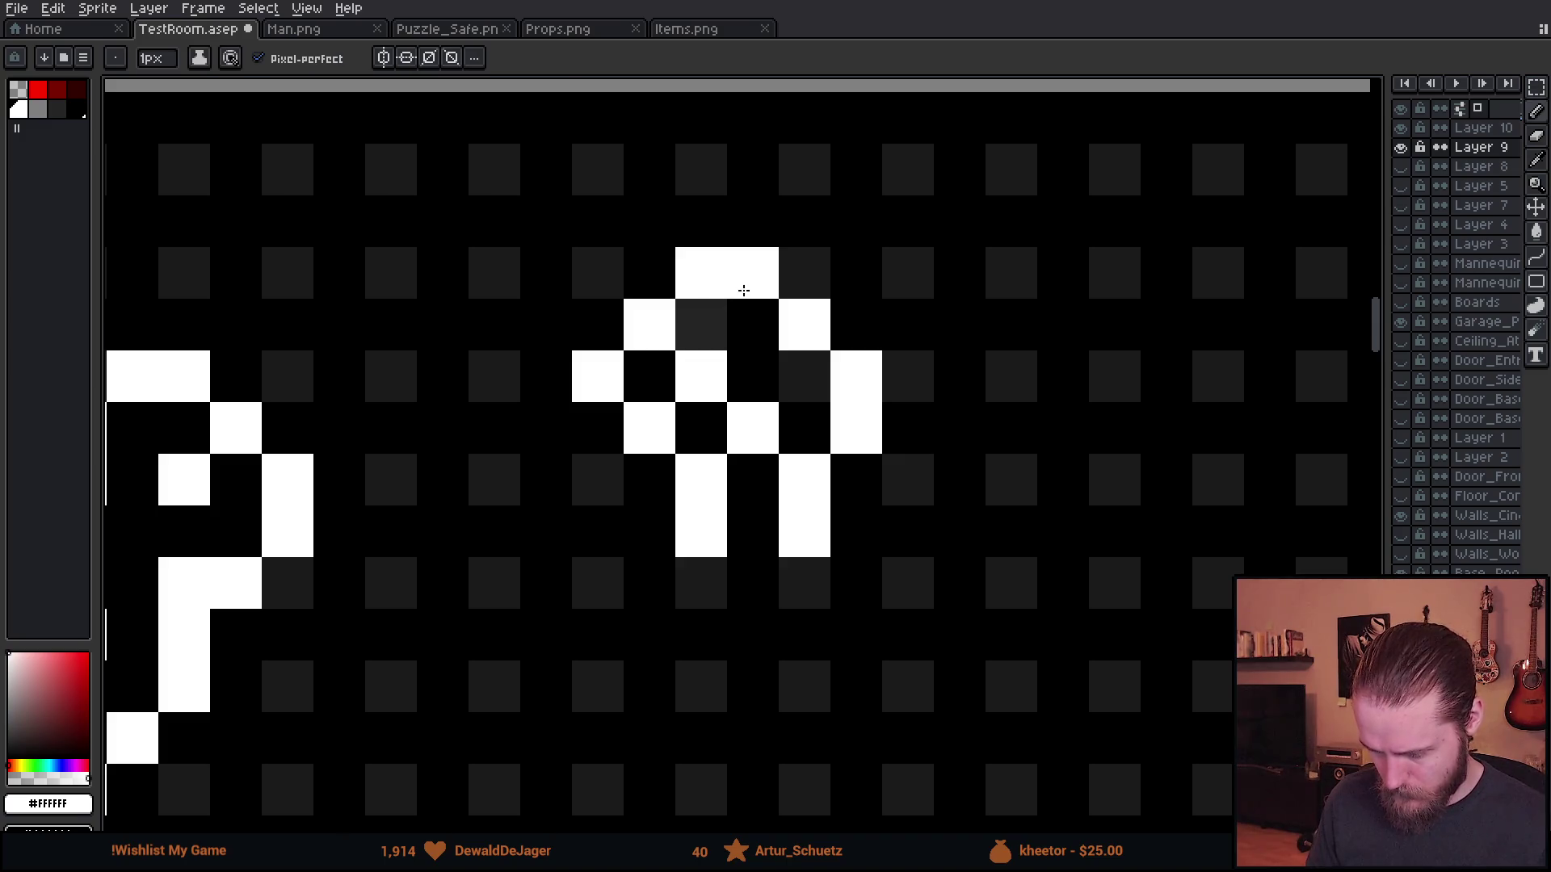
left_click(748, 318)
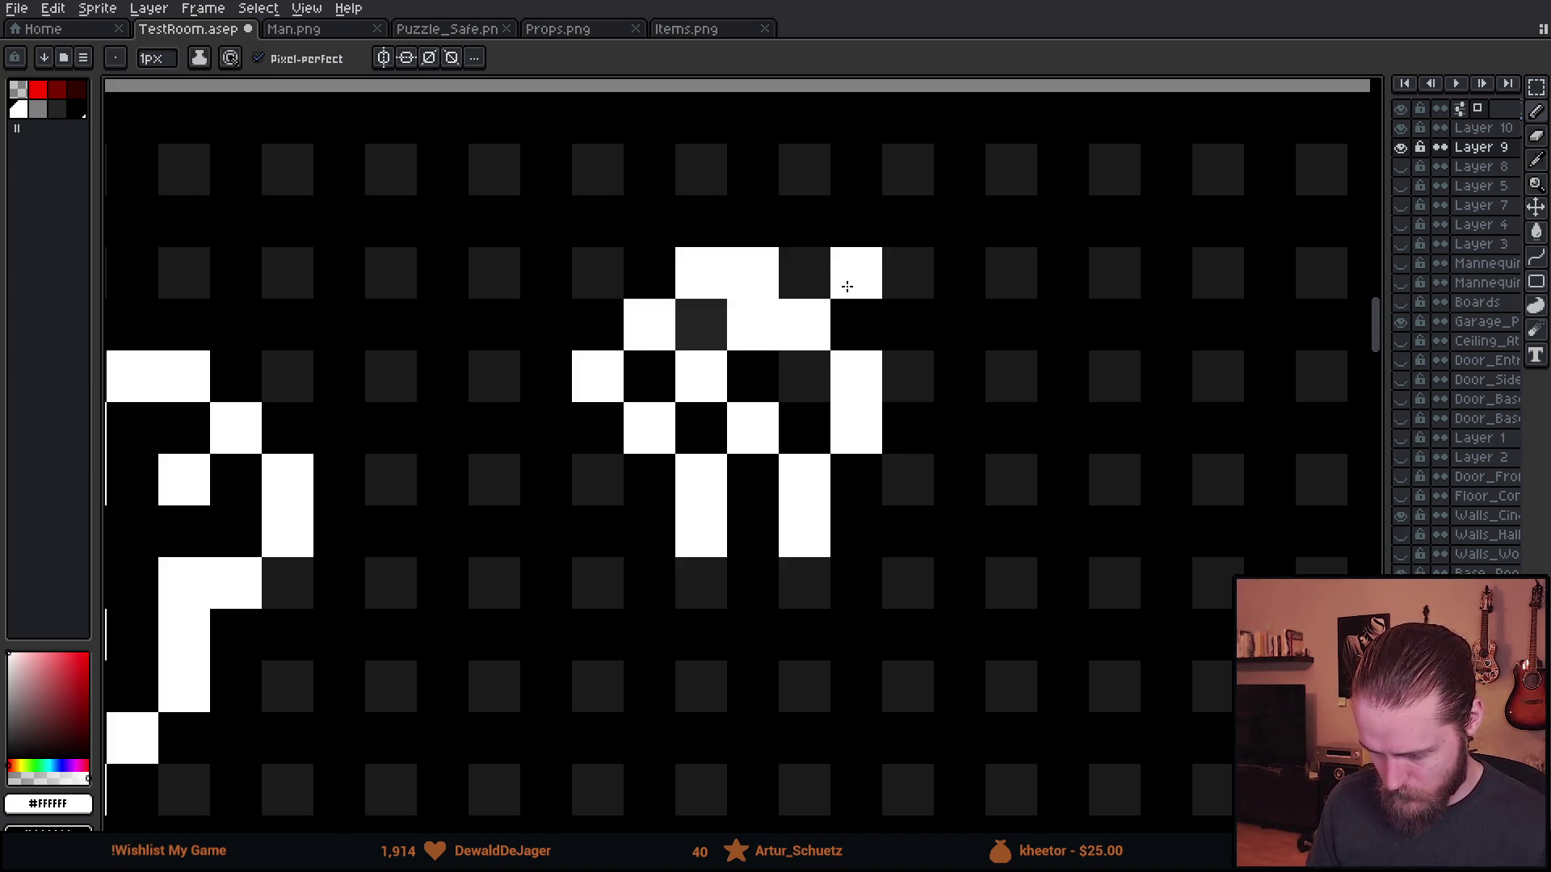
- Refine the pliers' top-right and right side with white pixels and an erased pixel
key("e")
left_click(805, 325)
key("b")
left_click(801, 276)
left_click(852, 327)
left_click(799, 359)
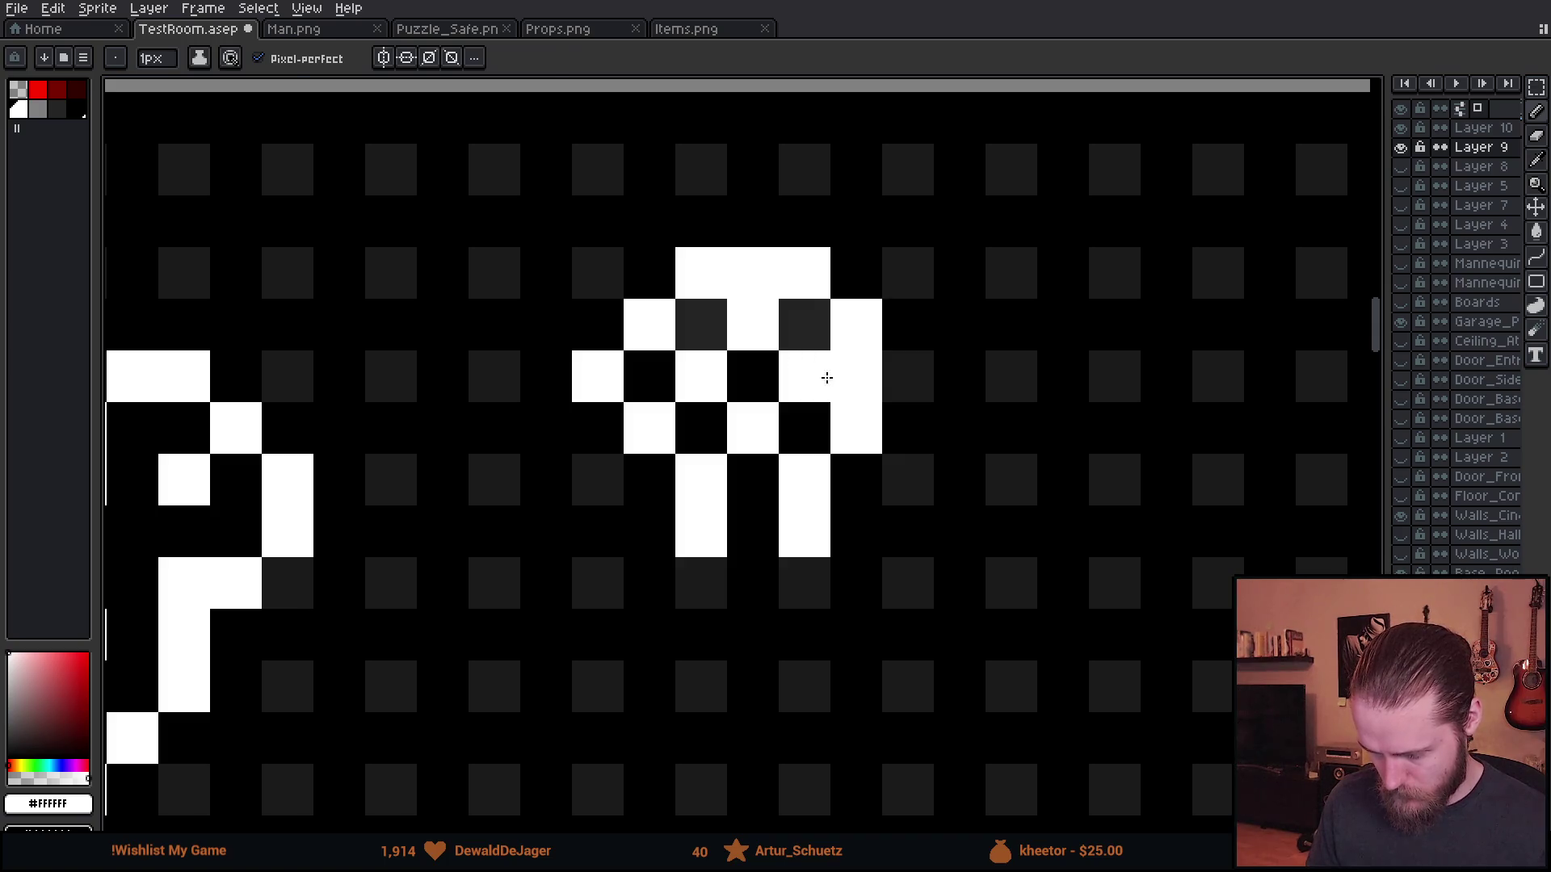
scroll(889, 388, "down", 5)
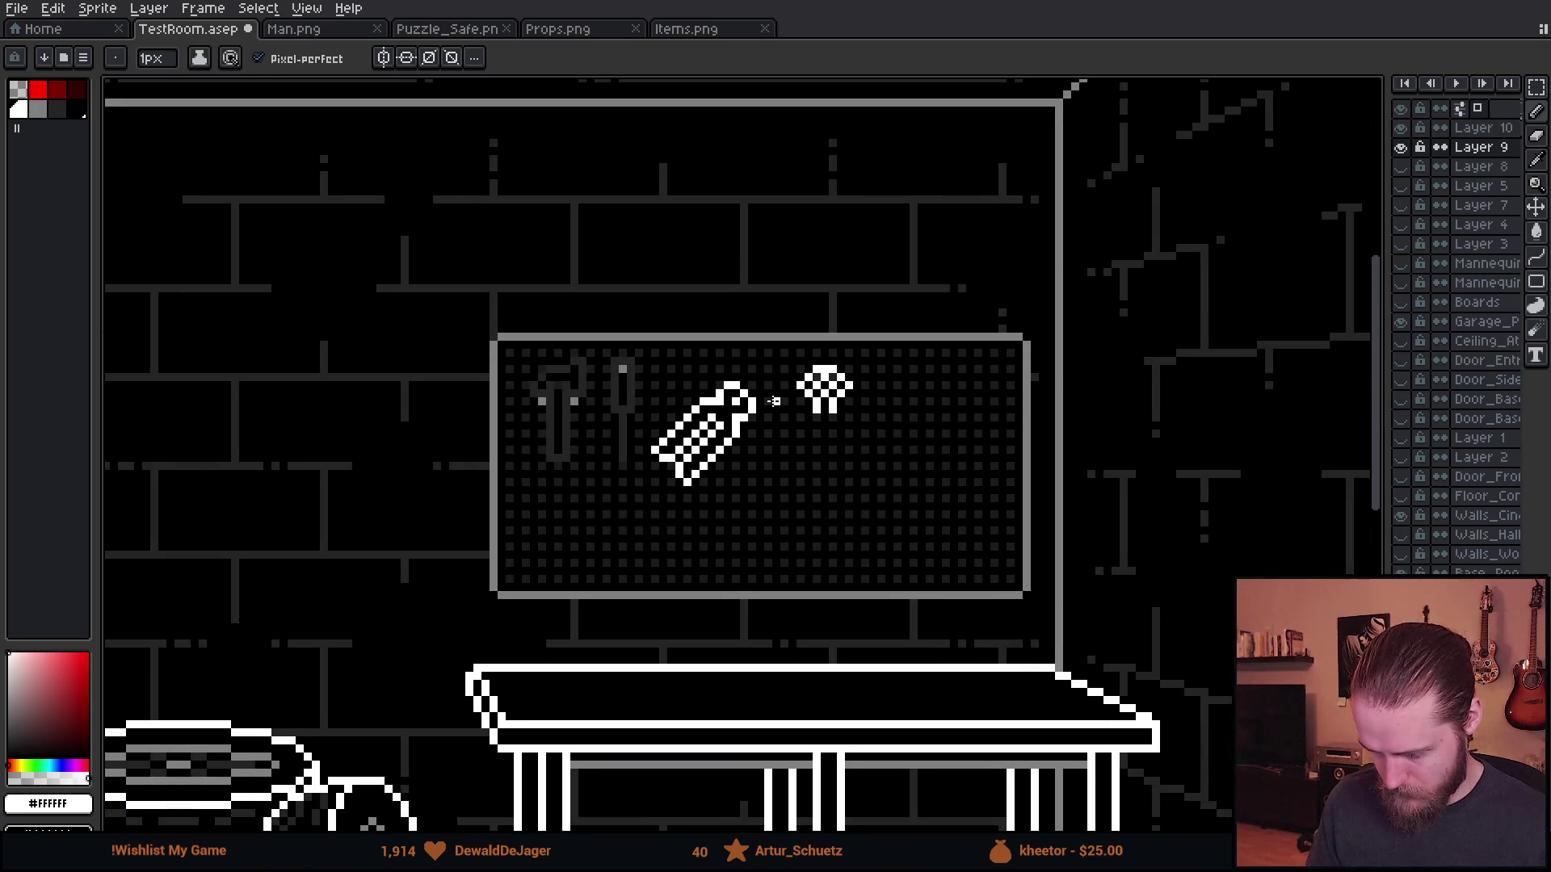
scroll(837, 392, "up", 3)
- Erase the pliers' top-row, centre and top-middle pixels and fill both dark side cells white
key("e")
left_click(735, 256)
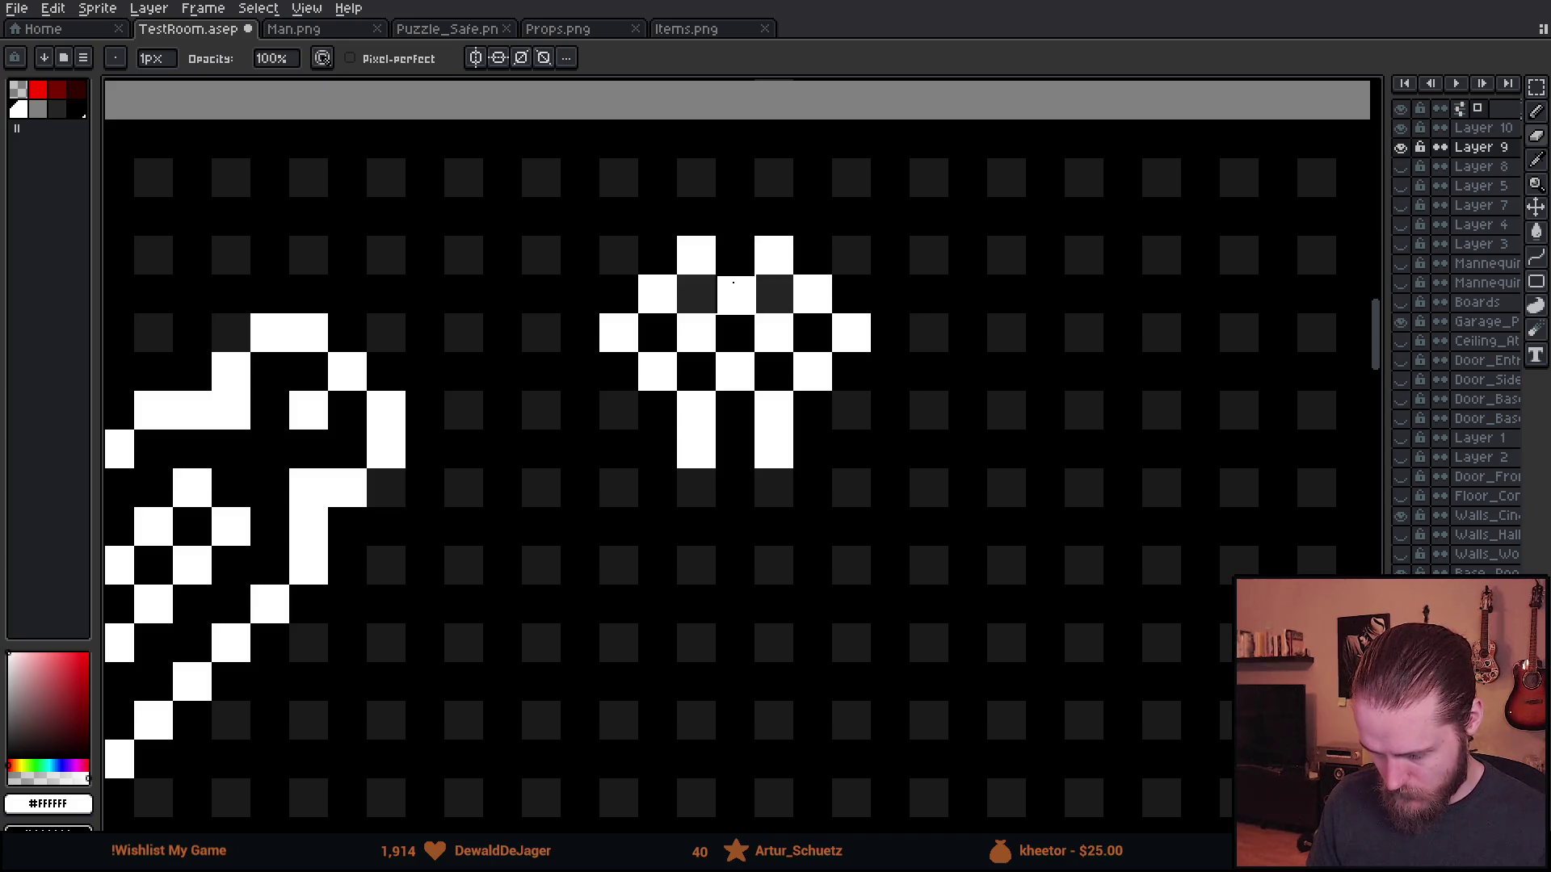
left_click(734, 291)
key("b")
left_click(696, 295)
left_click(774, 295)
scroll(854, 475, "down", 3)
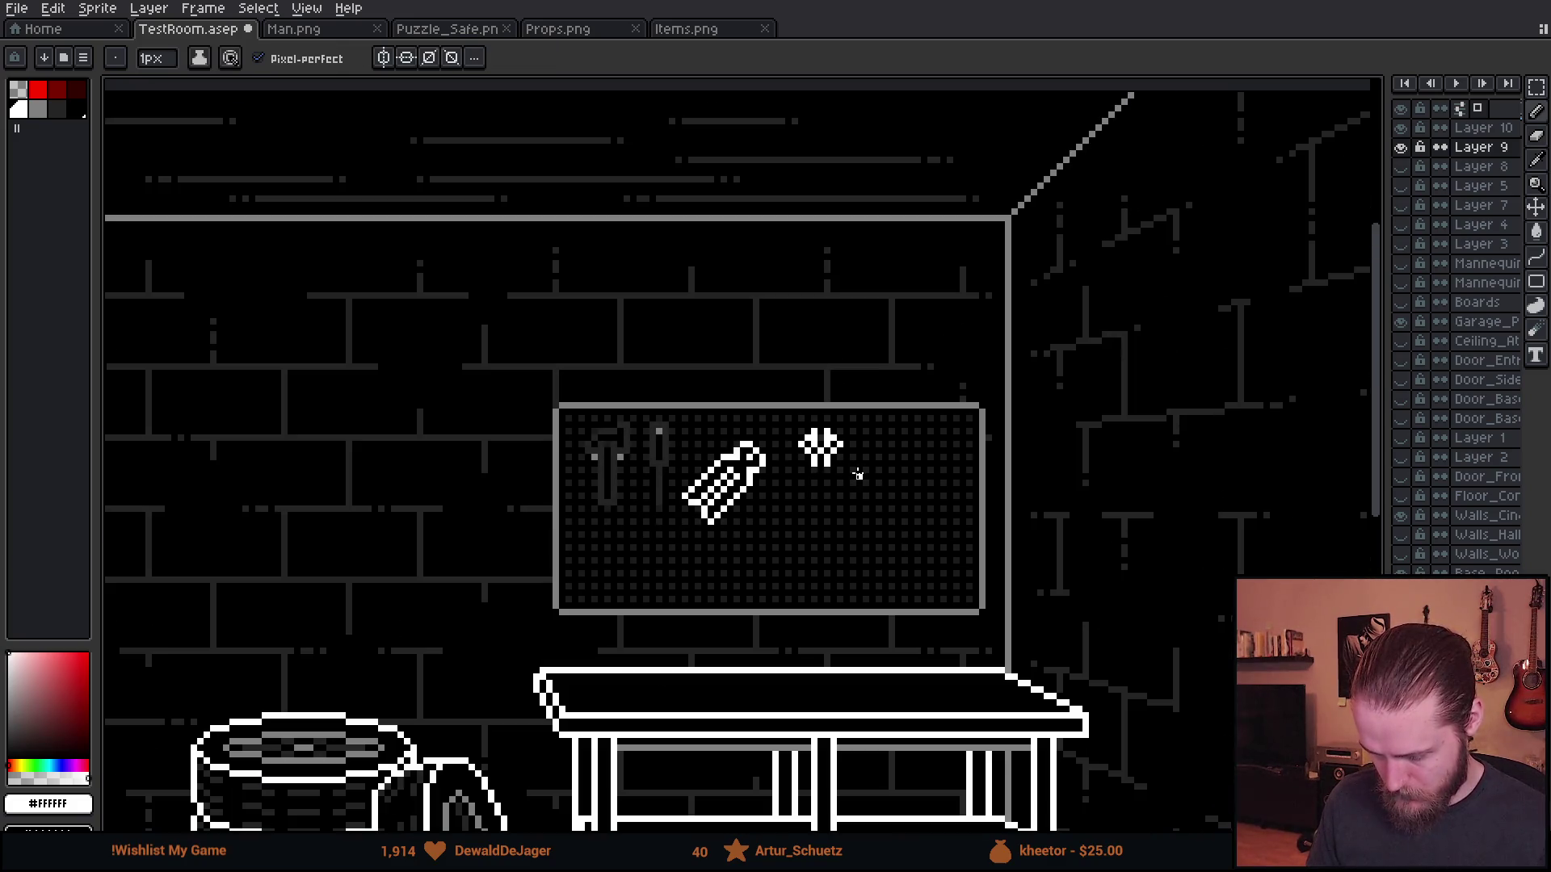
scroll(858, 475, "up", 3)
key("e")
left_click(742, 385)
left_click(793, 385)
scroll(897, 385, "down", 3)
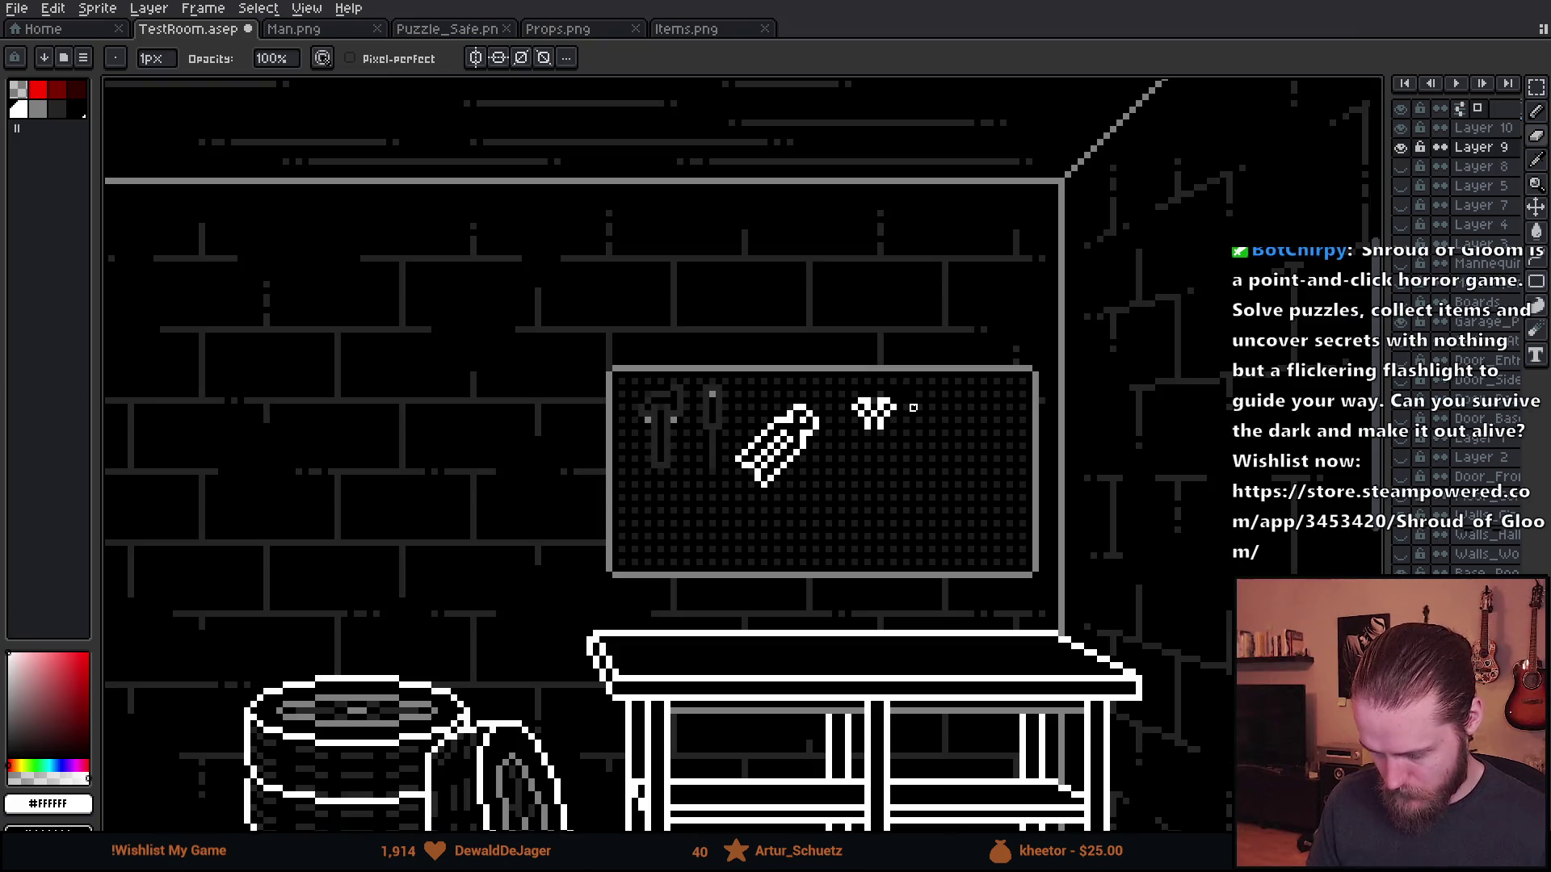
- Marquee-select the pliers' right half, deselect, and toggle Layer 9 visibility to check it
scroll(913, 407, "up", 3)
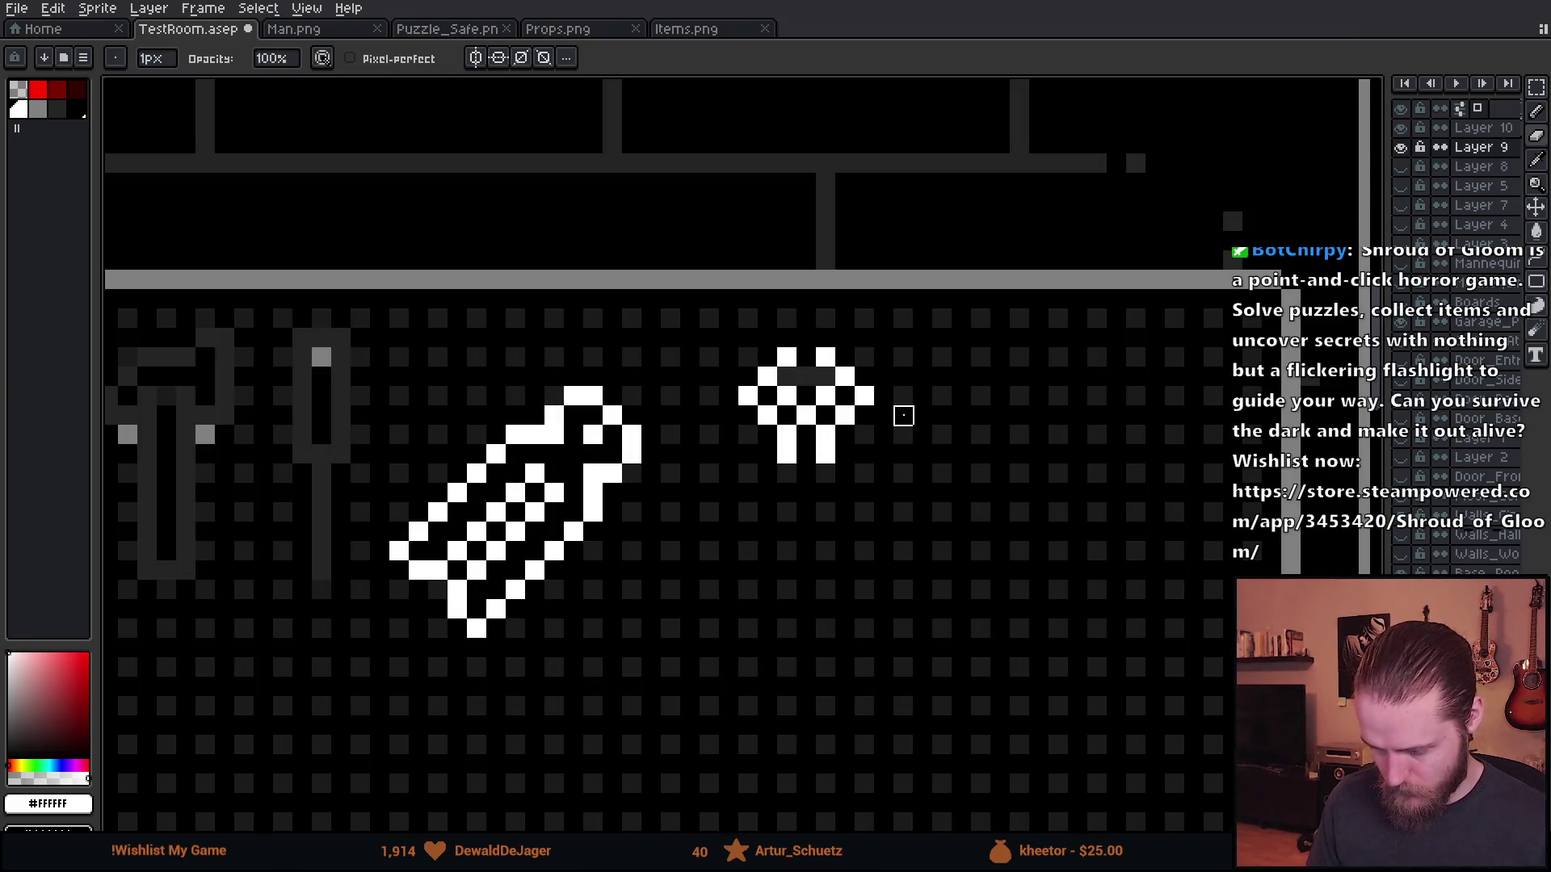
scroll(856, 399, "up", 2)
key("b")
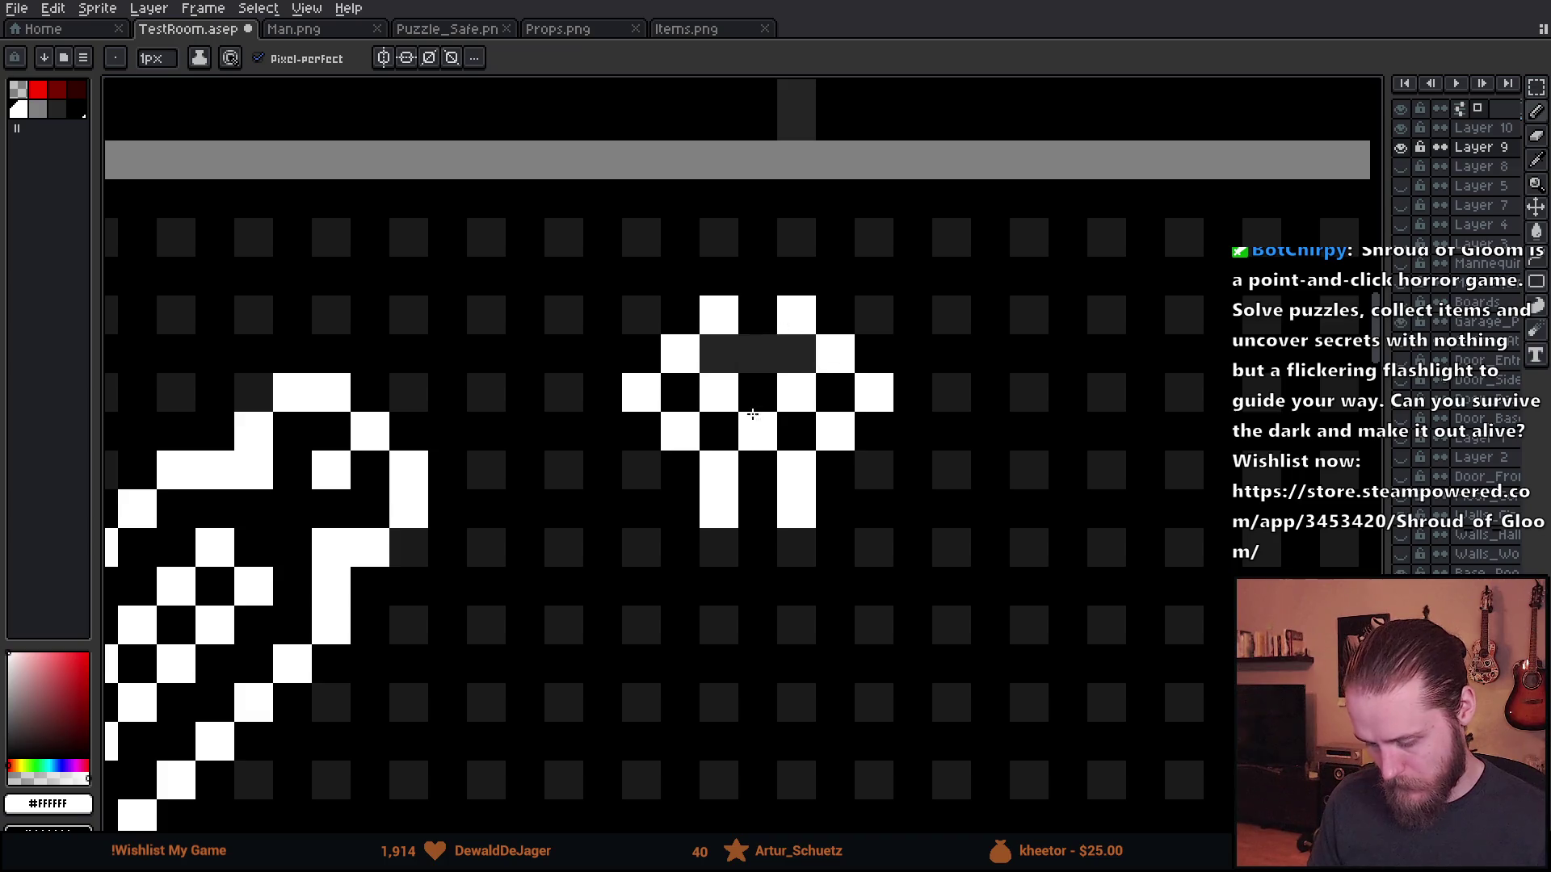
scroll(752, 415, "down", 4)
scroll(747, 404, "up", 3)
key("m")
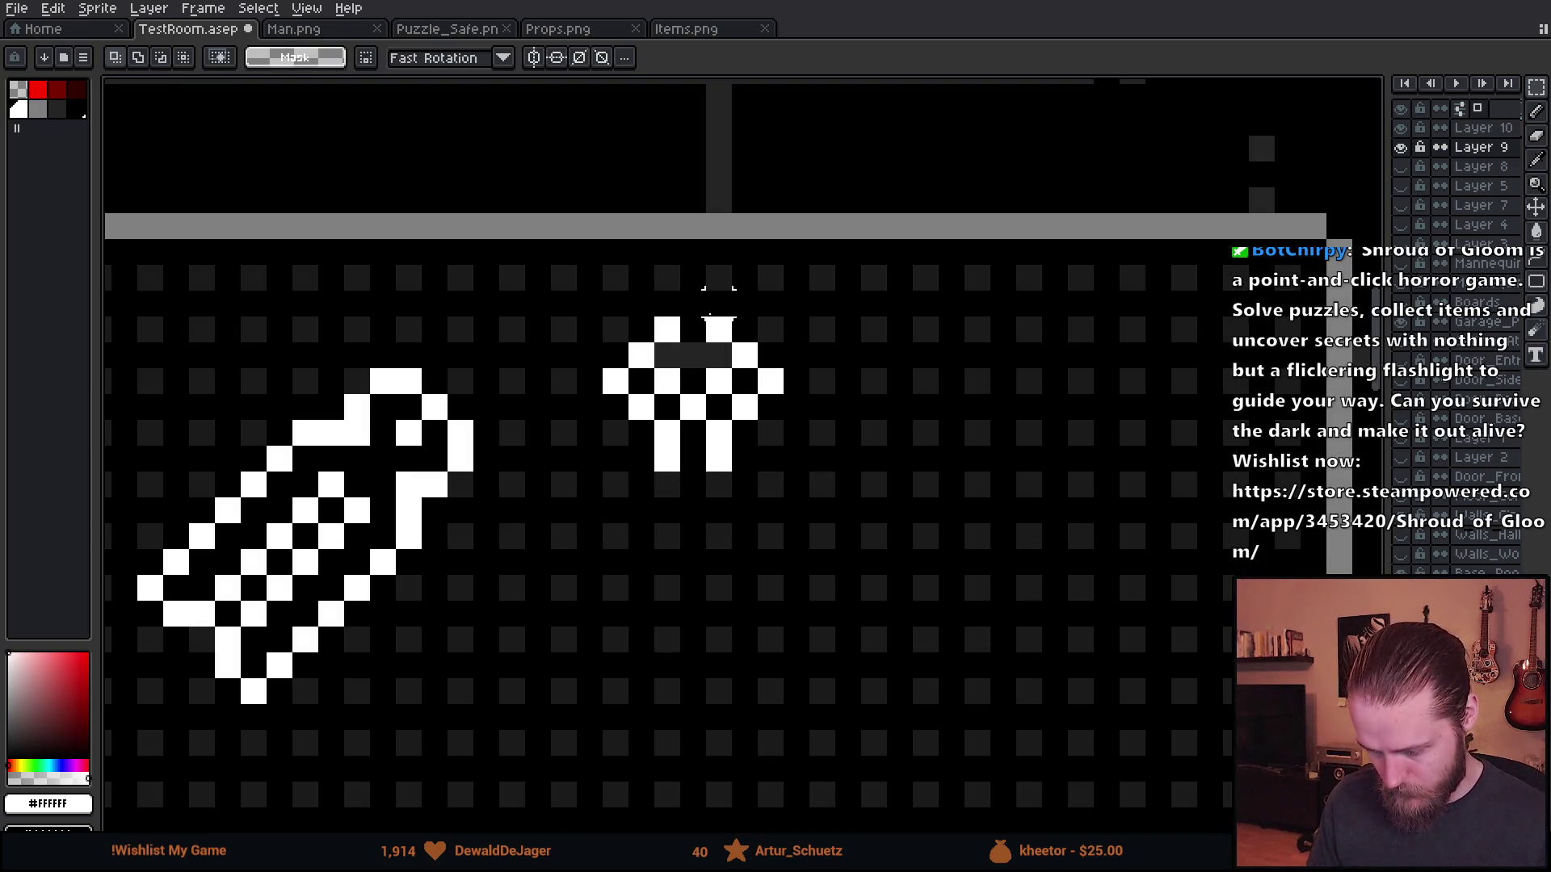
left_click_drag(703, 288, 889, 630)
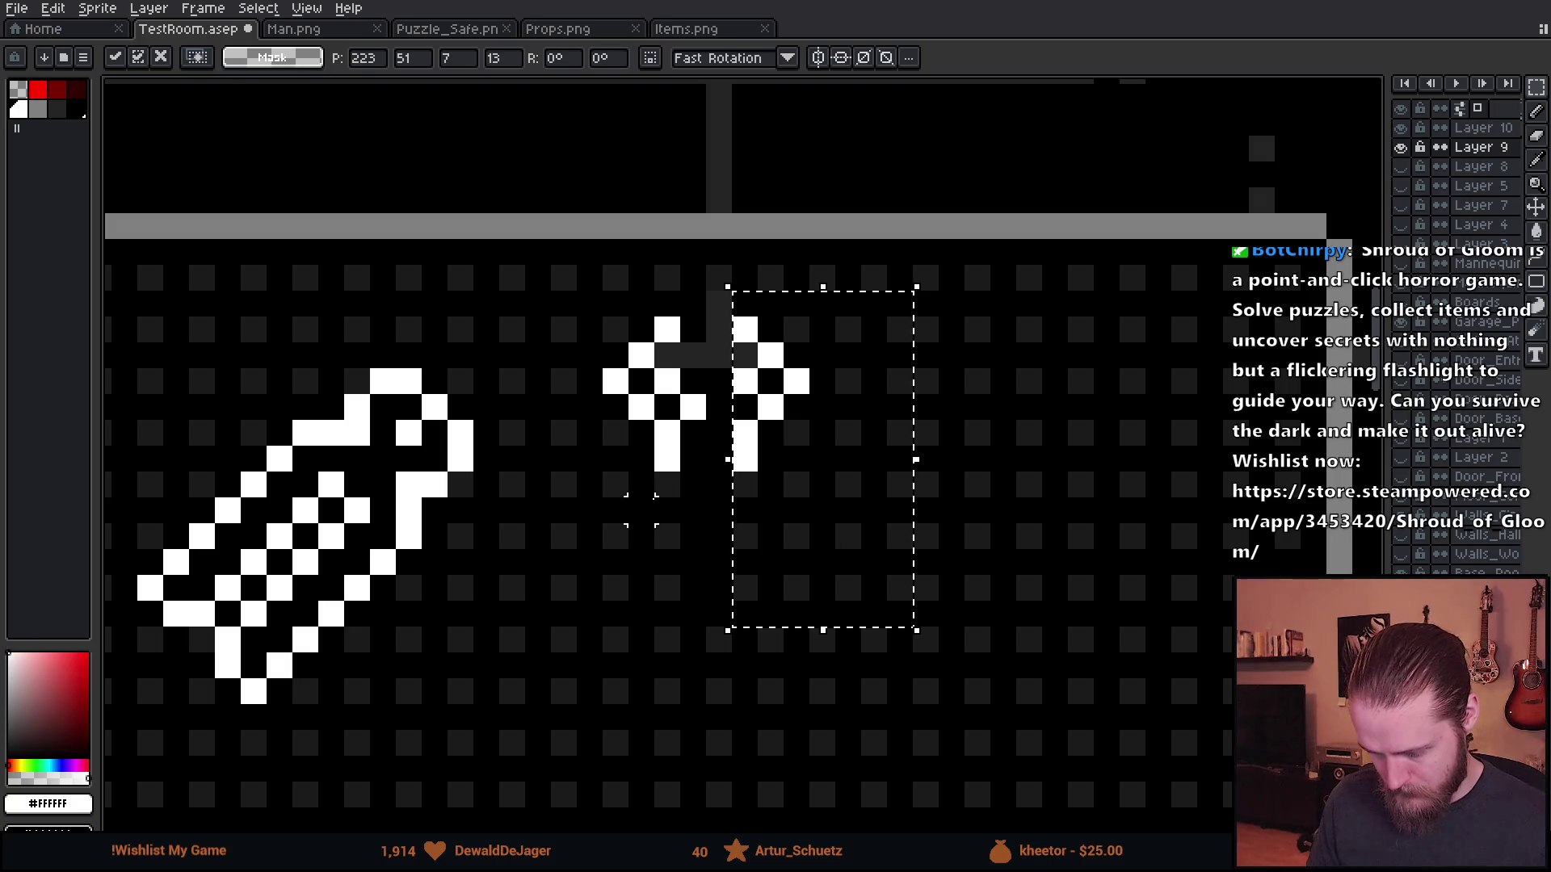
key("ctrl+d")
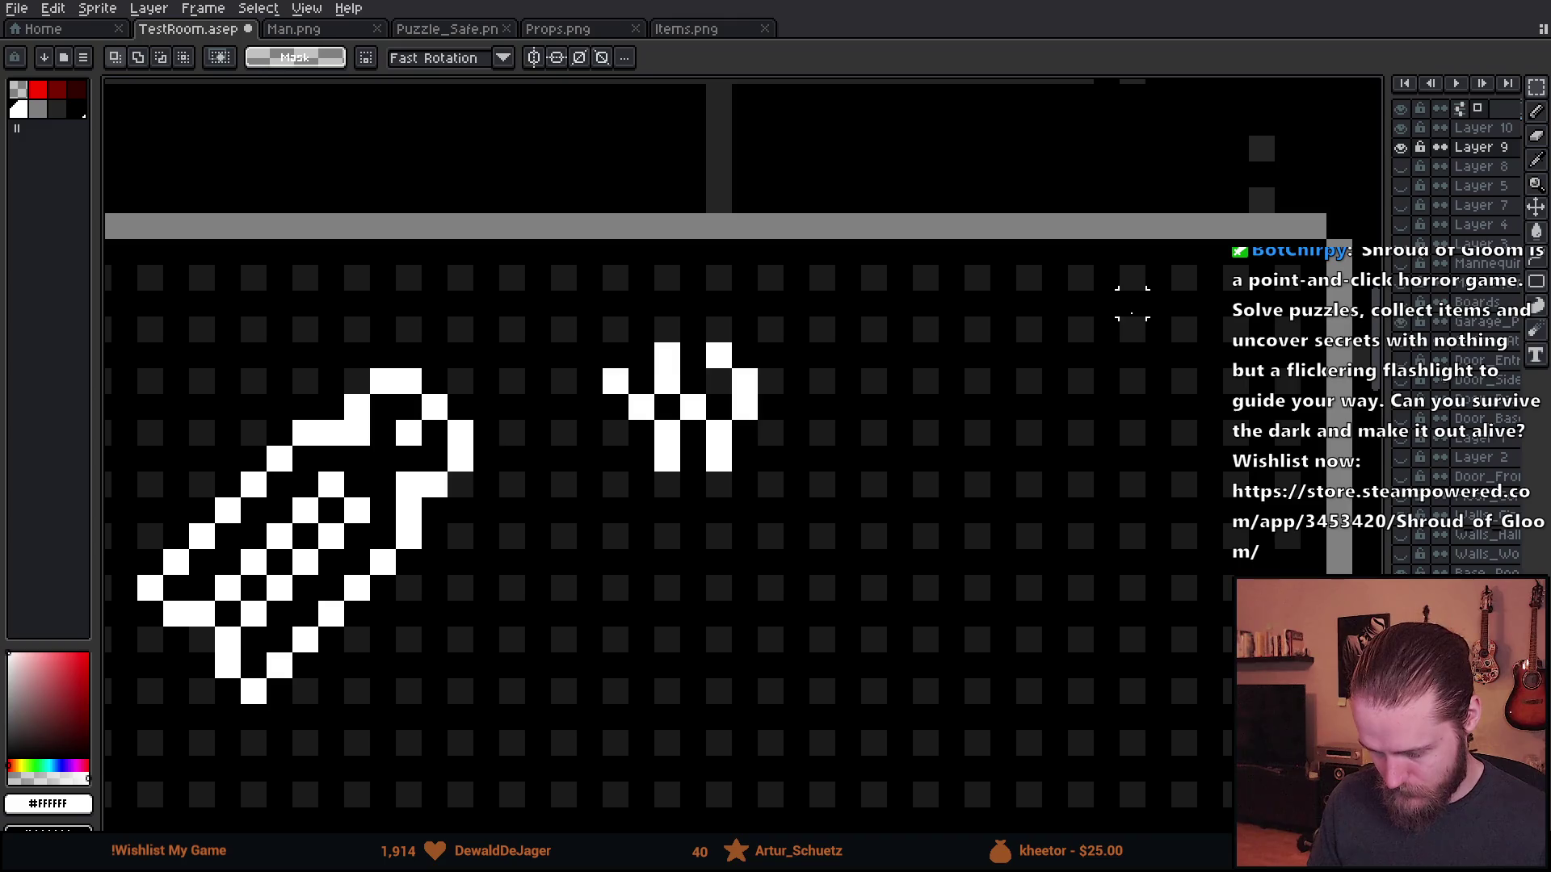
left_click(1402, 148)
left_click(1401, 148)
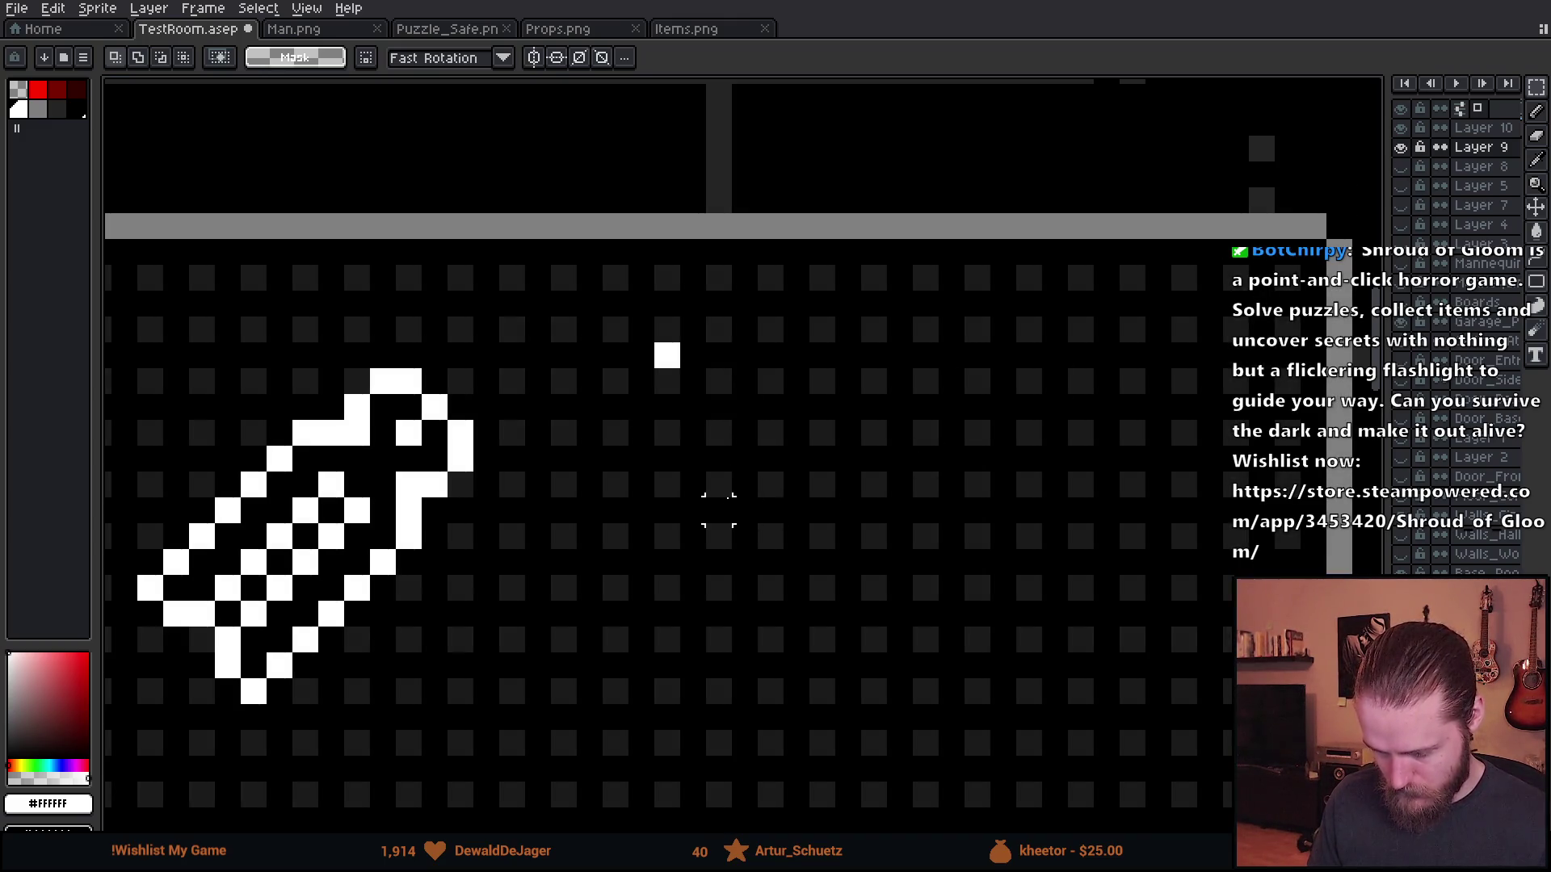
- Cut the pliers from Layer 9, paste onto Layer 10, try rotating about 44 degrees, then cancel
key("ctrl+x")
left_click(1462, 127)
key("ctrl+v")
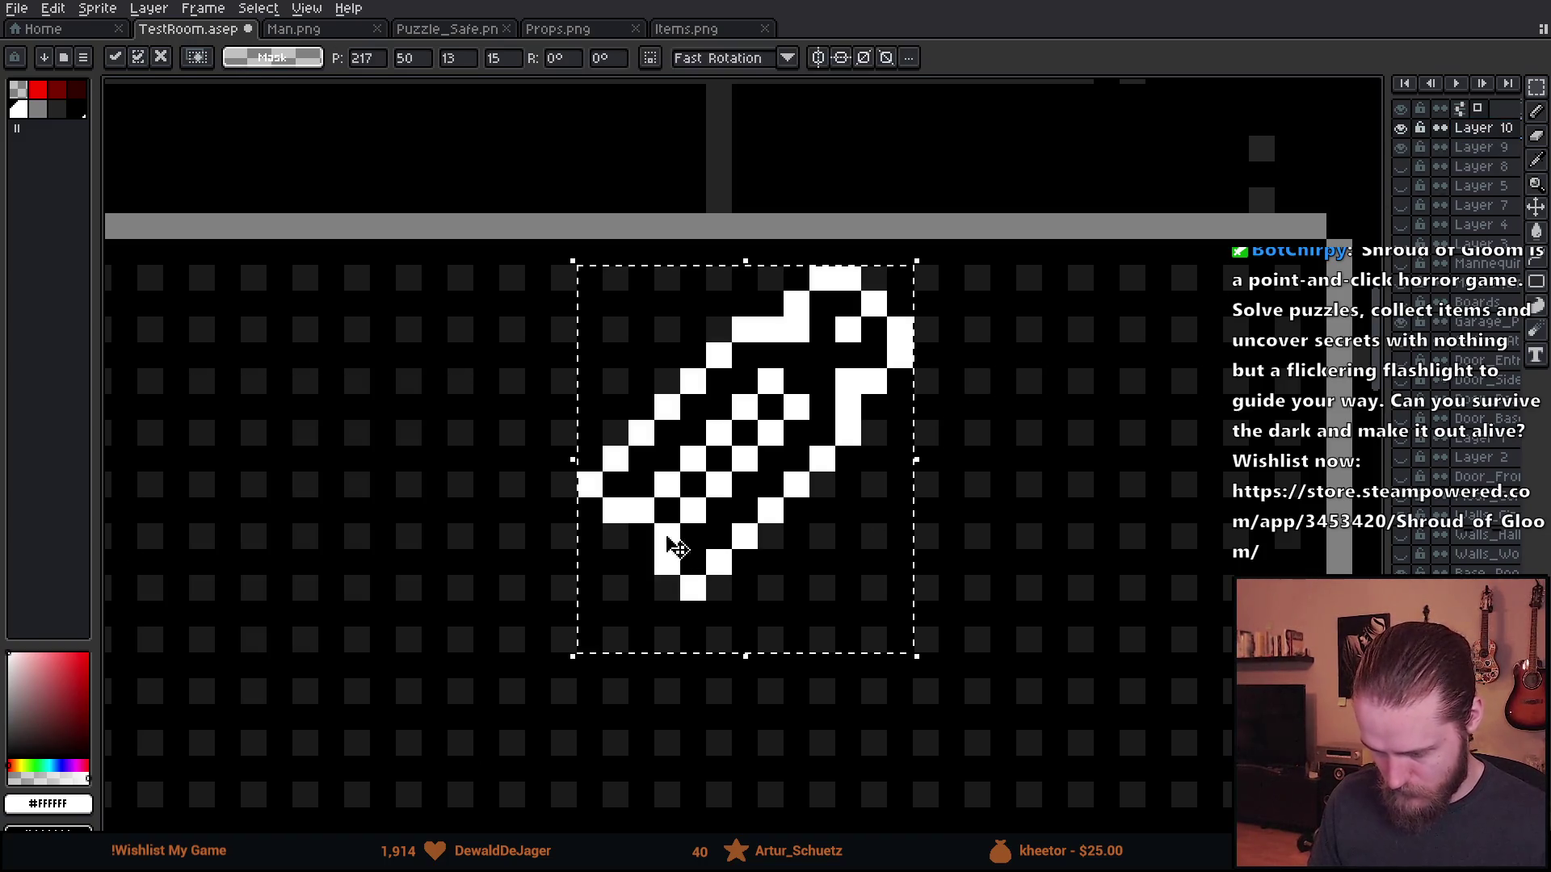
key("Down")
key("Down")
key("Down")
key("Left")
key("Left")
key("Left")
mouse_move(596, 345)
left_mouse_down()
mouse_move(302, 277)
mouse_move(219, 279)
mouse_move(312, 284)
left_mouse_up()
key("Escape")
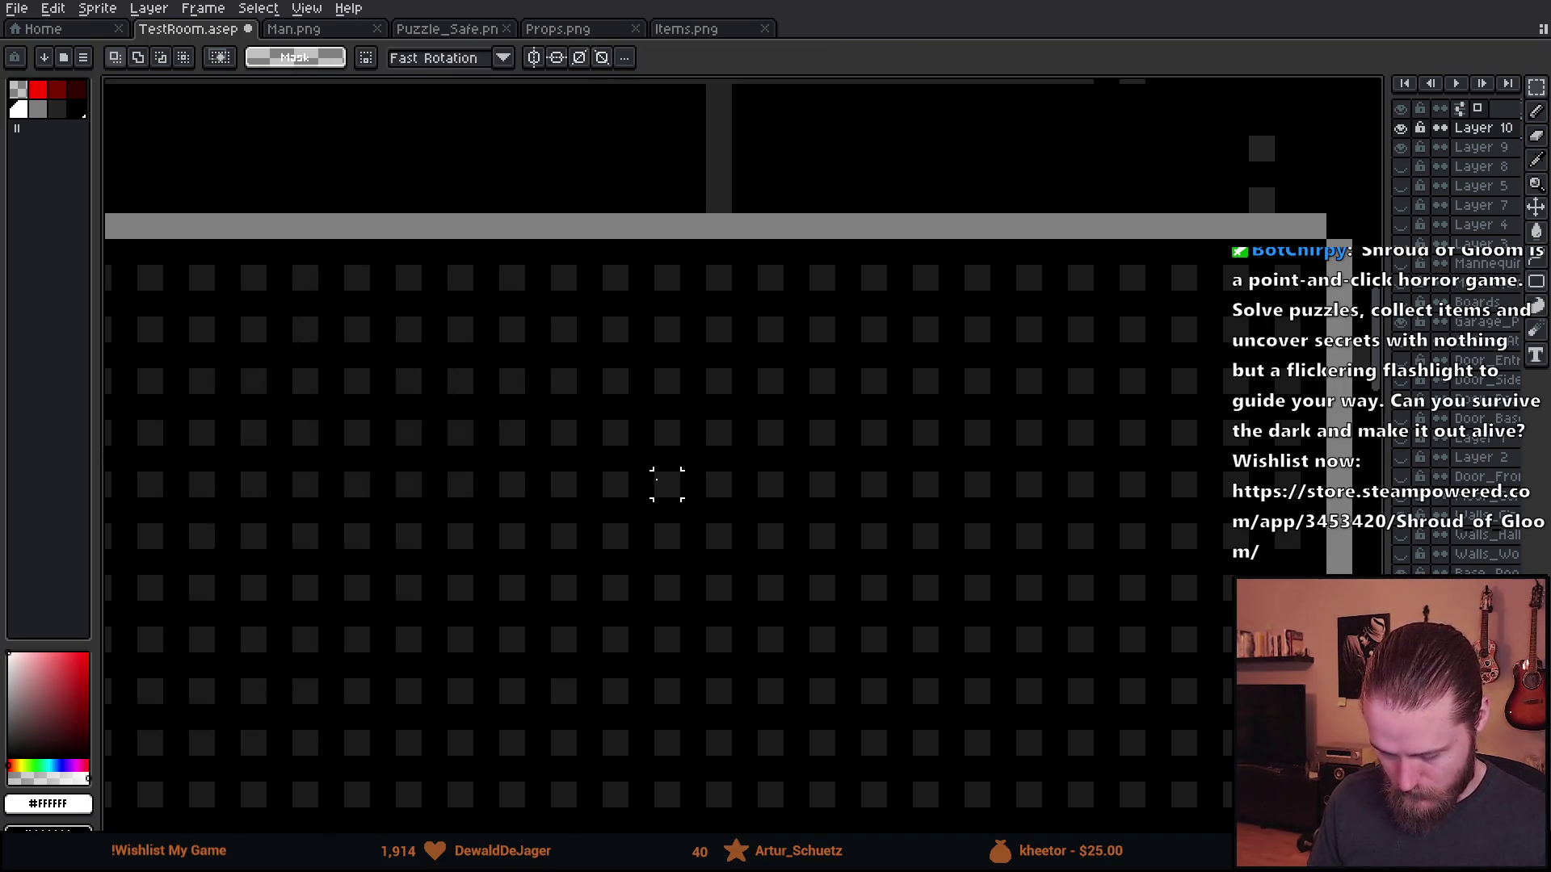
- Paste the sprite again, nudge it left and down, then discard the floating paste
key("ctrl+v")
key("Left")
key("Left")
key("Left")
key("Down")
key("Down")
scroll(665, 495, "up", 1)
key("Return")
scroll(640, 530, "down", 1)
scroll(741, 429, "up", 1)
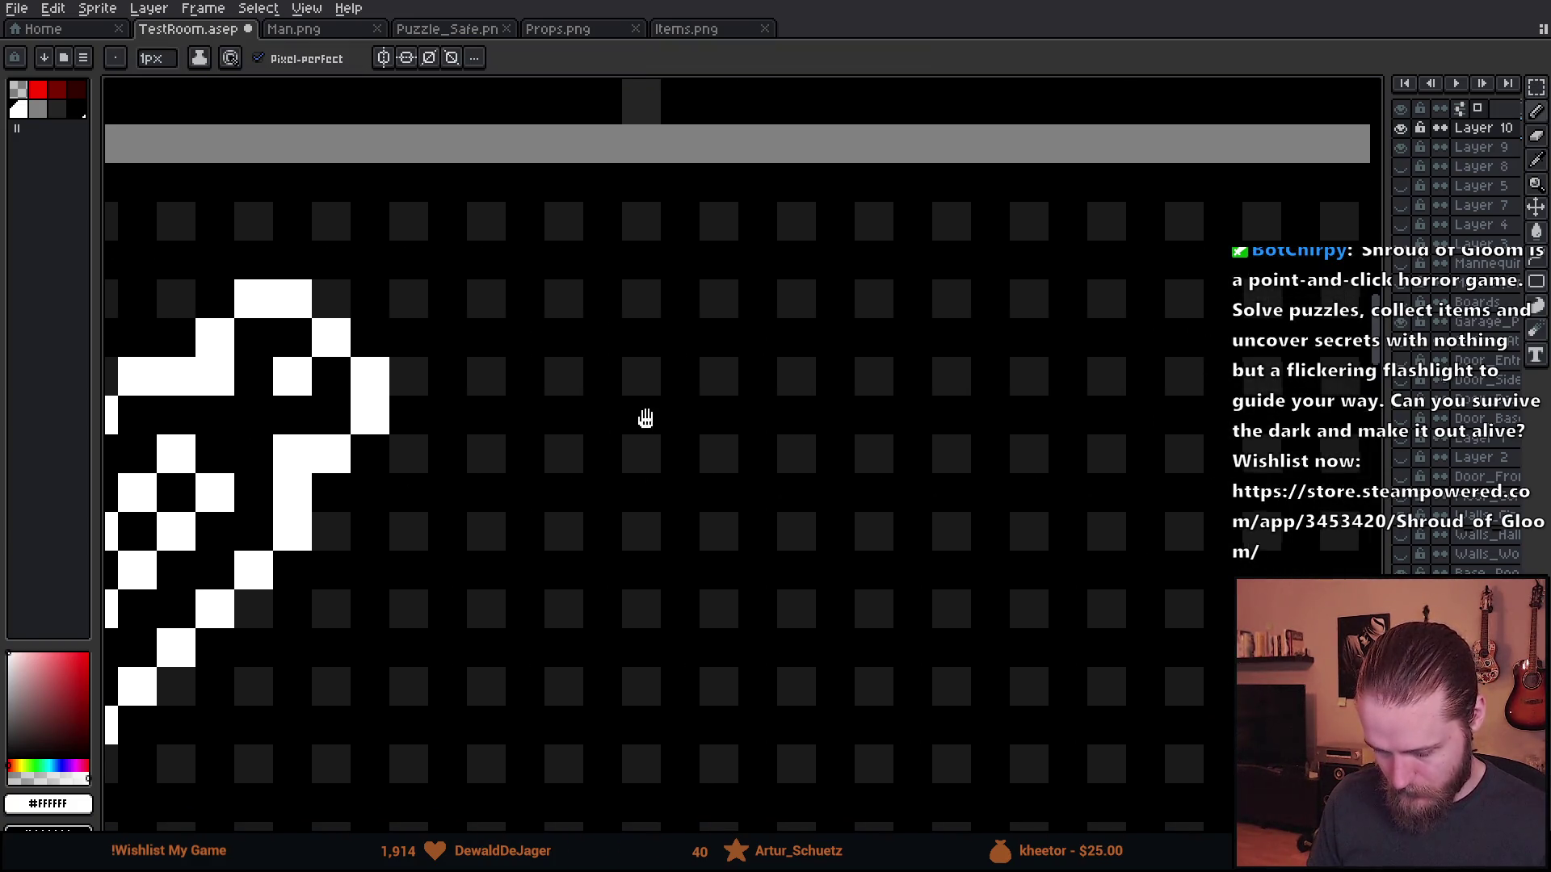
- Draw the new pliers' first diagonal stroke and handle on Layer 10, erasing one stray pixel
mouse_move(679, 336)
left_mouse_down()
mouse_move(612, 405)
mouse_move(683, 486)
mouse_move(727, 388)
mouse_move(721, 338)
left_mouse_up()
left_click(680, 413)
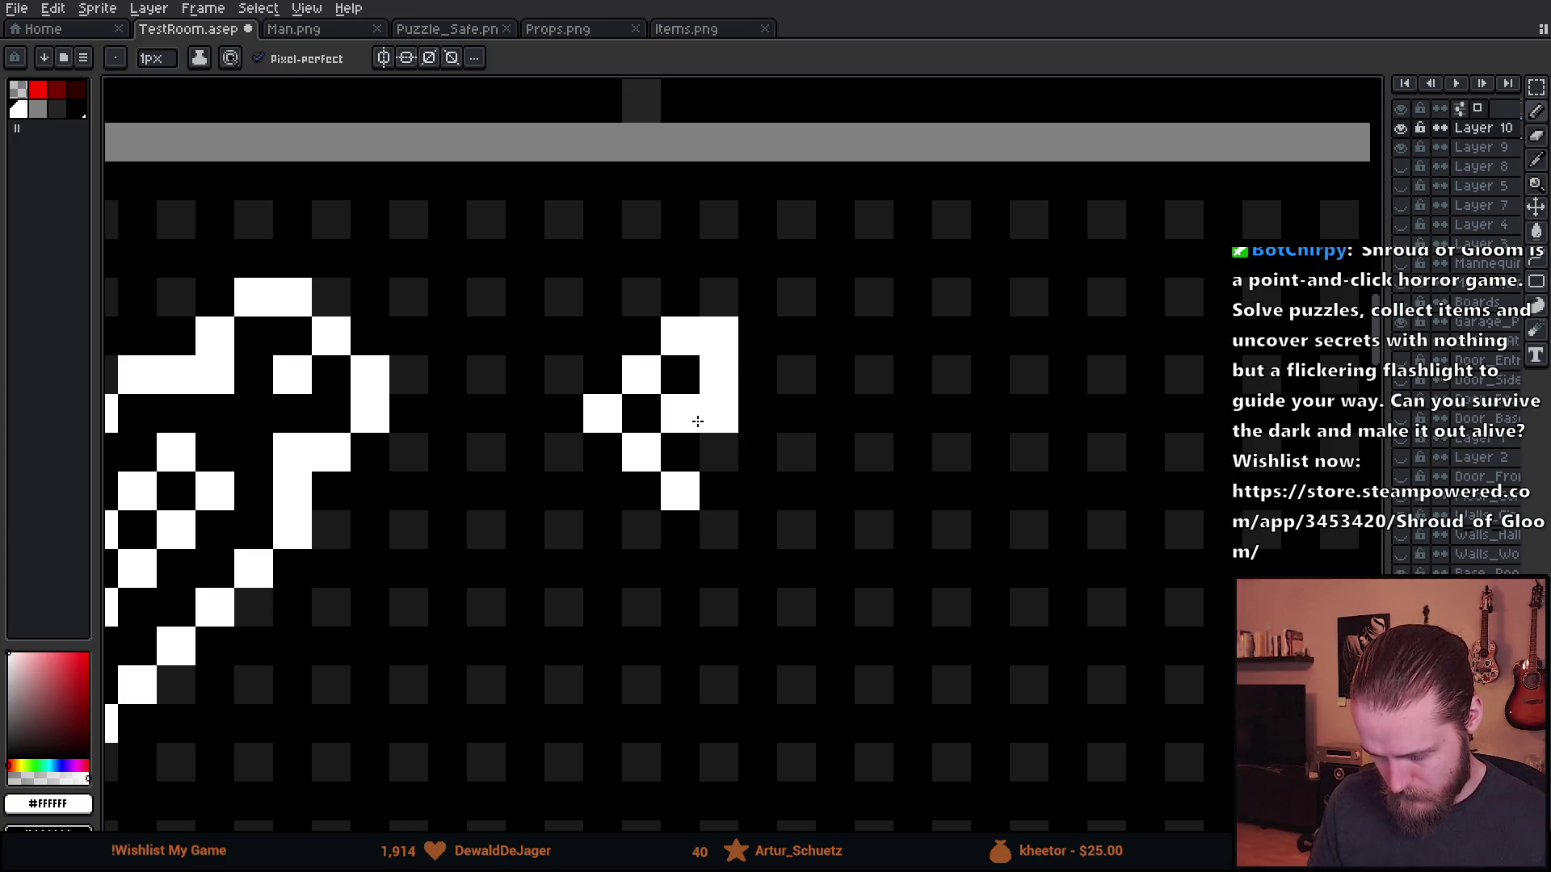
key("e")
left_click(718, 413)
key("b")
left_click_drag(711, 455, 741, 476)
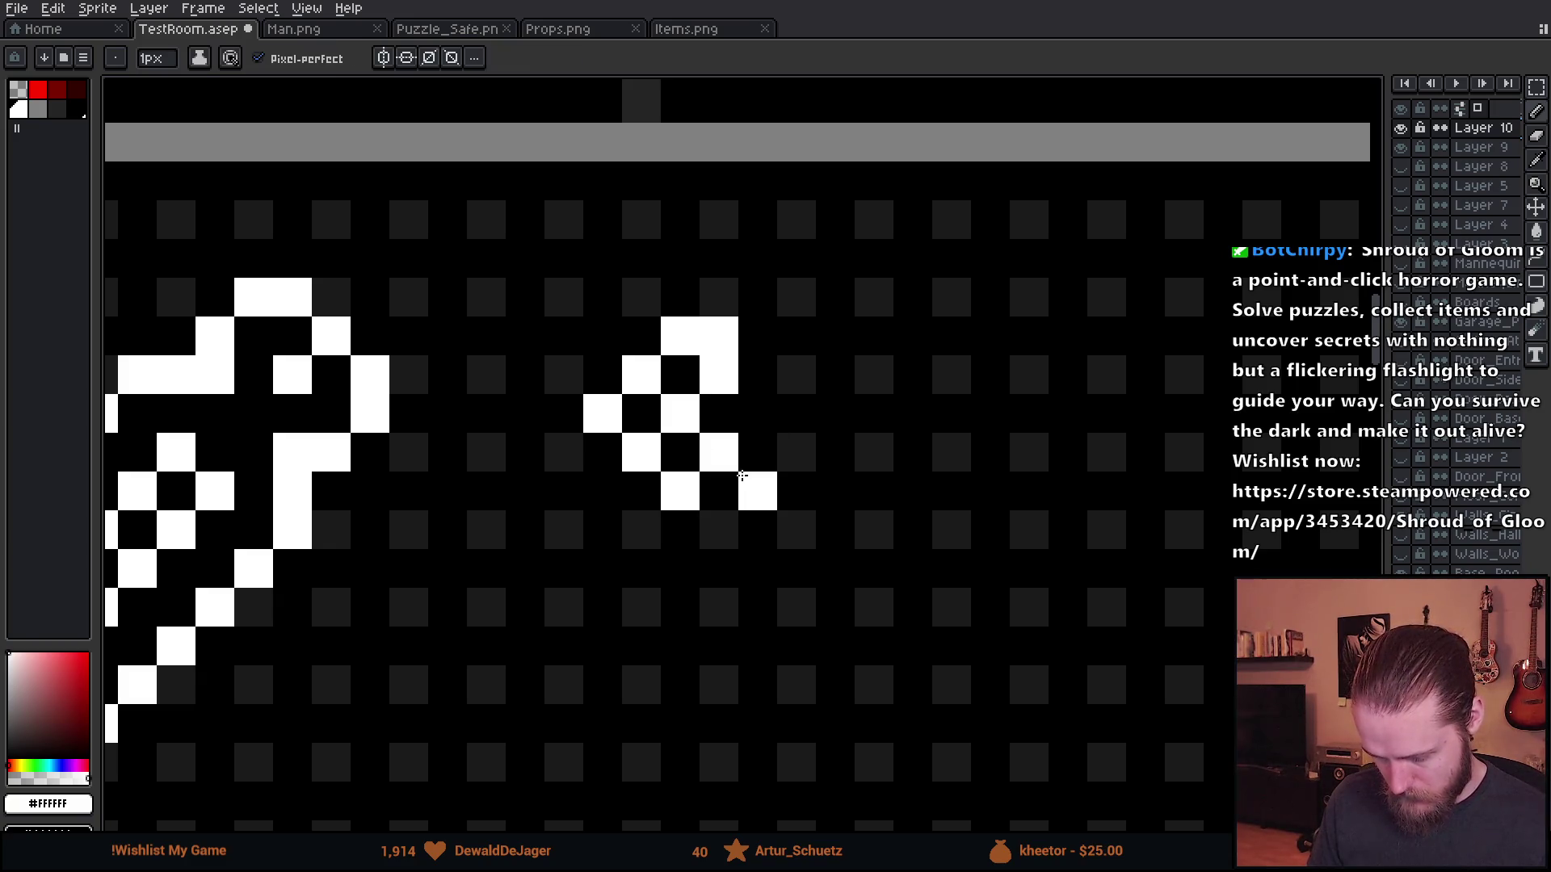
left_click(687, 521)
scroll(694, 523, "down", 5)
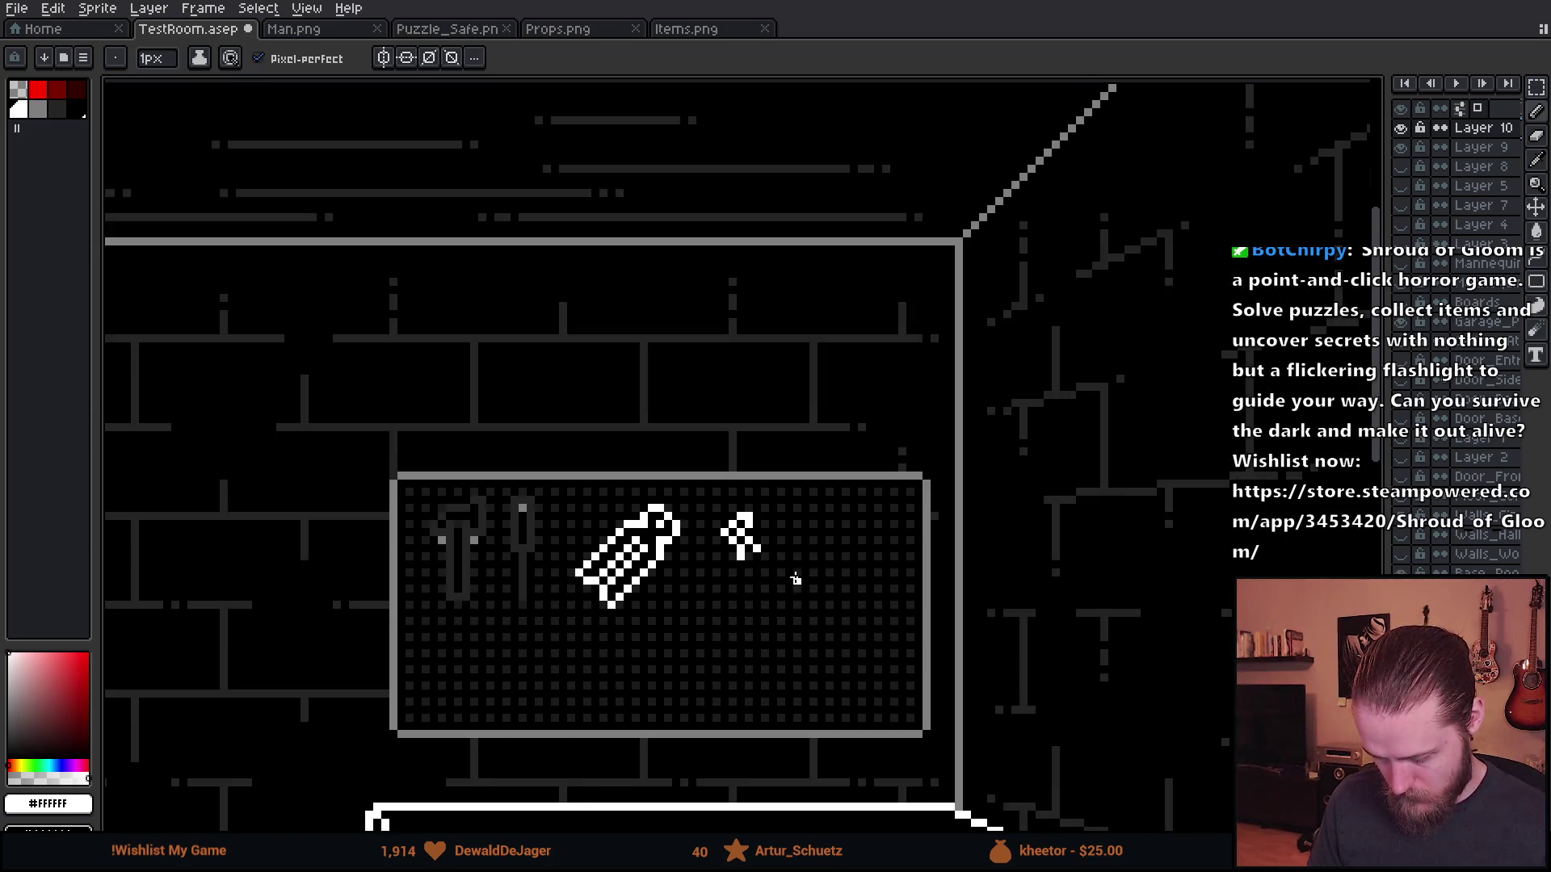
scroll(773, 550, "up", 5)
- Paint the second jaw and right handle pixels, undoing two misplaced pixels
left_click_drag(741, 447, 741, 408)
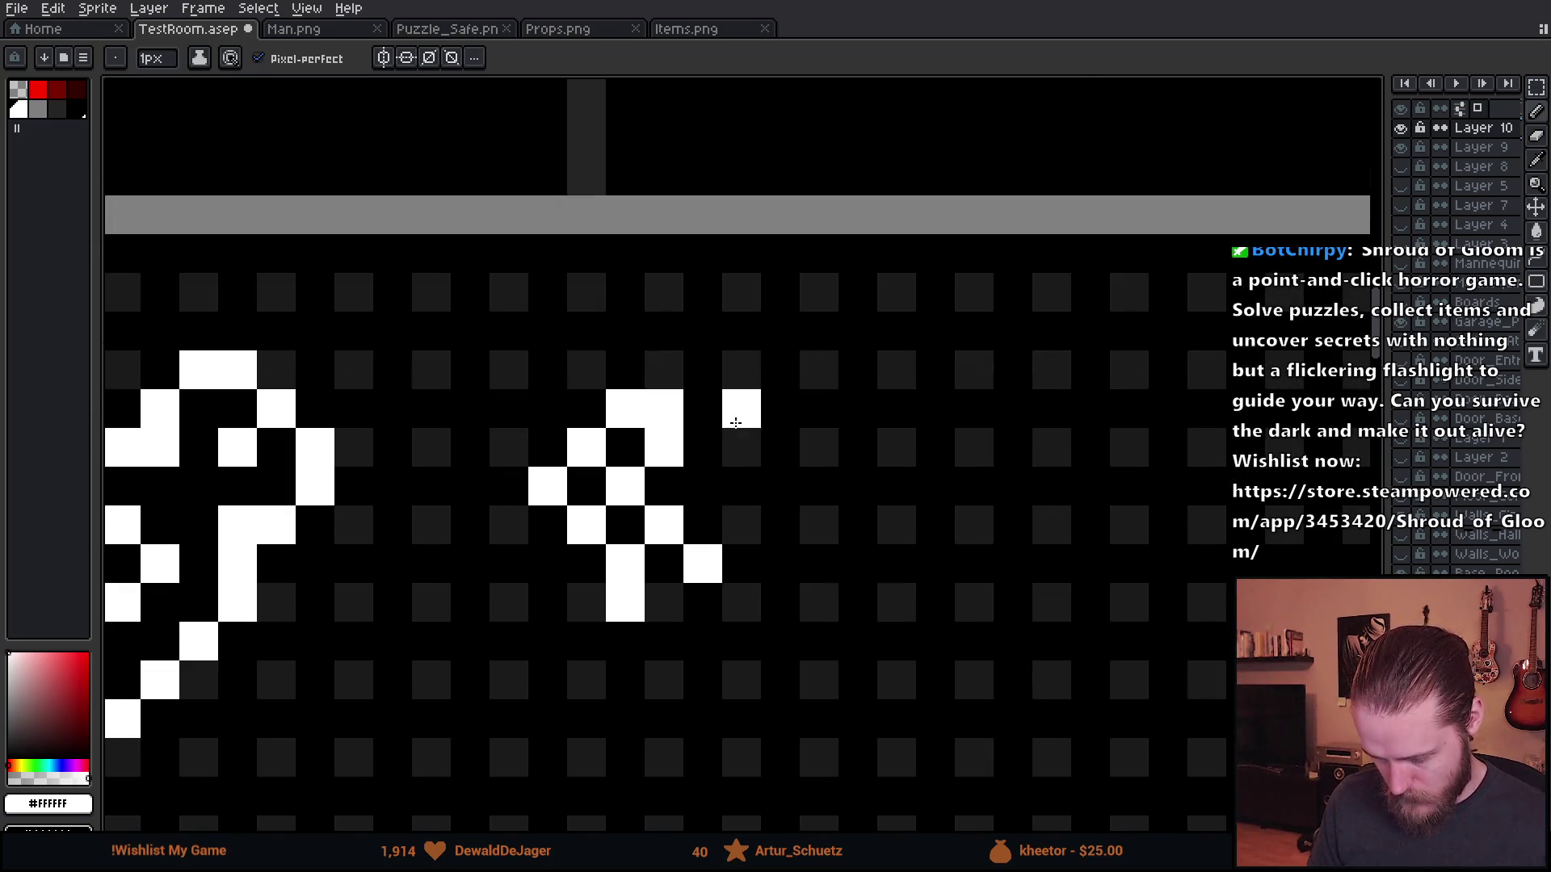
left_click(778, 420)
left_click(778, 444)
key("ctrl+z")
left_click(763, 492)
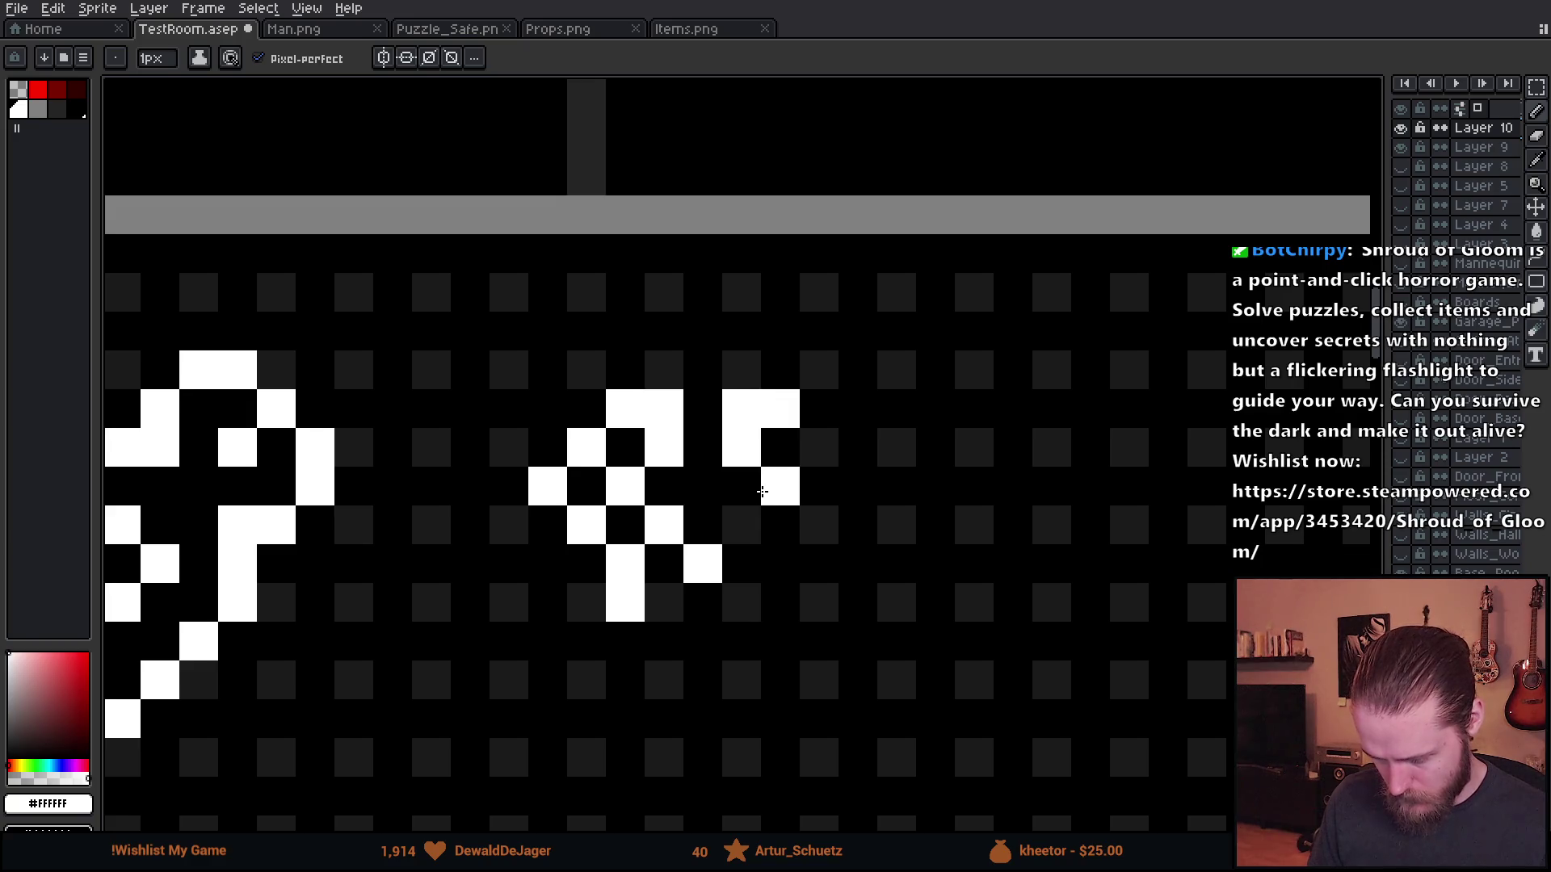
left_click(742, 525)
left_click(780, 563)
key("ctrl+z")
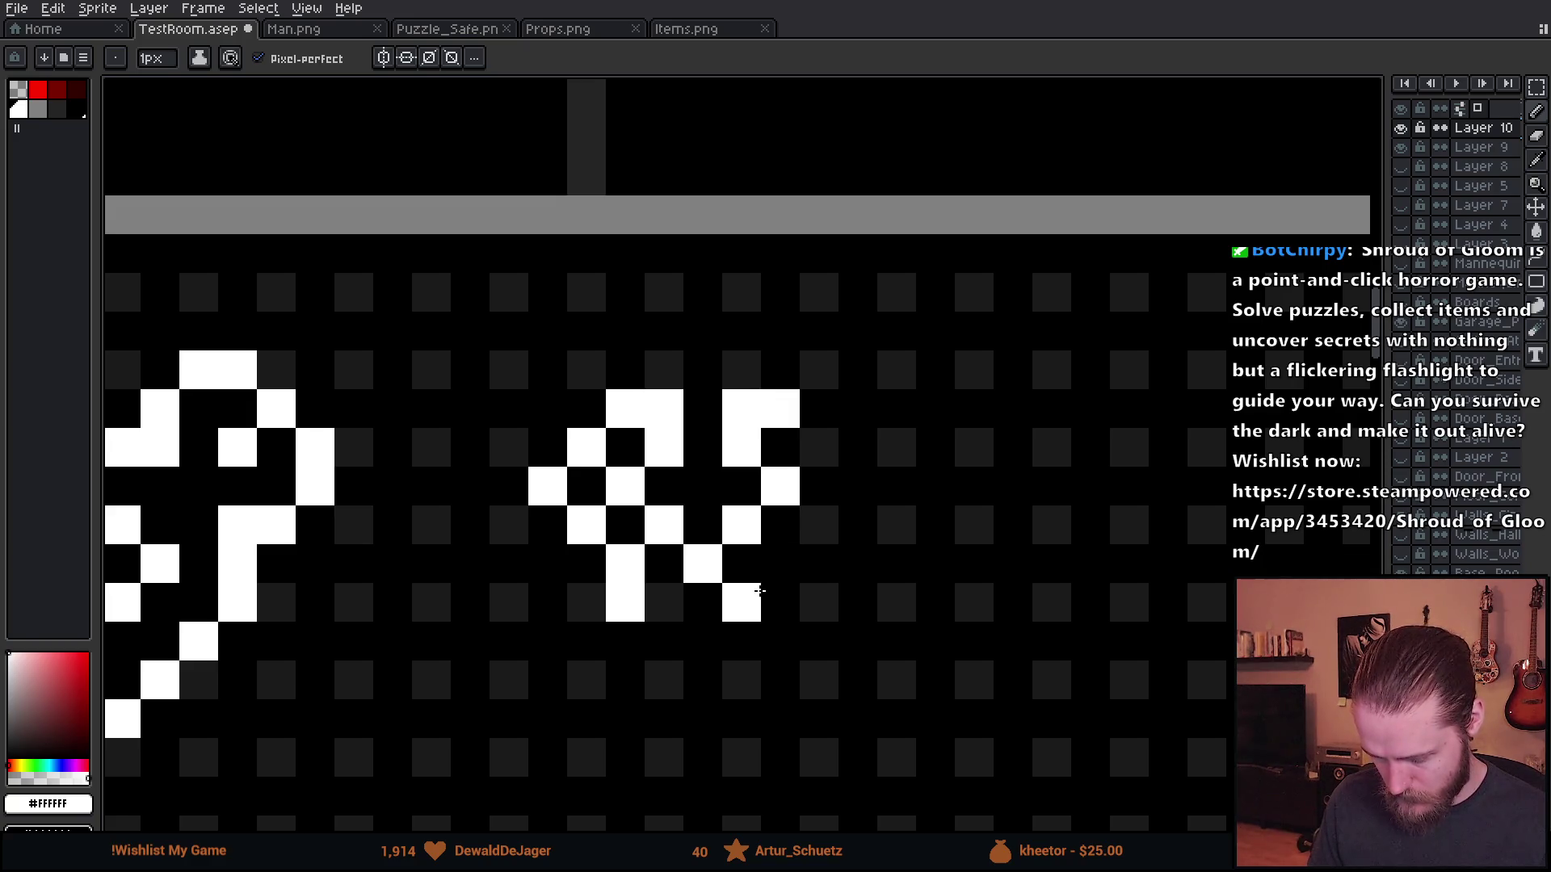
left_click(780, 602)
left_click(784, 565)
- Fill in the rest of the right handle and add a lower-middle pixel to finish the pliers
left_click(819, 523)
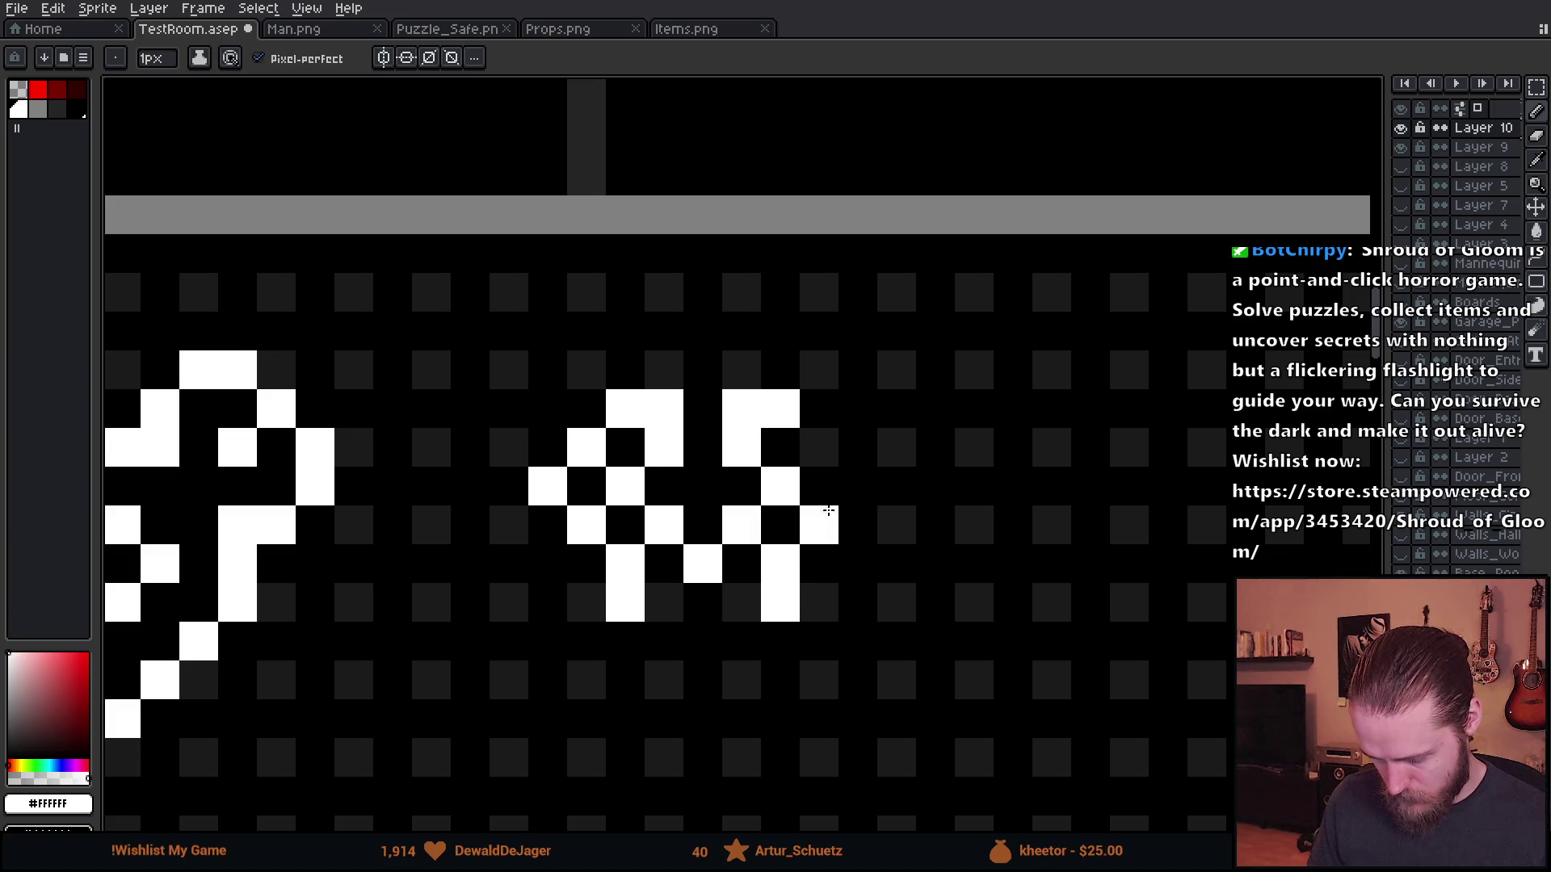
left_click(858, 485)
left_click(819, 445)
left_click(818, 485)
scroll(899, 580, "down", 3)
left_click_drag(899, 580, 869, 530)
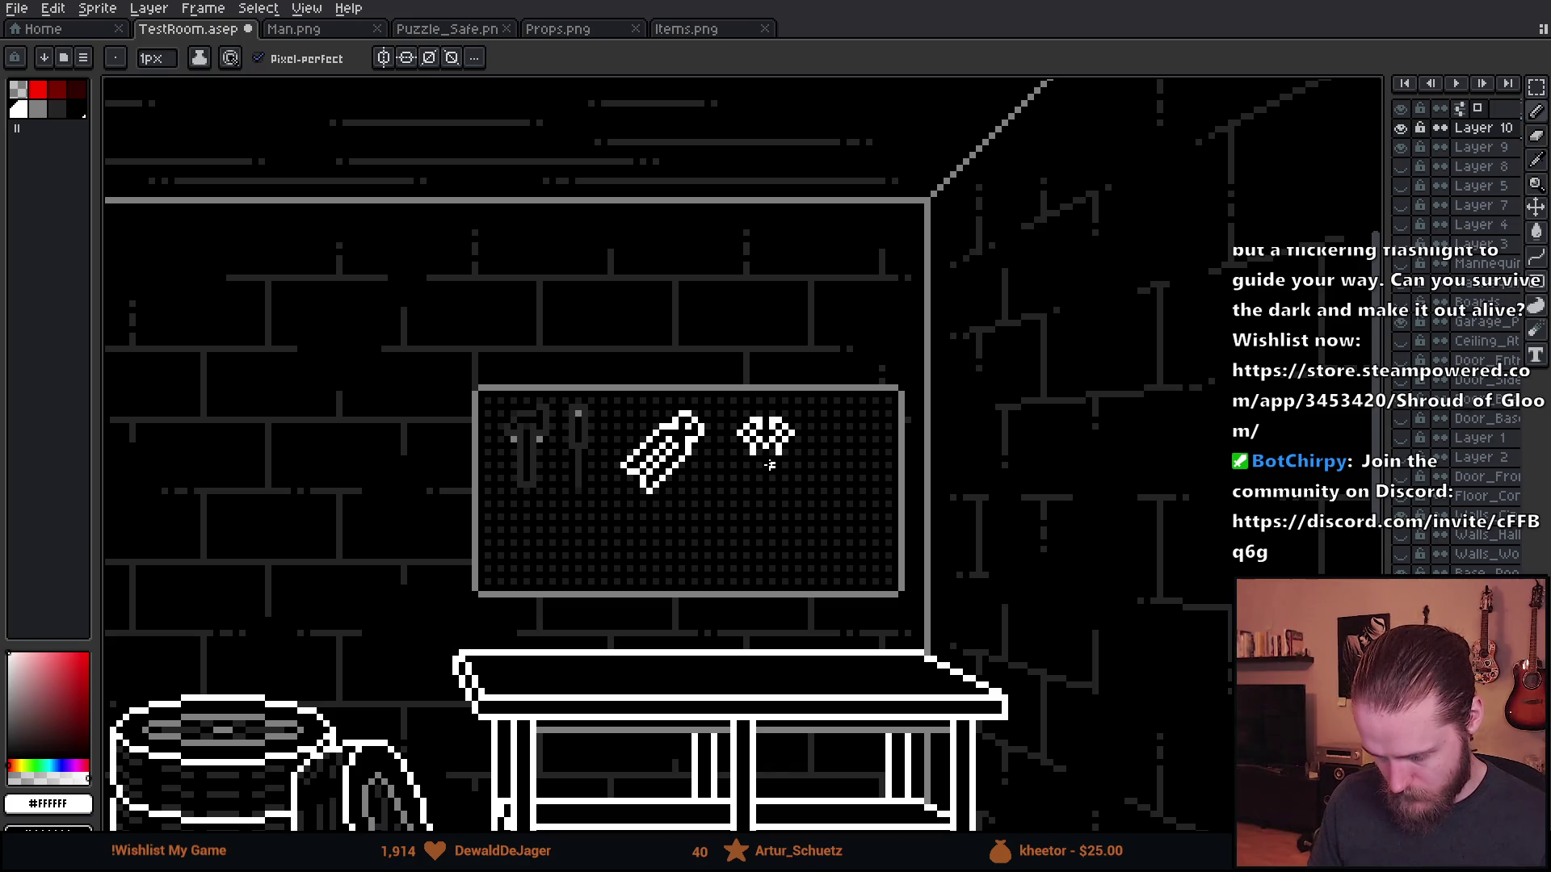
scroll(769, 464, "up", 4)
left_click(692, 412)
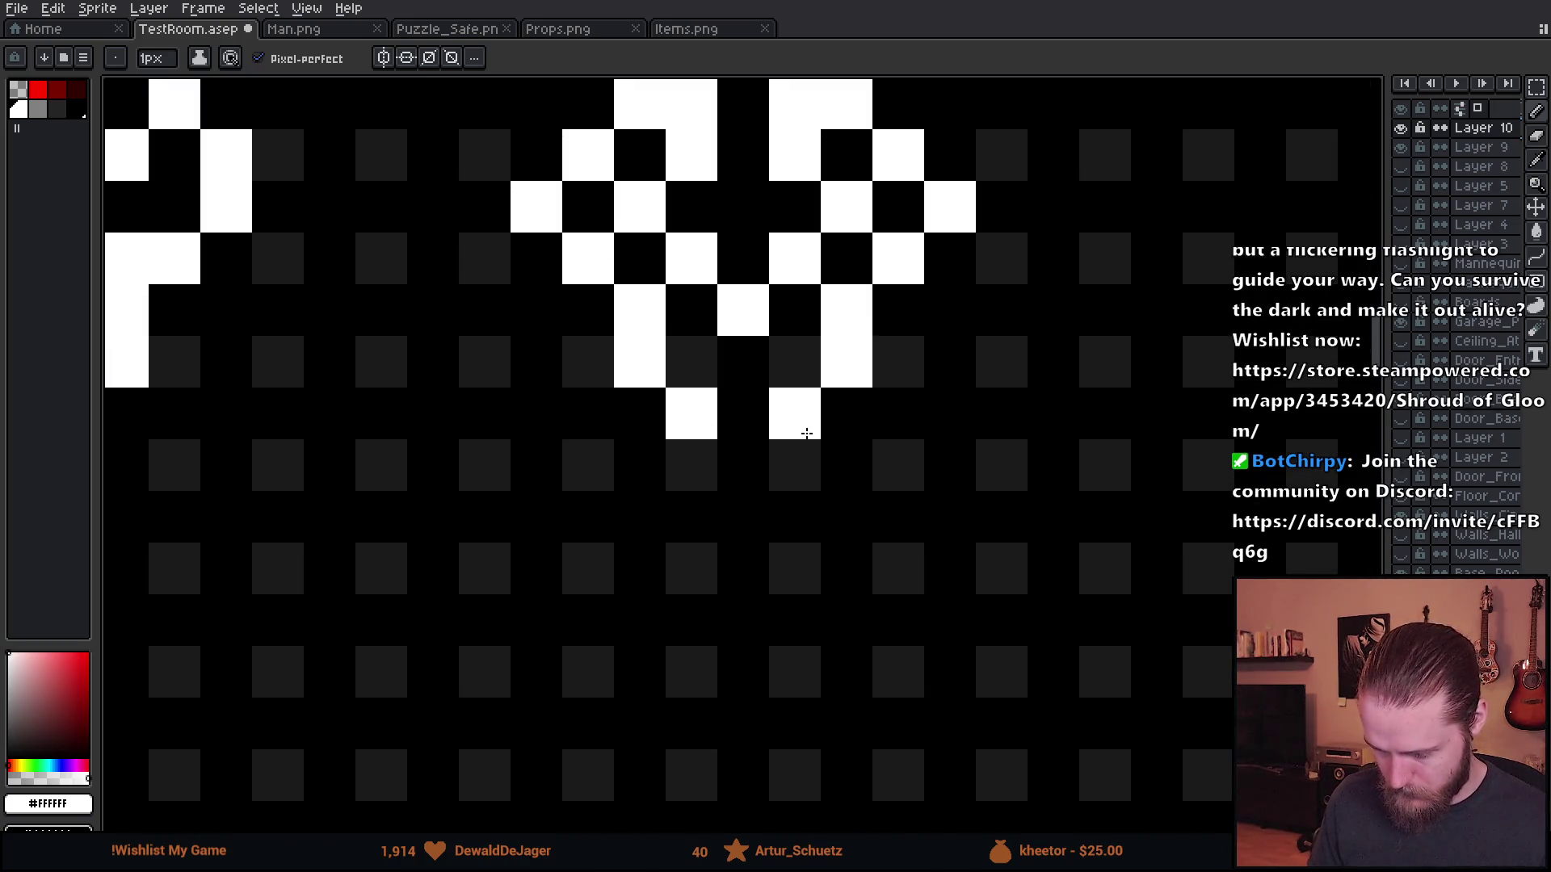
scroll(806, 434, "down", 4)
scroll(813, 458, "up", 4)
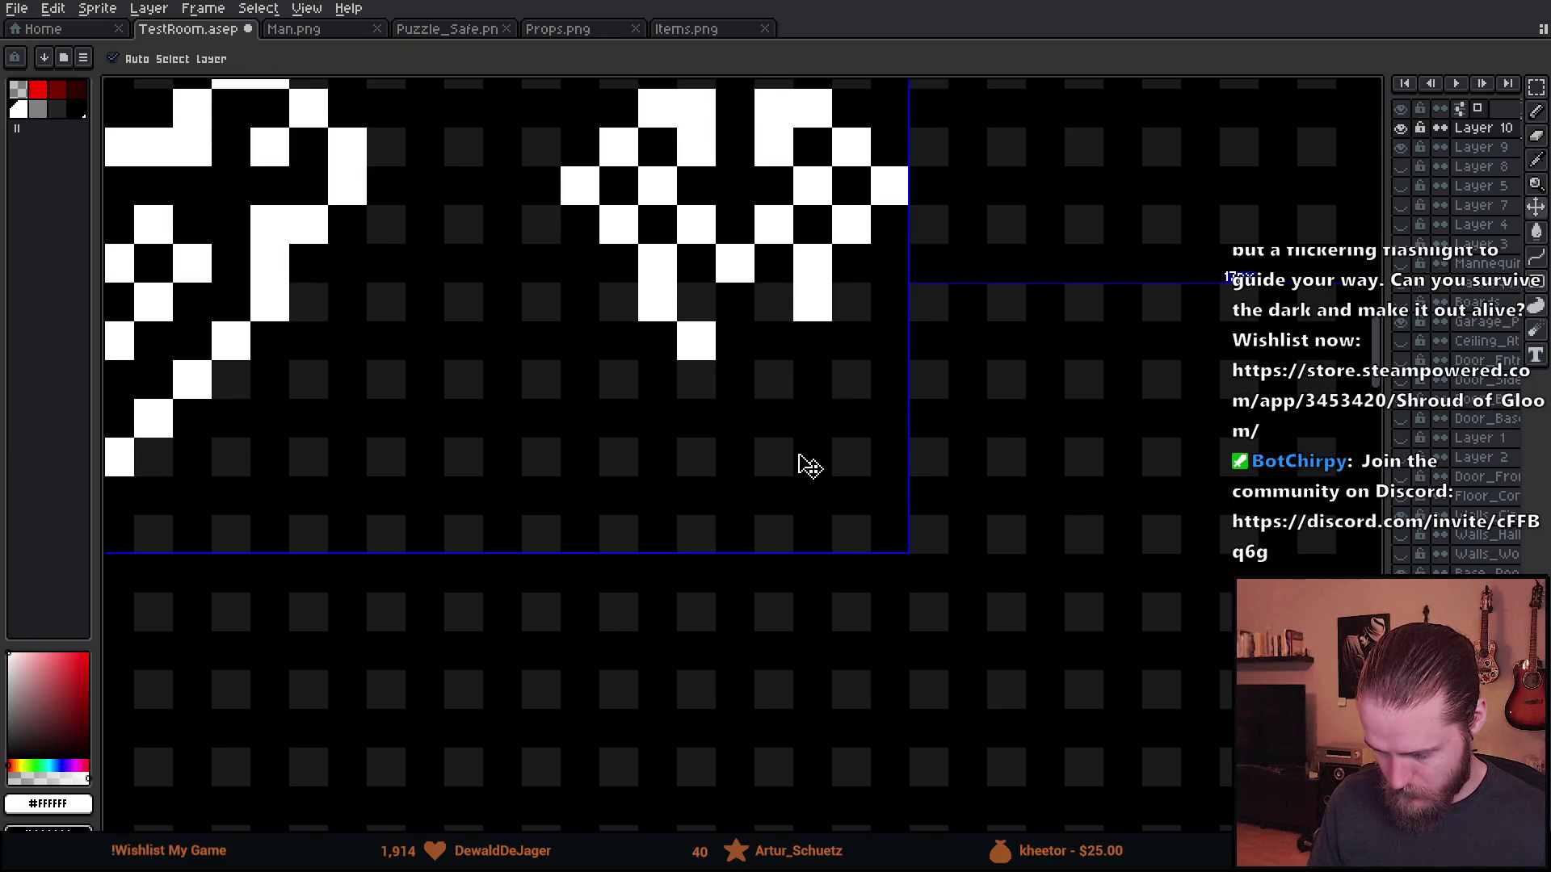
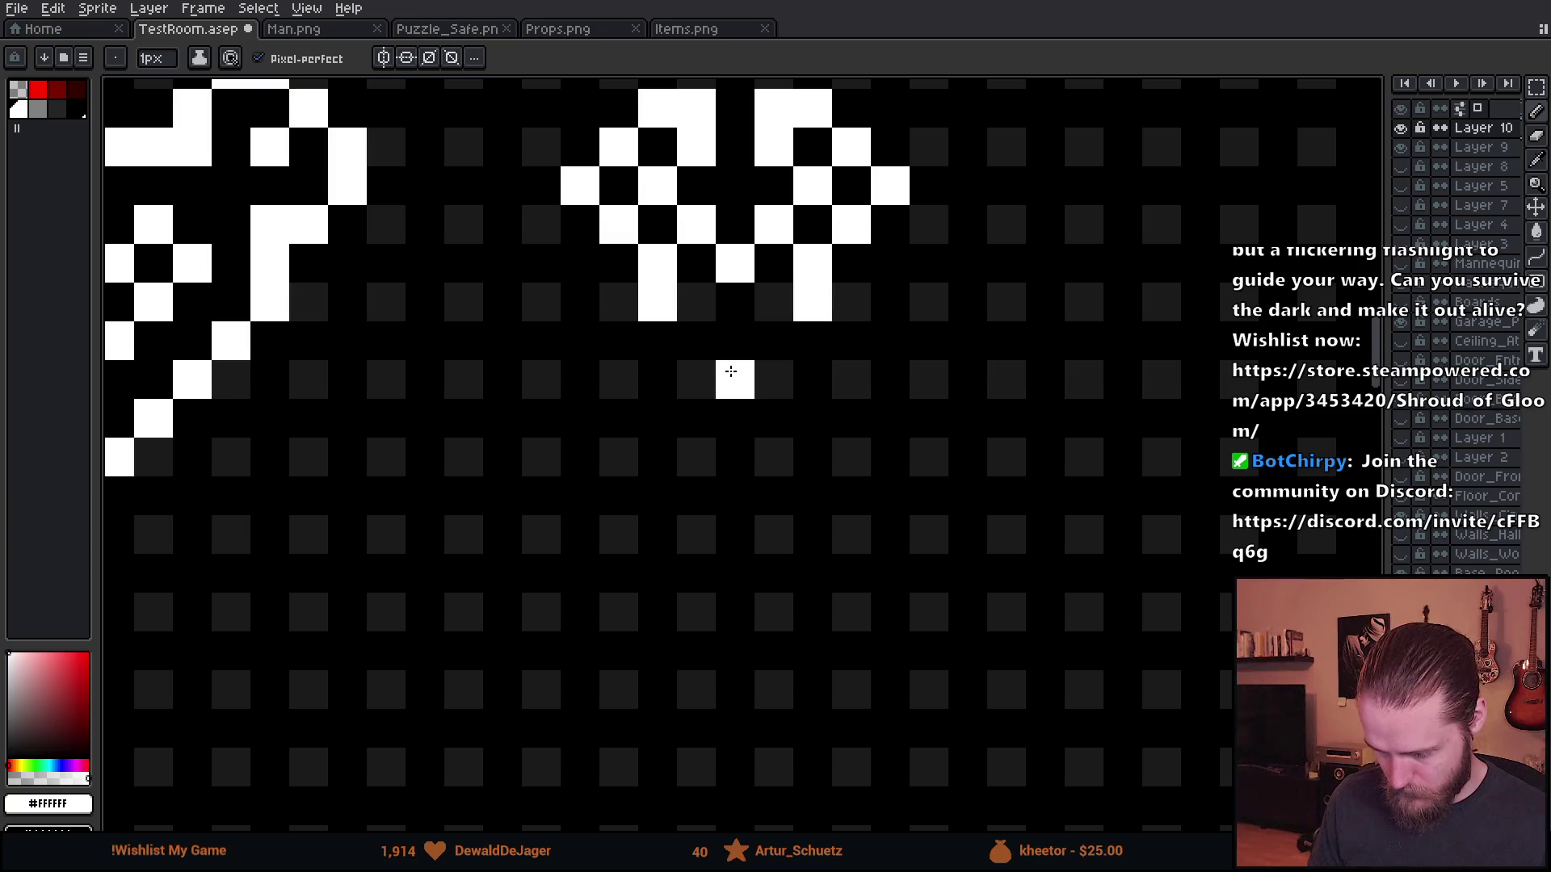
- Draw the pliers' white pivot below the jaws as a diagonal step
left_click_drag(733, 341, 733, 379)
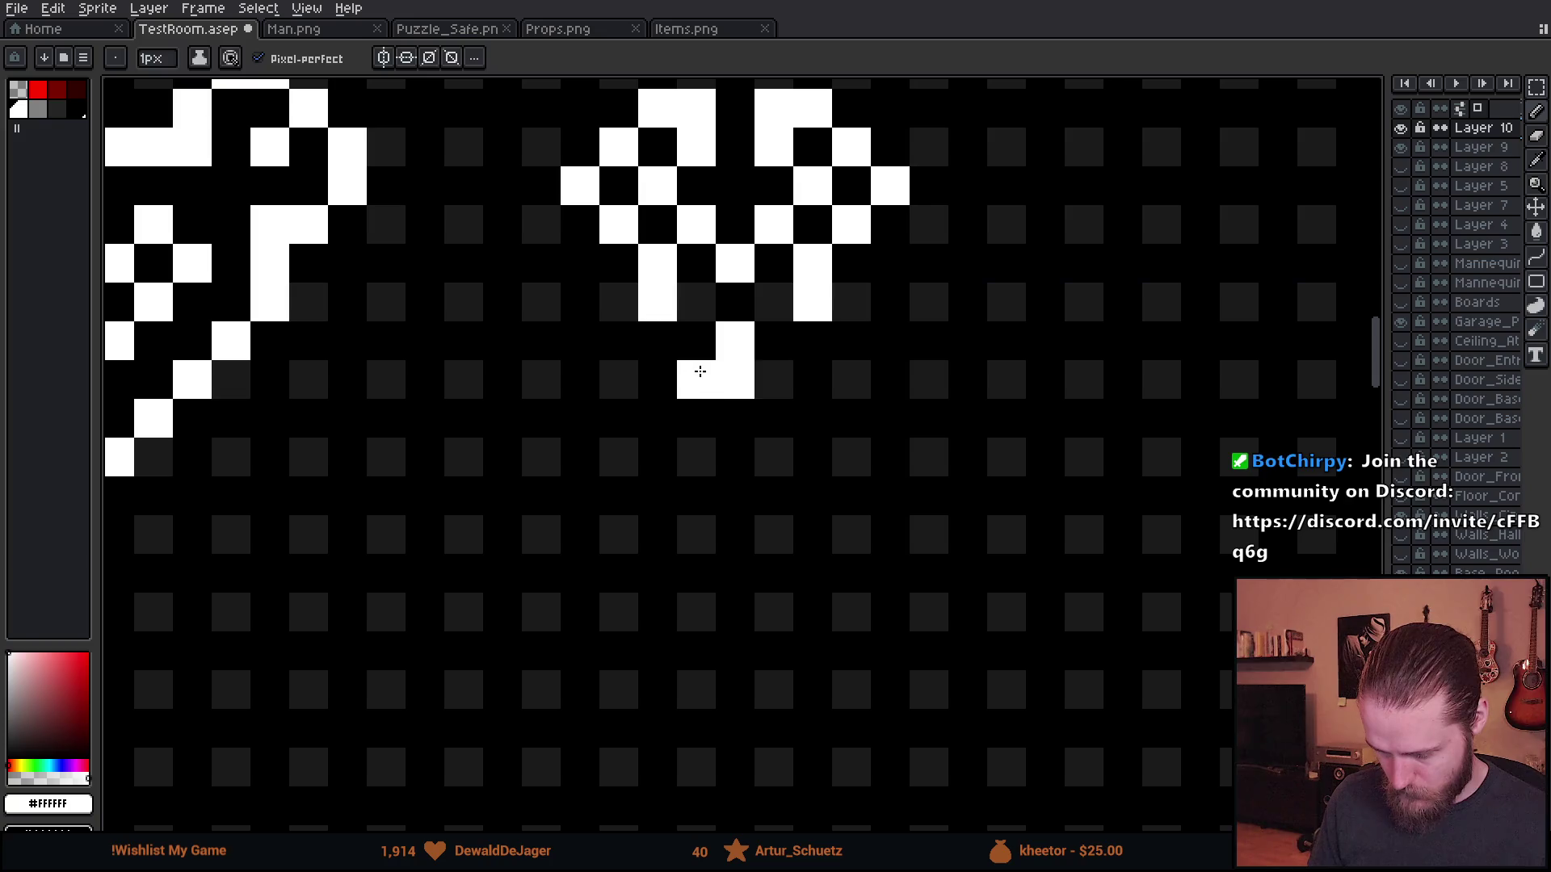
key("ctrl+z")
left_click_drag(730, 339, 696, 419)
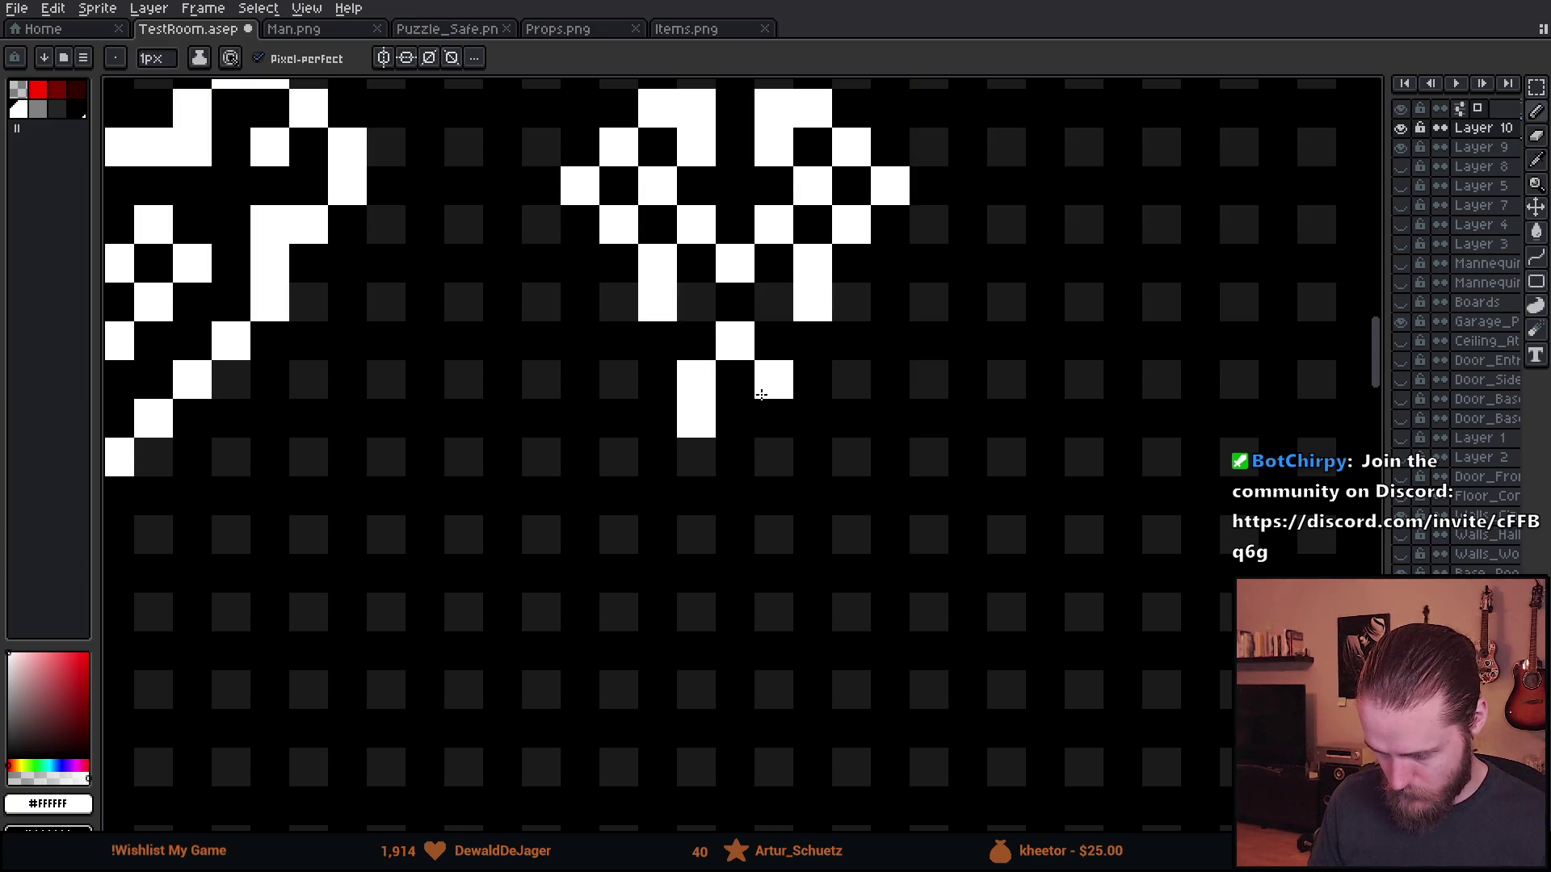
- Extend the white handle lines downward on both sides, lengthening each by a pixel
left_click_drag(774, 380, 773, 418)
mouse_move(816, 344)
left_mouse_down()
mouse_move(855, 394)
mouse_move(846, 423)
left_mouse_up()
mouse_move(671, 347)
left_mouse_down()
mouse_move(633, 378)
mouse_move(631, 410)
left_mouse_up()
left_click(618, 457)
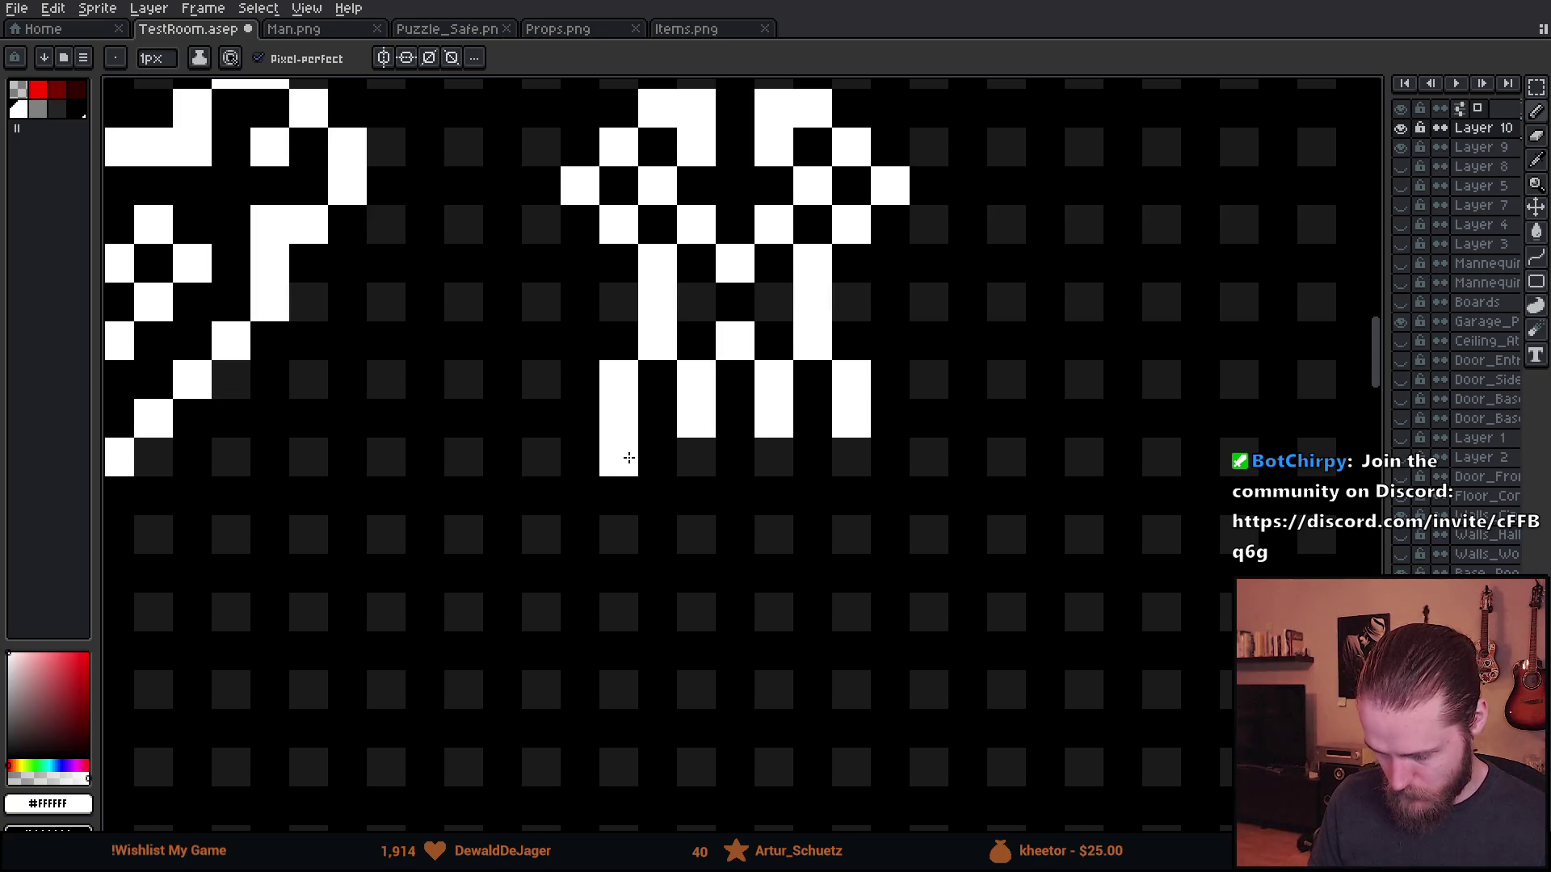
left_click(697, 457)
left_click(774, 457)
left_click(846, 461)
- Draw the lower parts of both handles and a diagonal step at the handle tip
scroll(911, 474, "down", 2)
scroll(833, 414, "up", 8)
left_click_drag(640, 375, 639, 476)
mouse_move(551, 378)
left_mouse_down()
mouse_move(544, 472)
mouse_move(596, 520)
left_mouse_up()
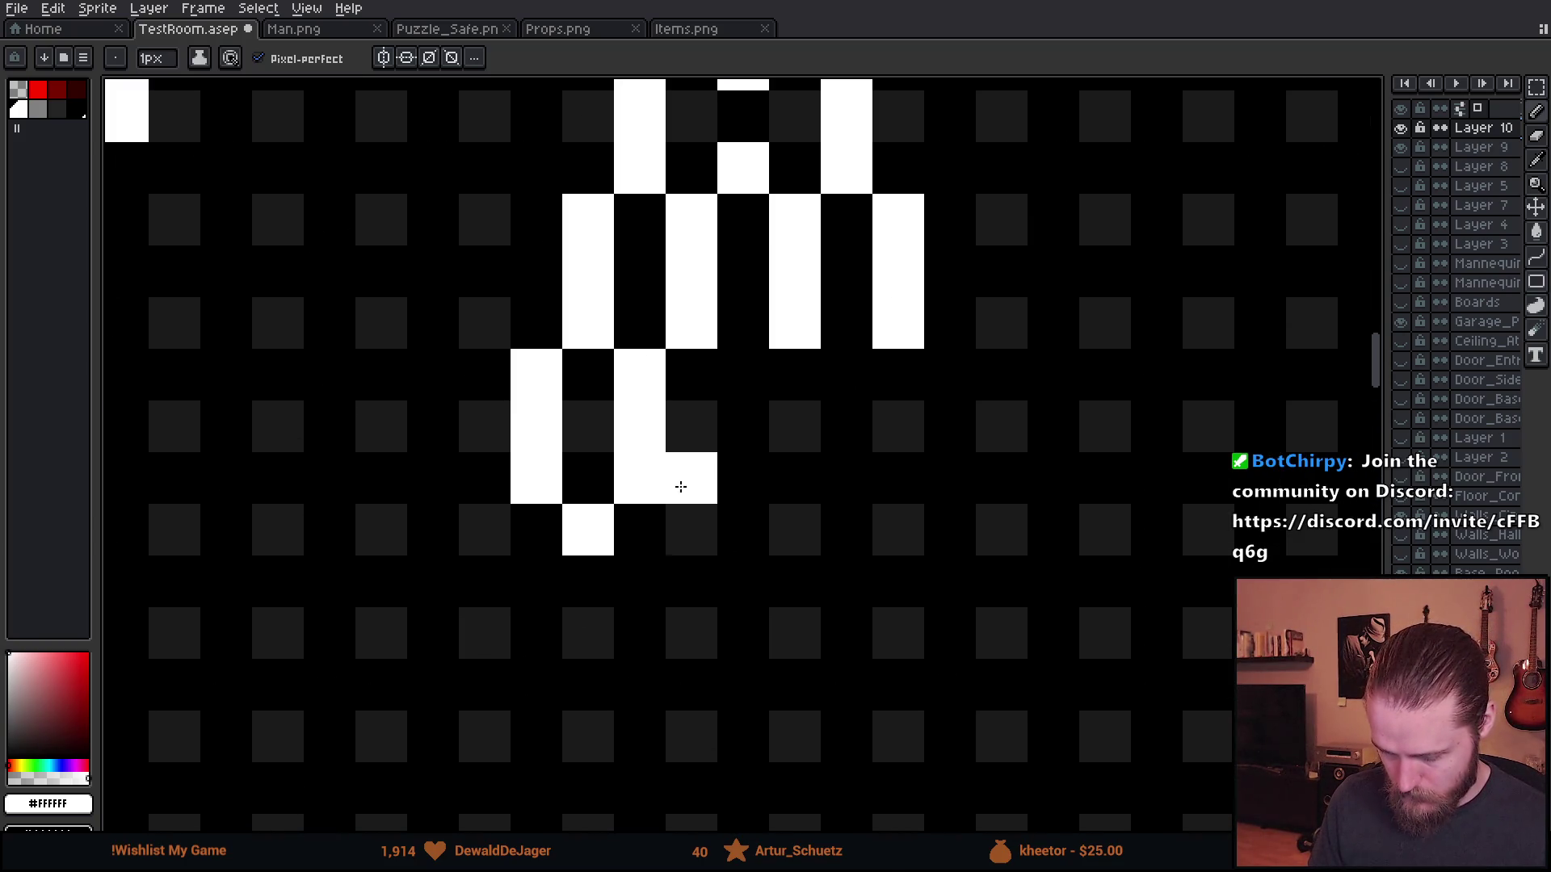
left_click_drag(845, 391, 848, 480)
mouse_move(976, 377)
left_mouse_down()
mouse_move(952, 481)
mouse_move(900, 540)
left_mouse_up()
scroll(900, 539, "down", 6)
scroll(940, 551, "down", 1)
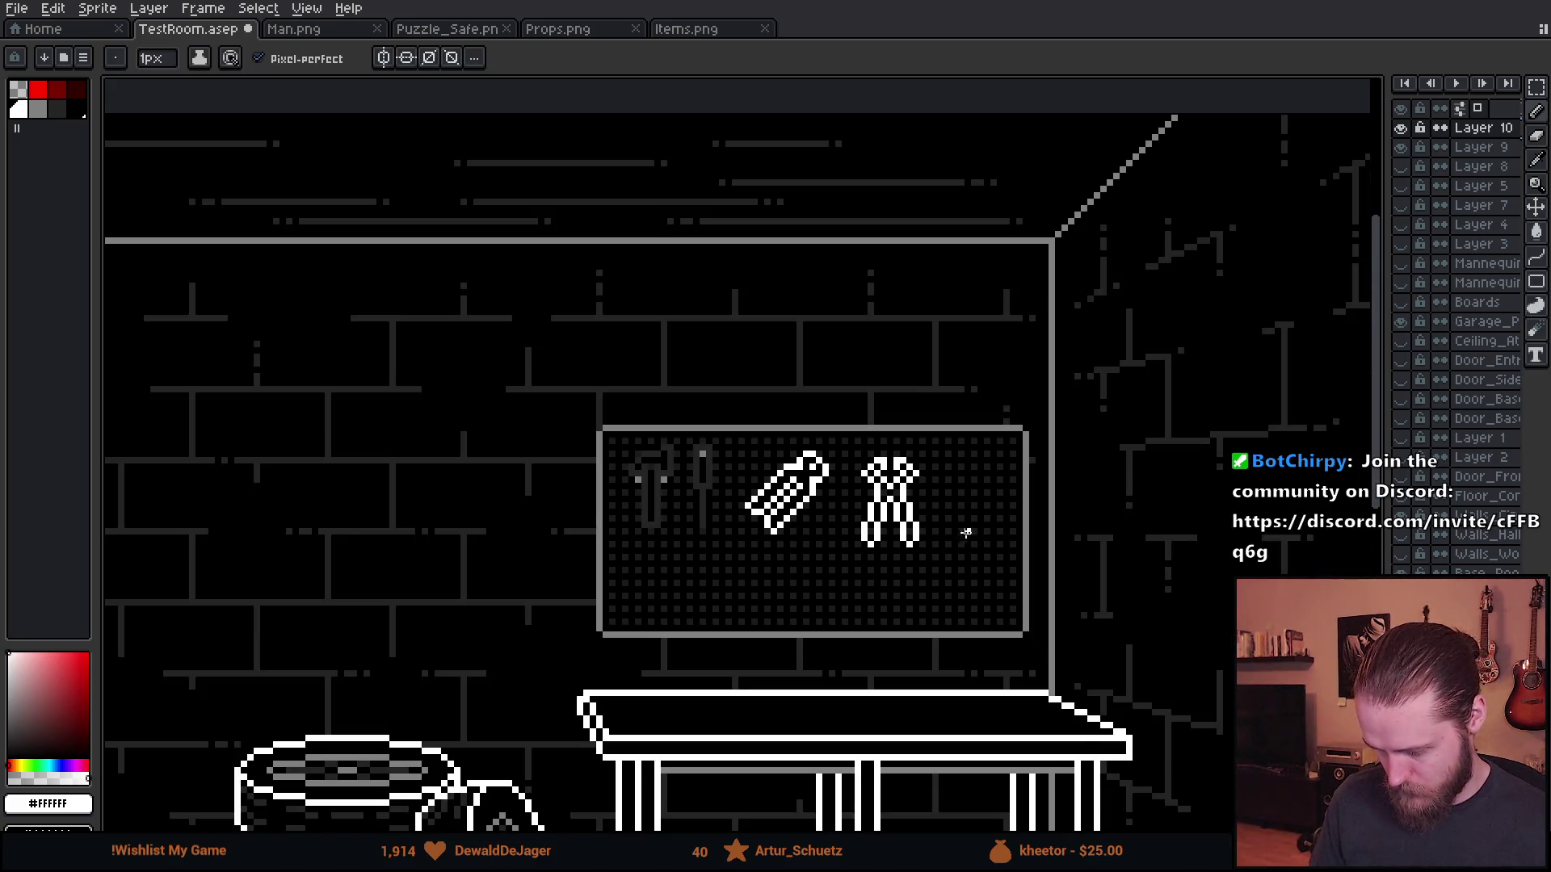
- Center the pegboard tools in view and erase stray pixels on the pliers' jaw
scroll(966, 532, "up", 3)
scroll(927, 530, "down", 2)
scroll(927, 512, "up", 1)
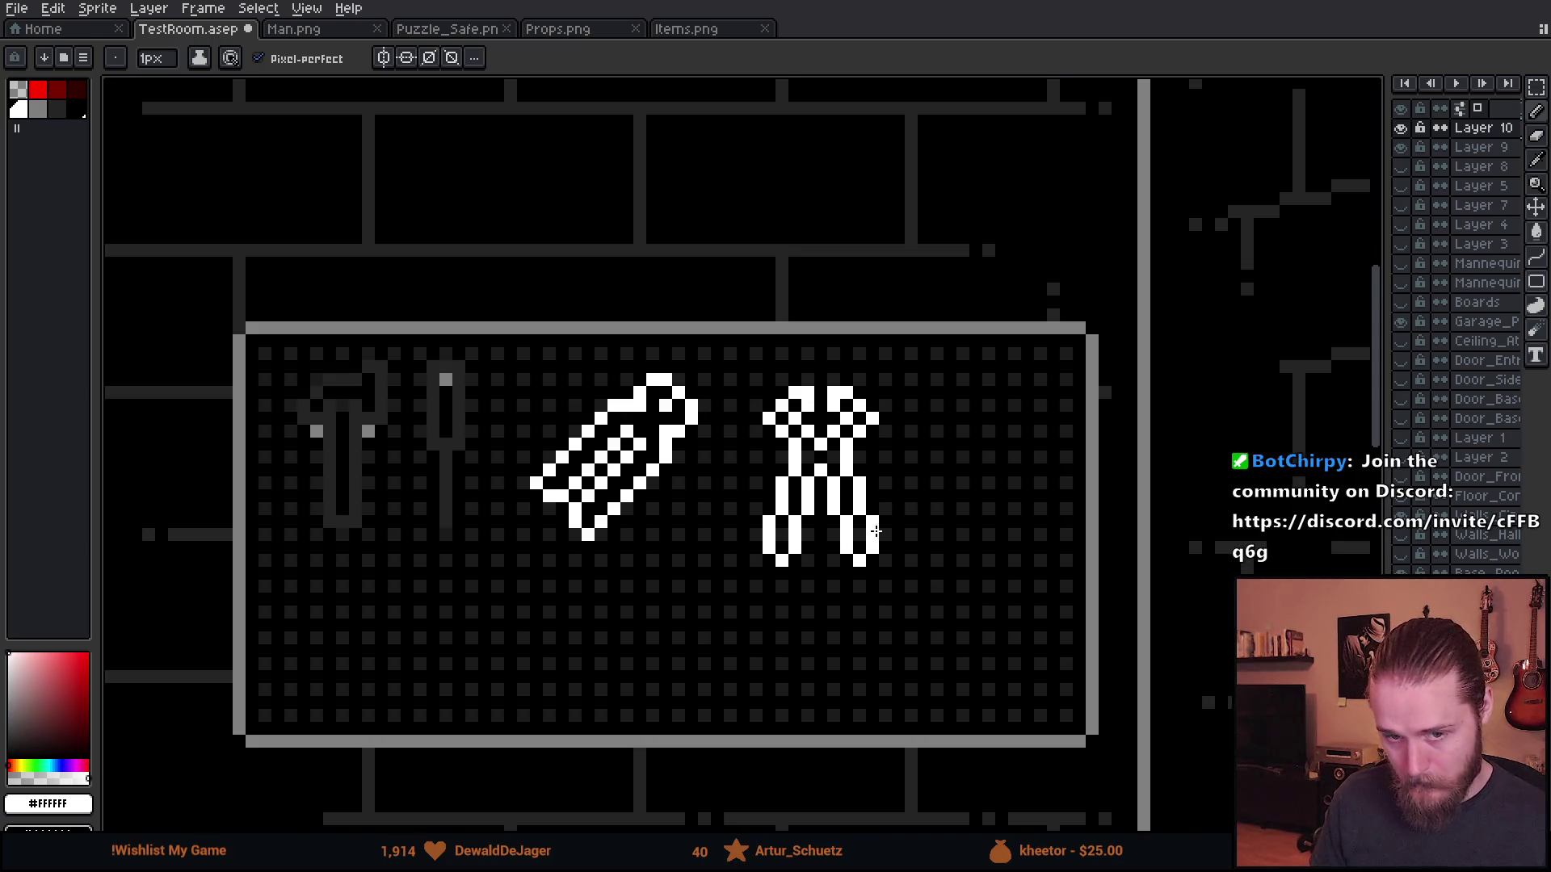
left_click_drag(875, 530, 793, 417)
scroll(836, 426, "down", 1)
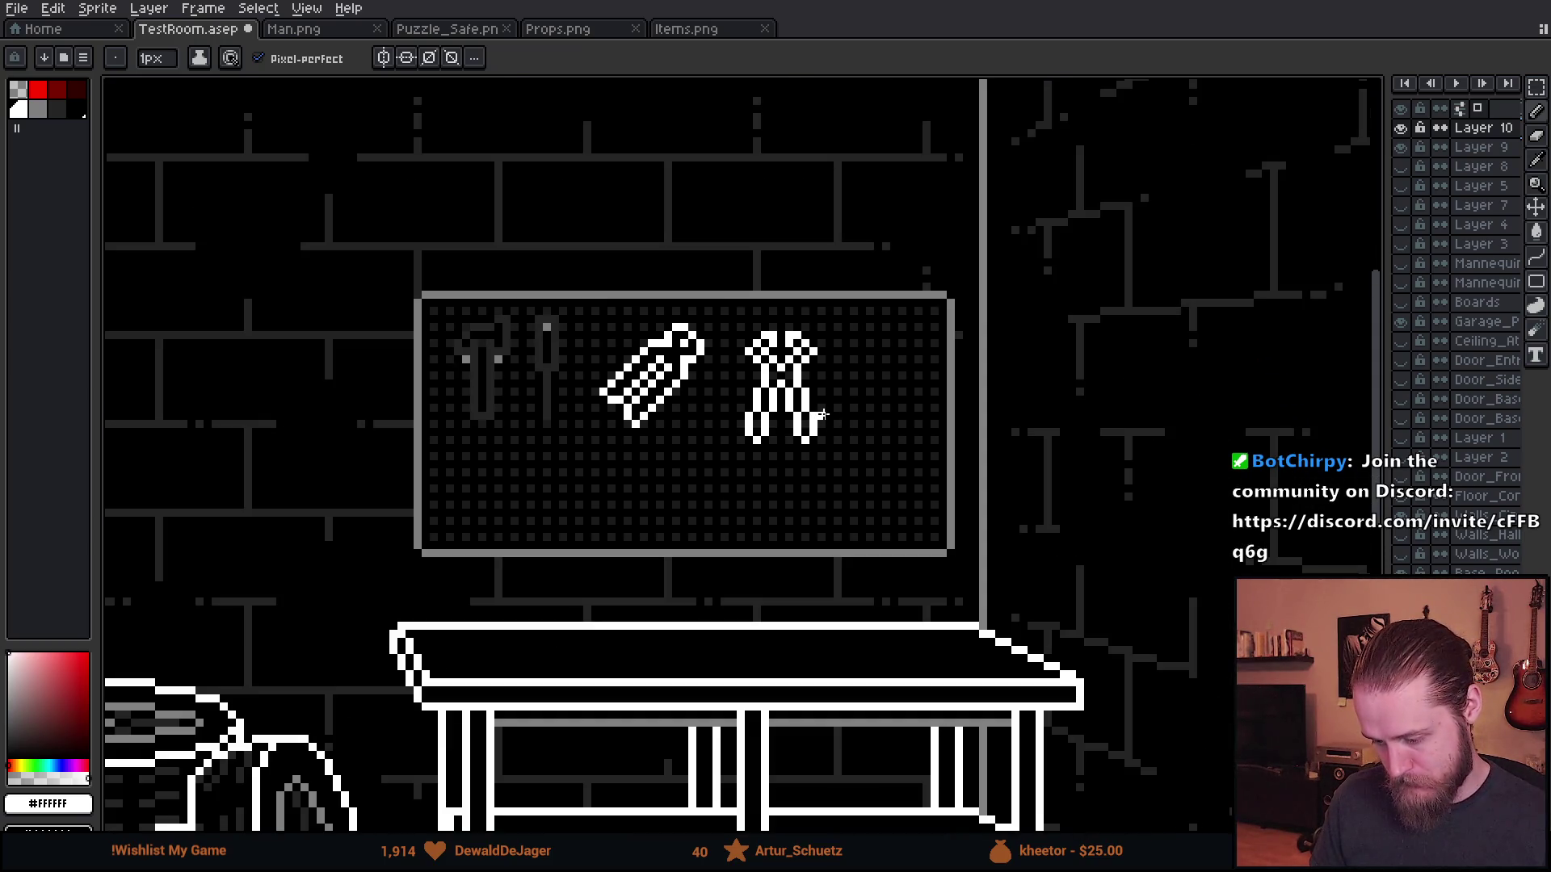
scroll(822, 414, "down", 1)
scroll(780, 376, "up", 4)
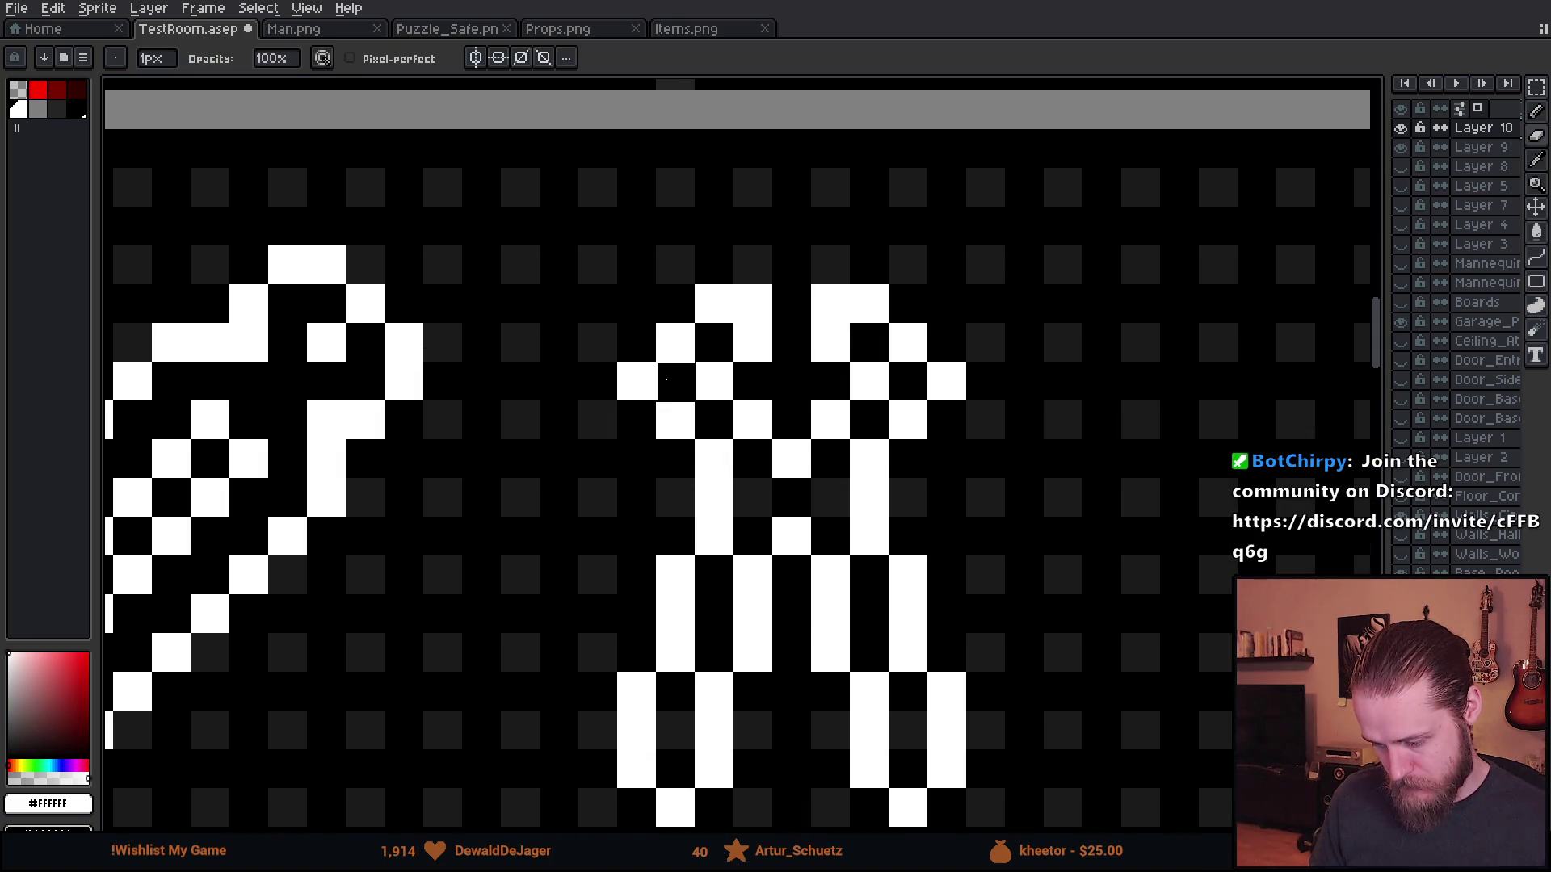
key("ctrl+z")
left_click(751, 382)
scroll(928, 522, "down", 4)
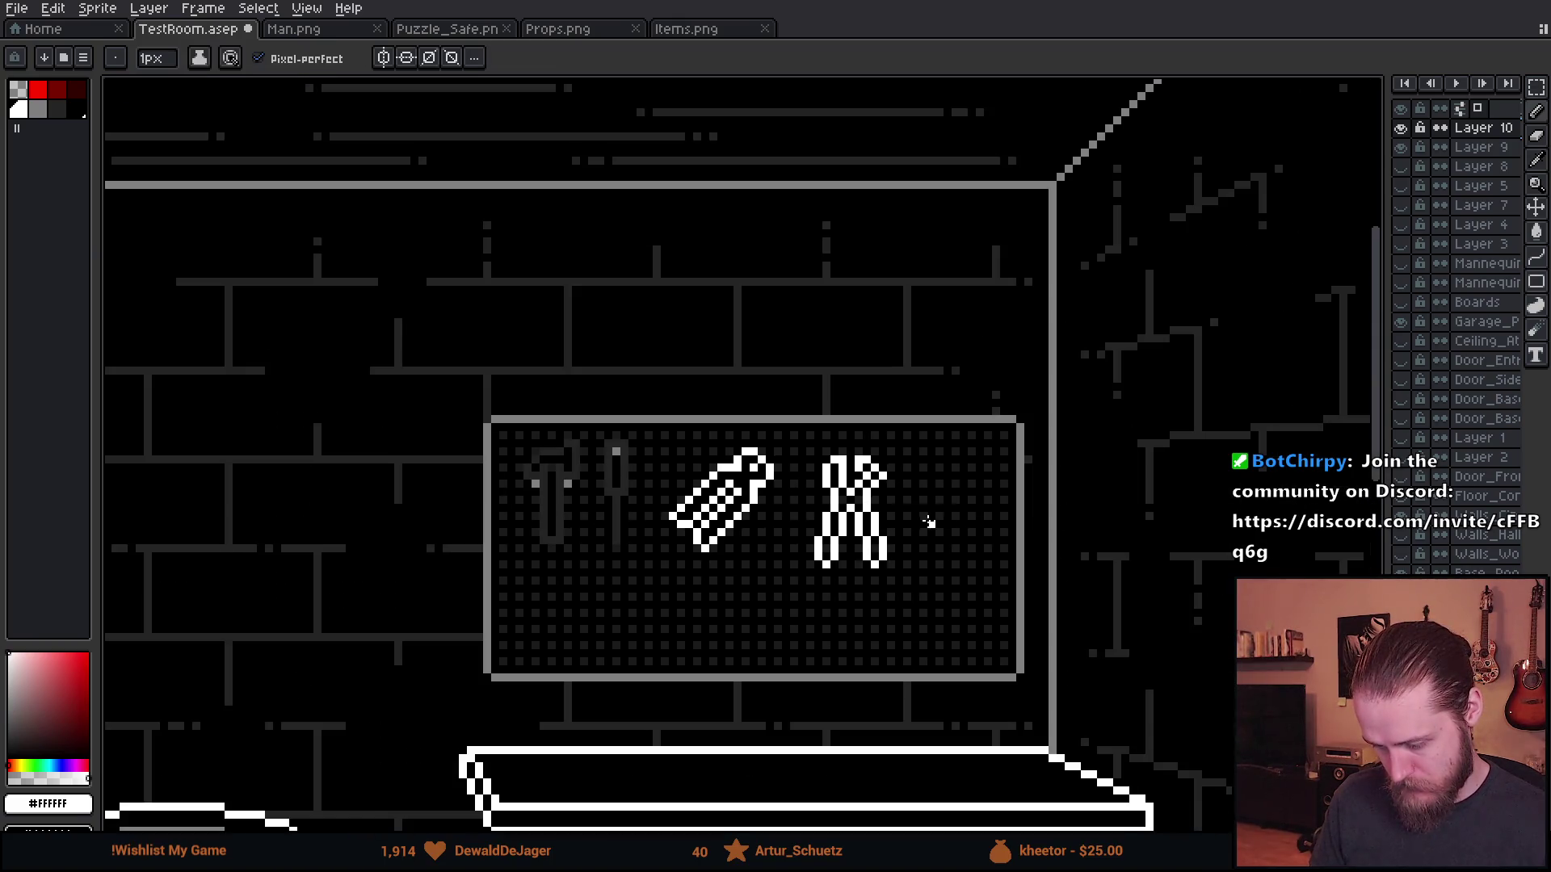
scroll(863, 485, "up", 4)
key("ctrl+z")
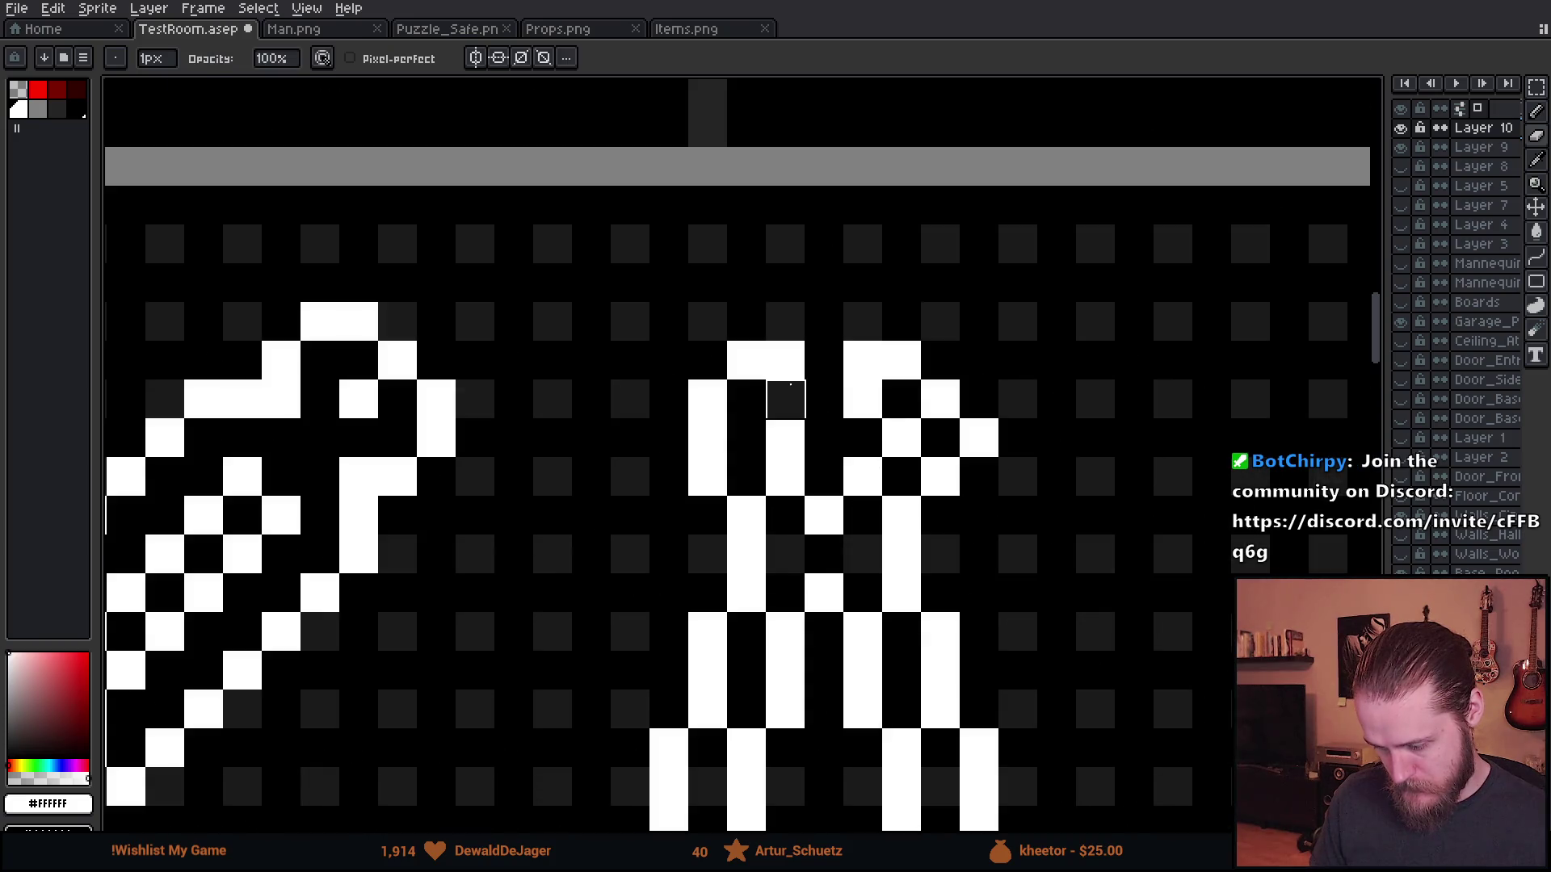
left_click(811, 395)
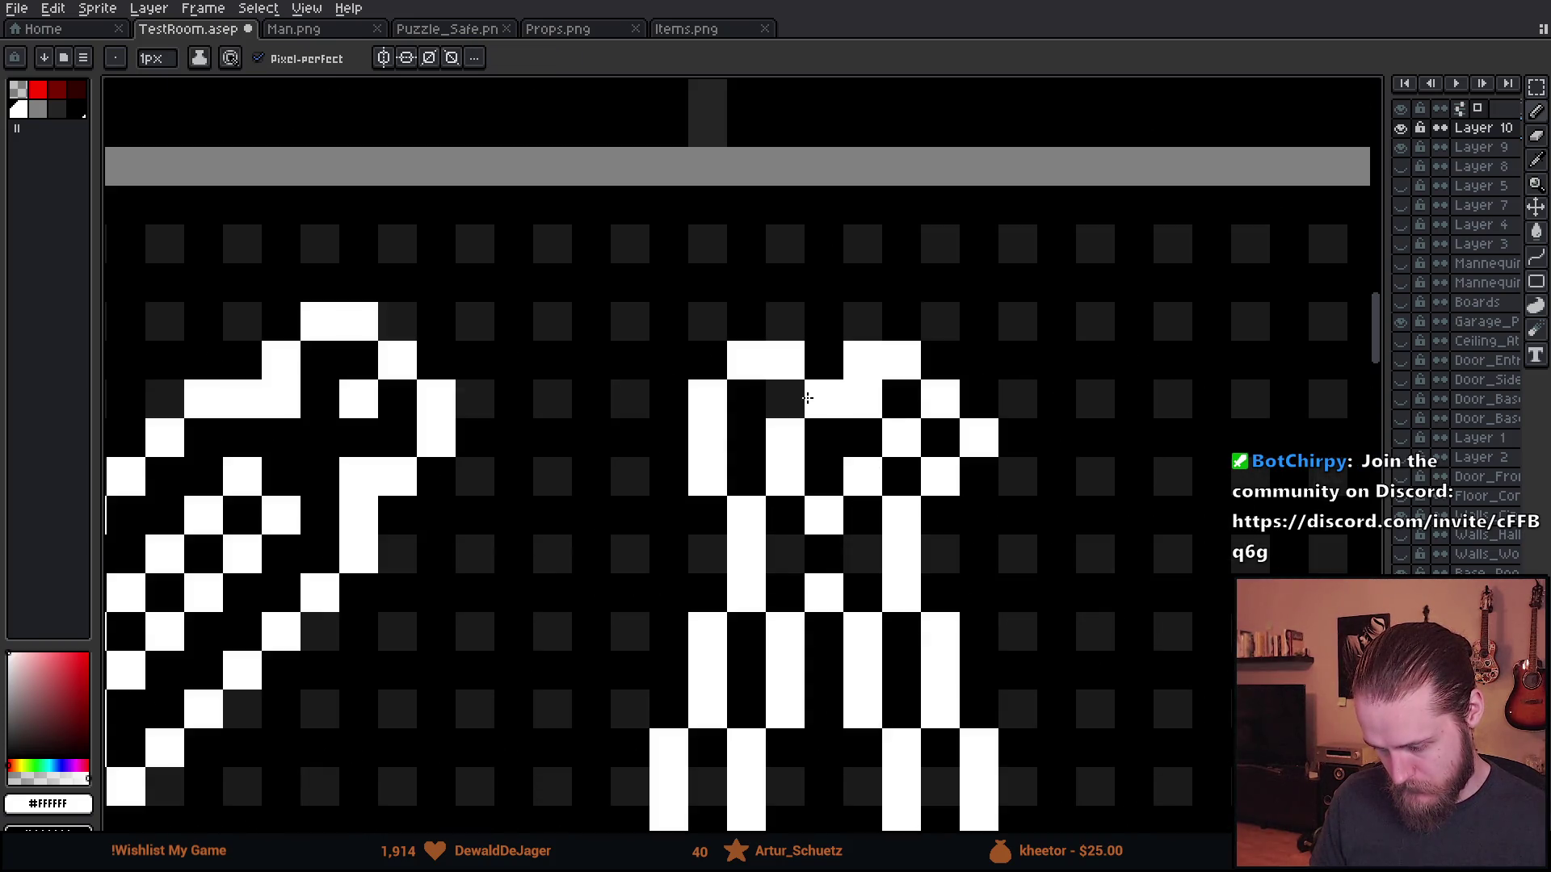
- Rework the jaw pixels, filling gaps and undoing unwanted edits at the right jaw's tip
key("ctrl+z")
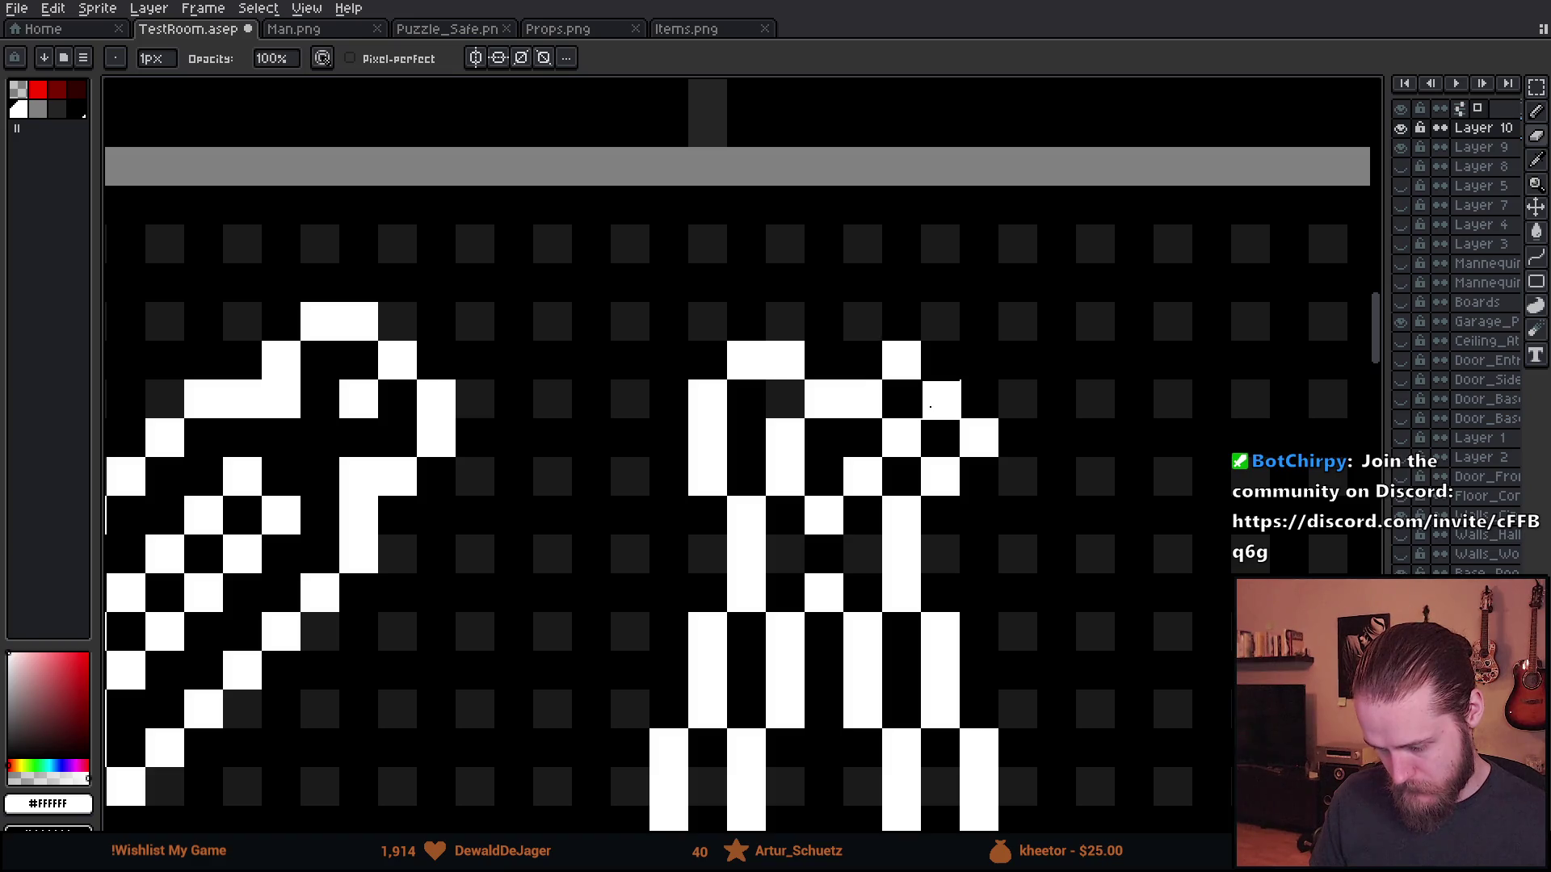
key("ctrl+z")
left_click(961, 392)
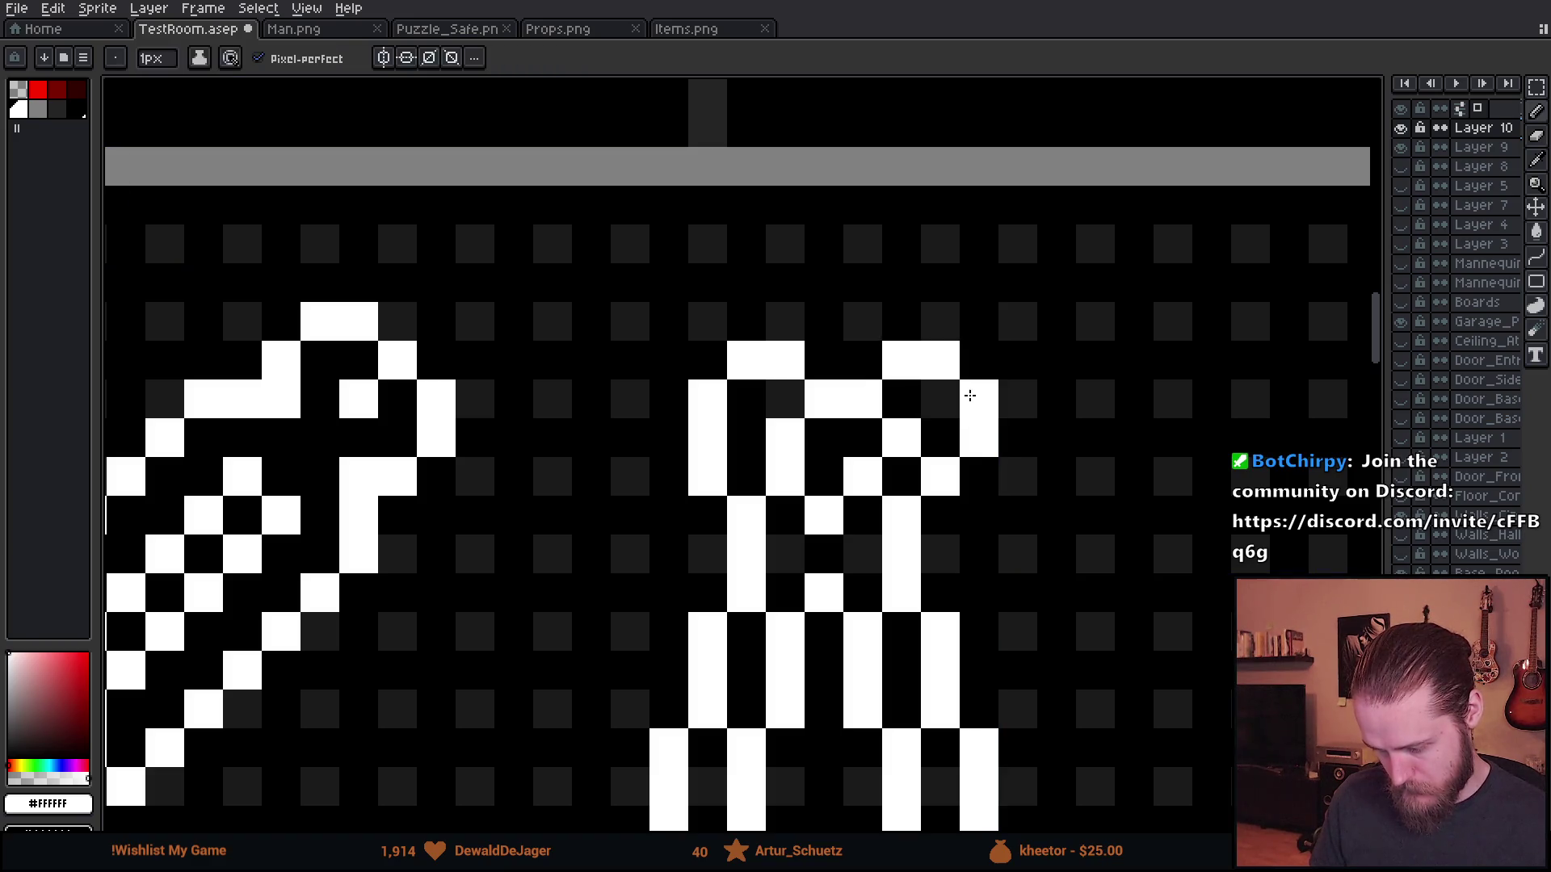
scroll(1039, 469, "down", 5)
scroll(857, 405, "up", 5)
key("ctrl+z")
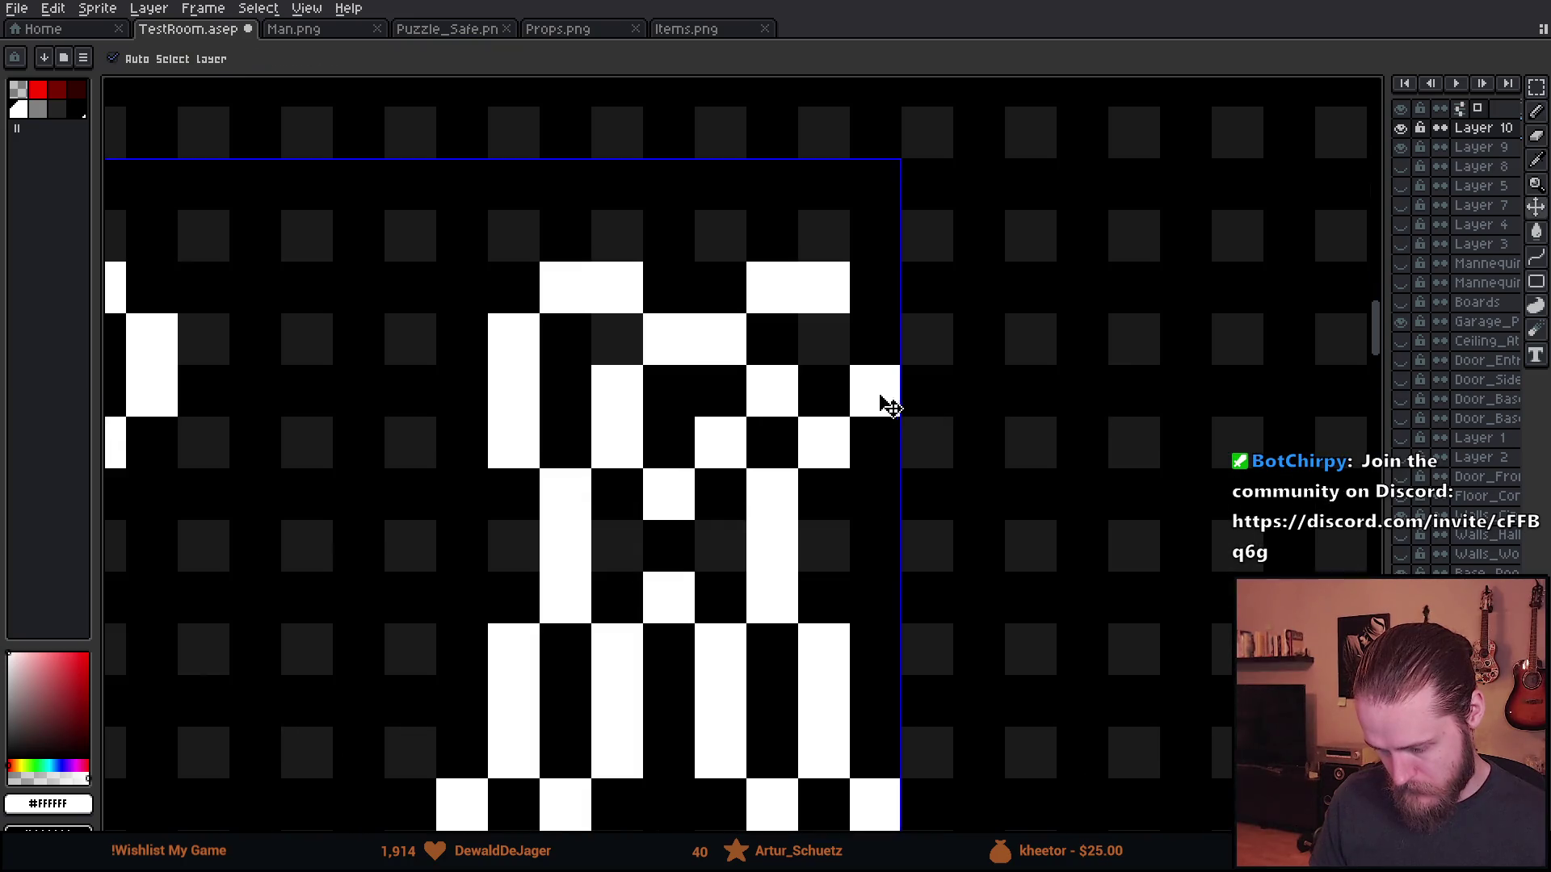
left_click(848, 391)
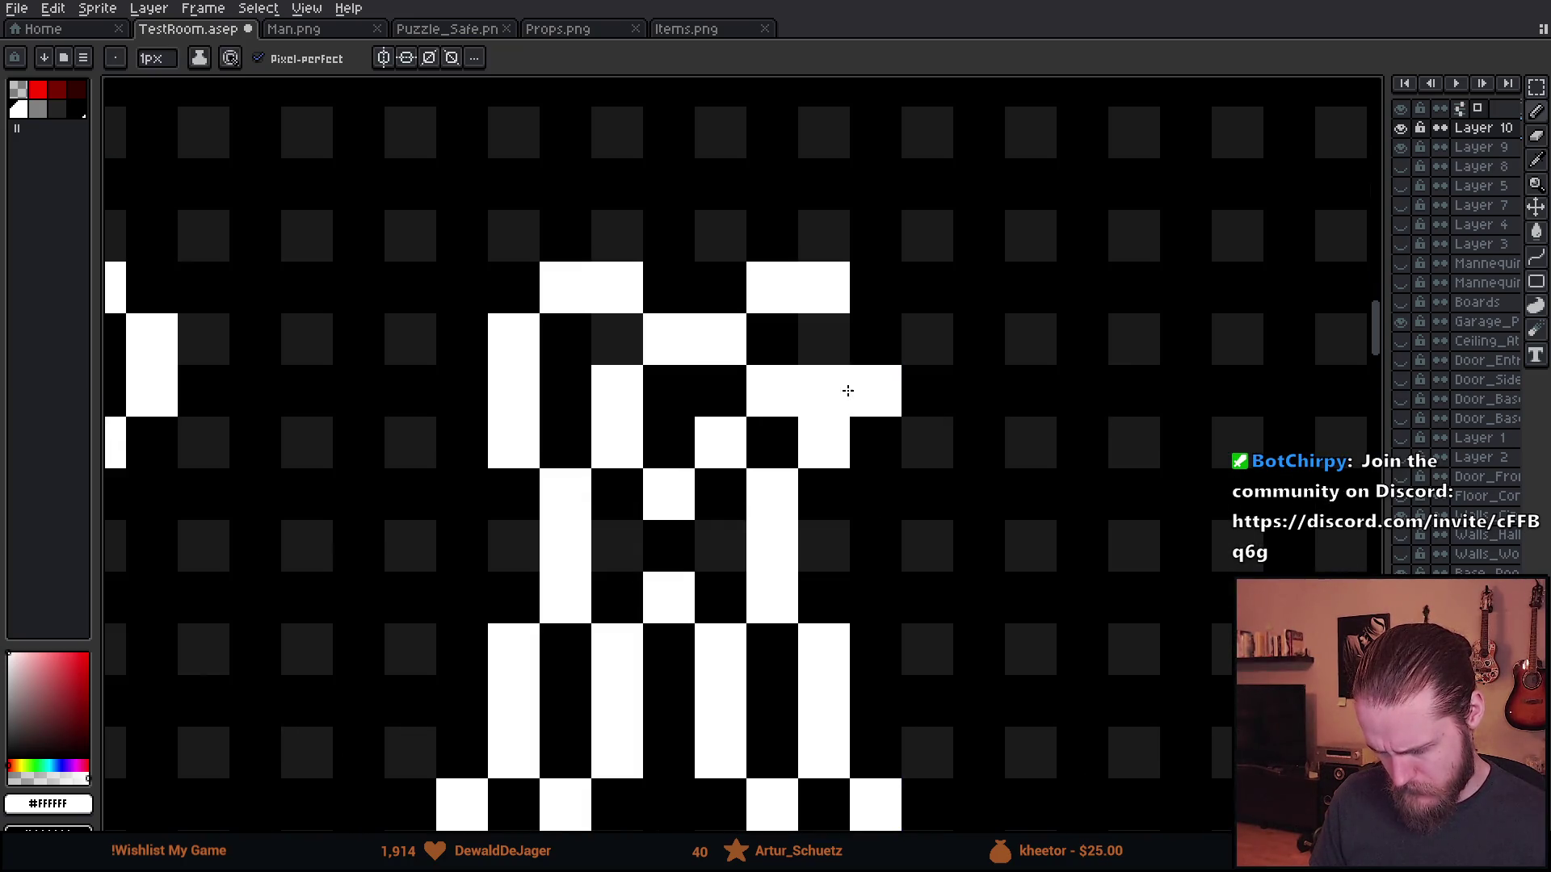
key("ctrl+z")
key("ctrl+z")
key("ctrl+z")
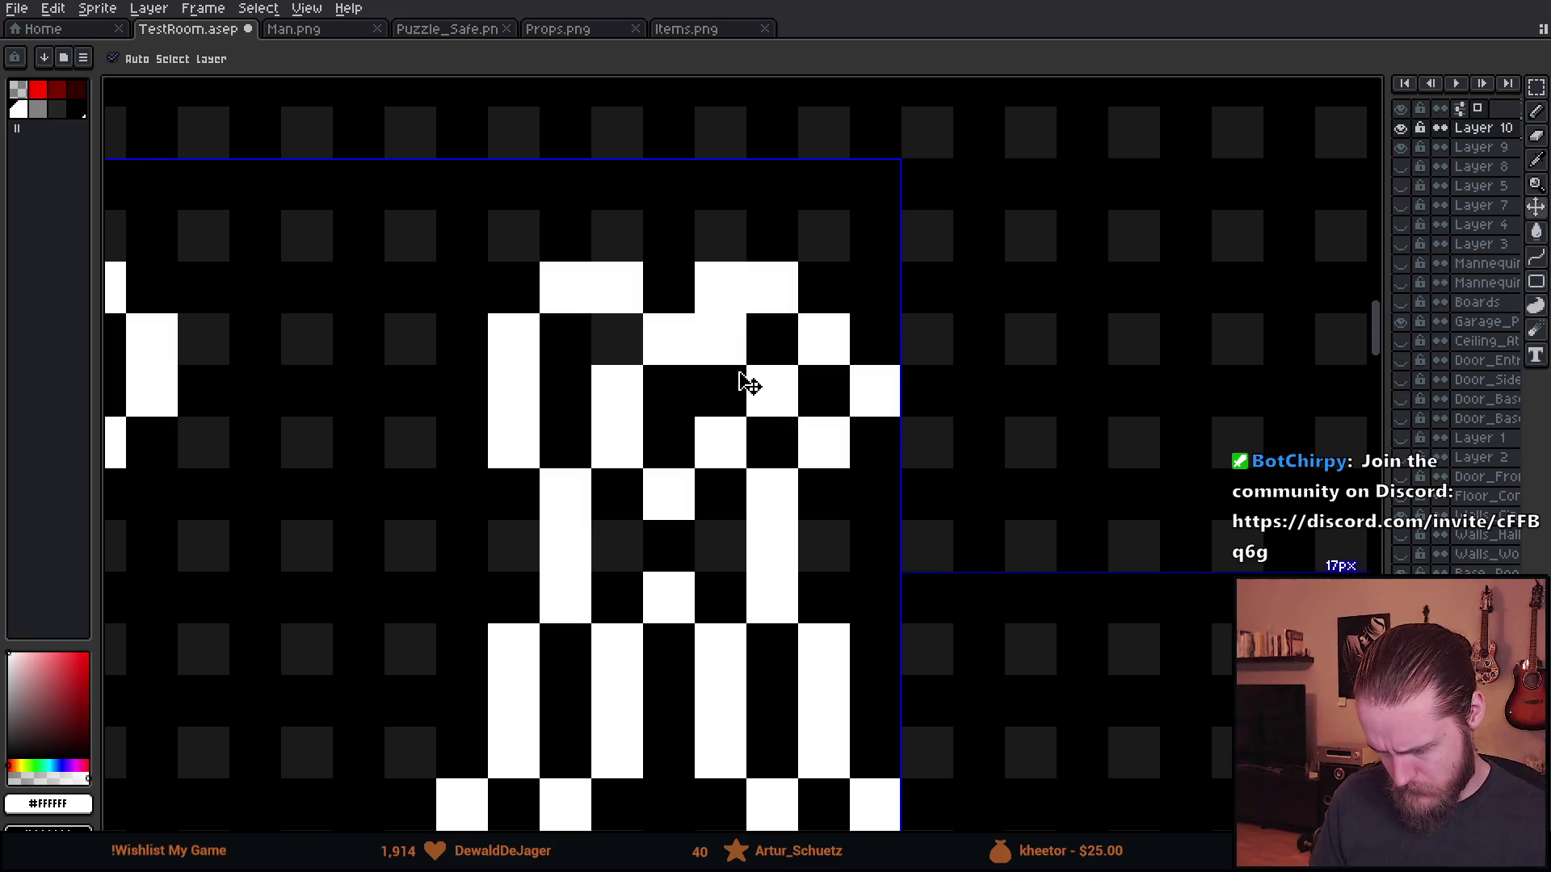
left_click(728, 376)
- Erase a stray jaw pixel and row of extra jaw pixels, then float the handle tips
key("e")
left_click(720, 339)
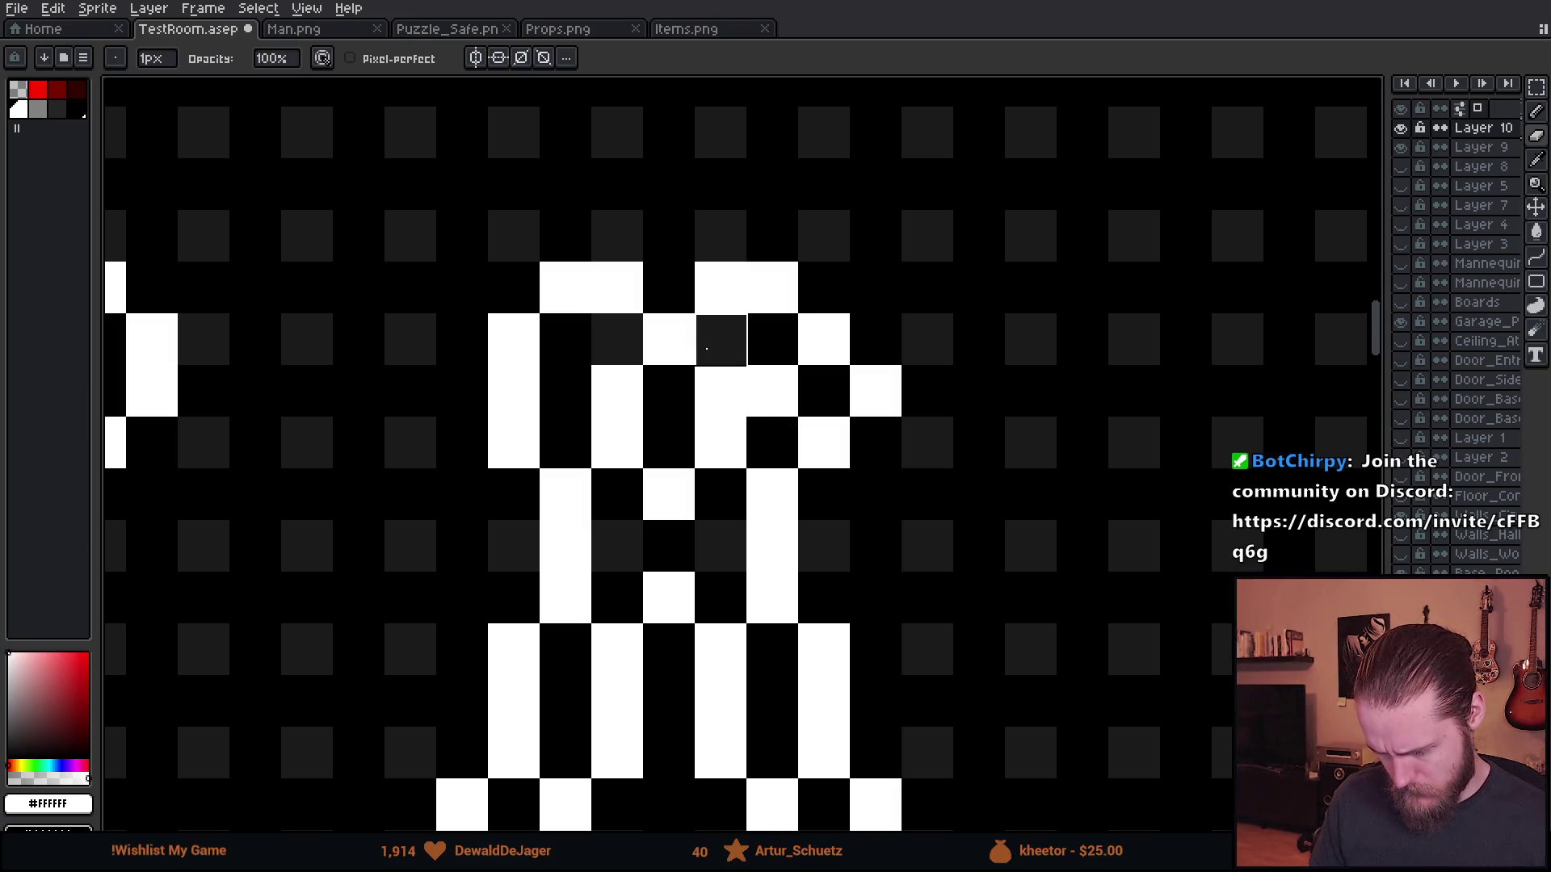
left_click_drag(876, 391, 772, 387)
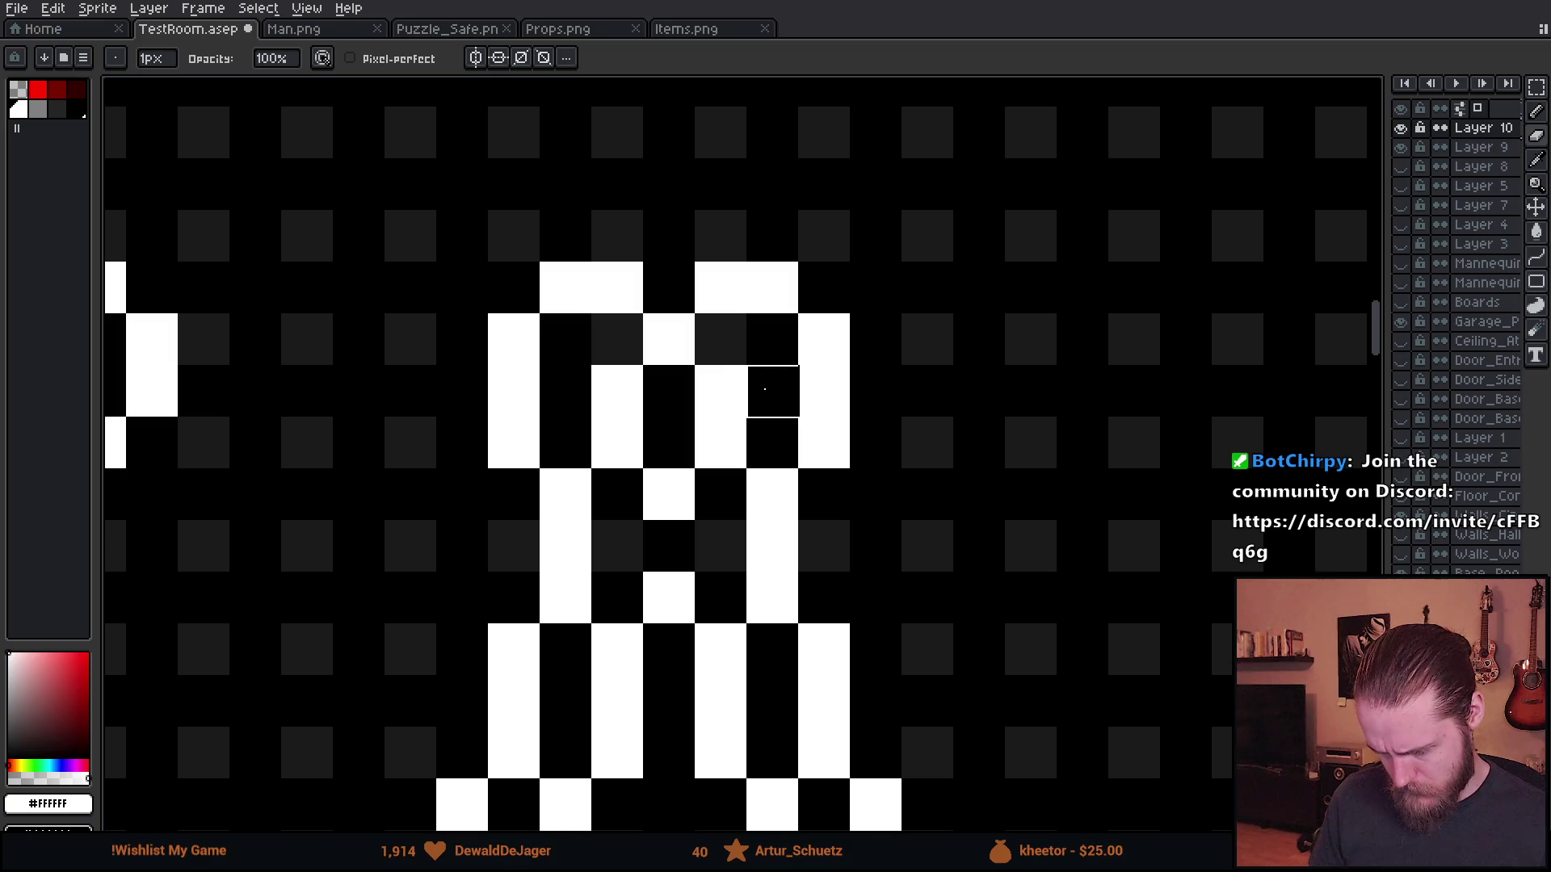
scroll(868, 434, "down", 5)
scroll(867, 433, "down", 1)
scroll(780, 434, "up", 3)
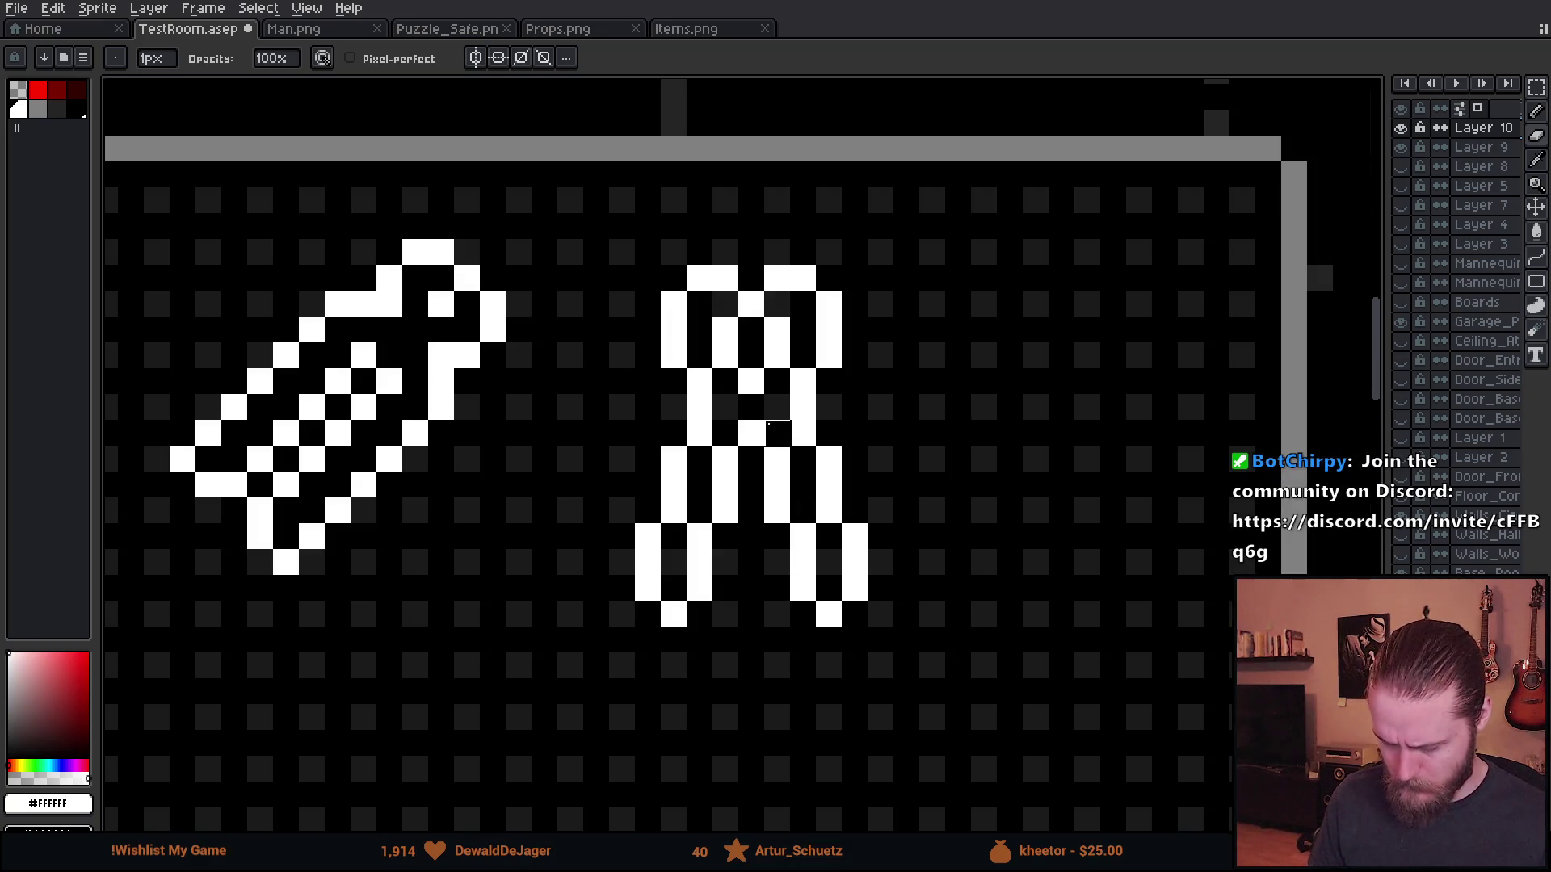
scroll(803, 428, "down", 3)
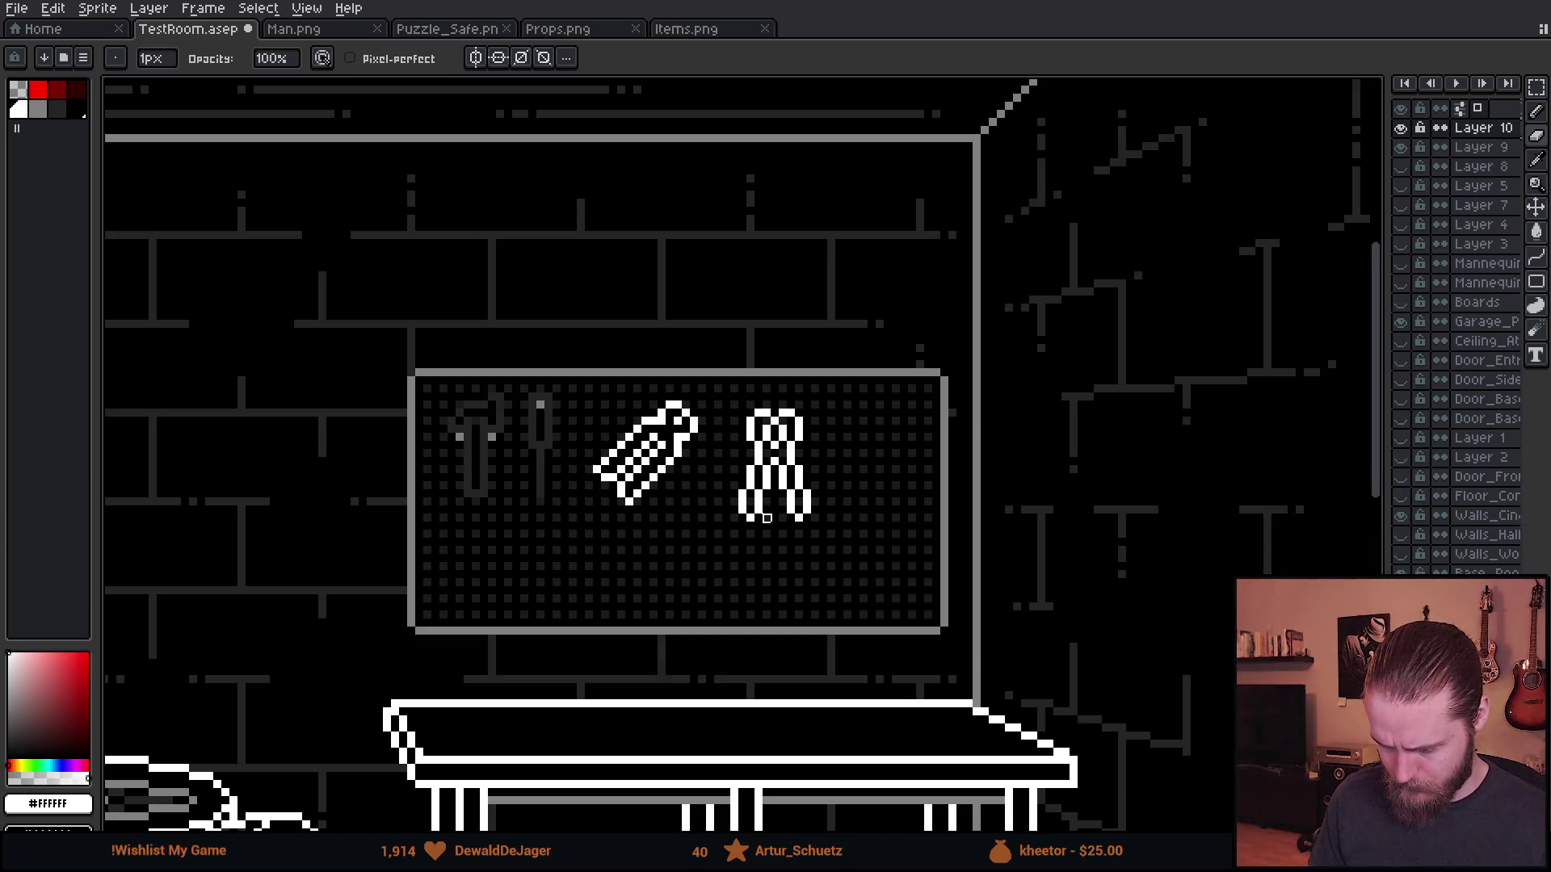
scroll(767, 517, "up", 4)
key("ctrl+v")
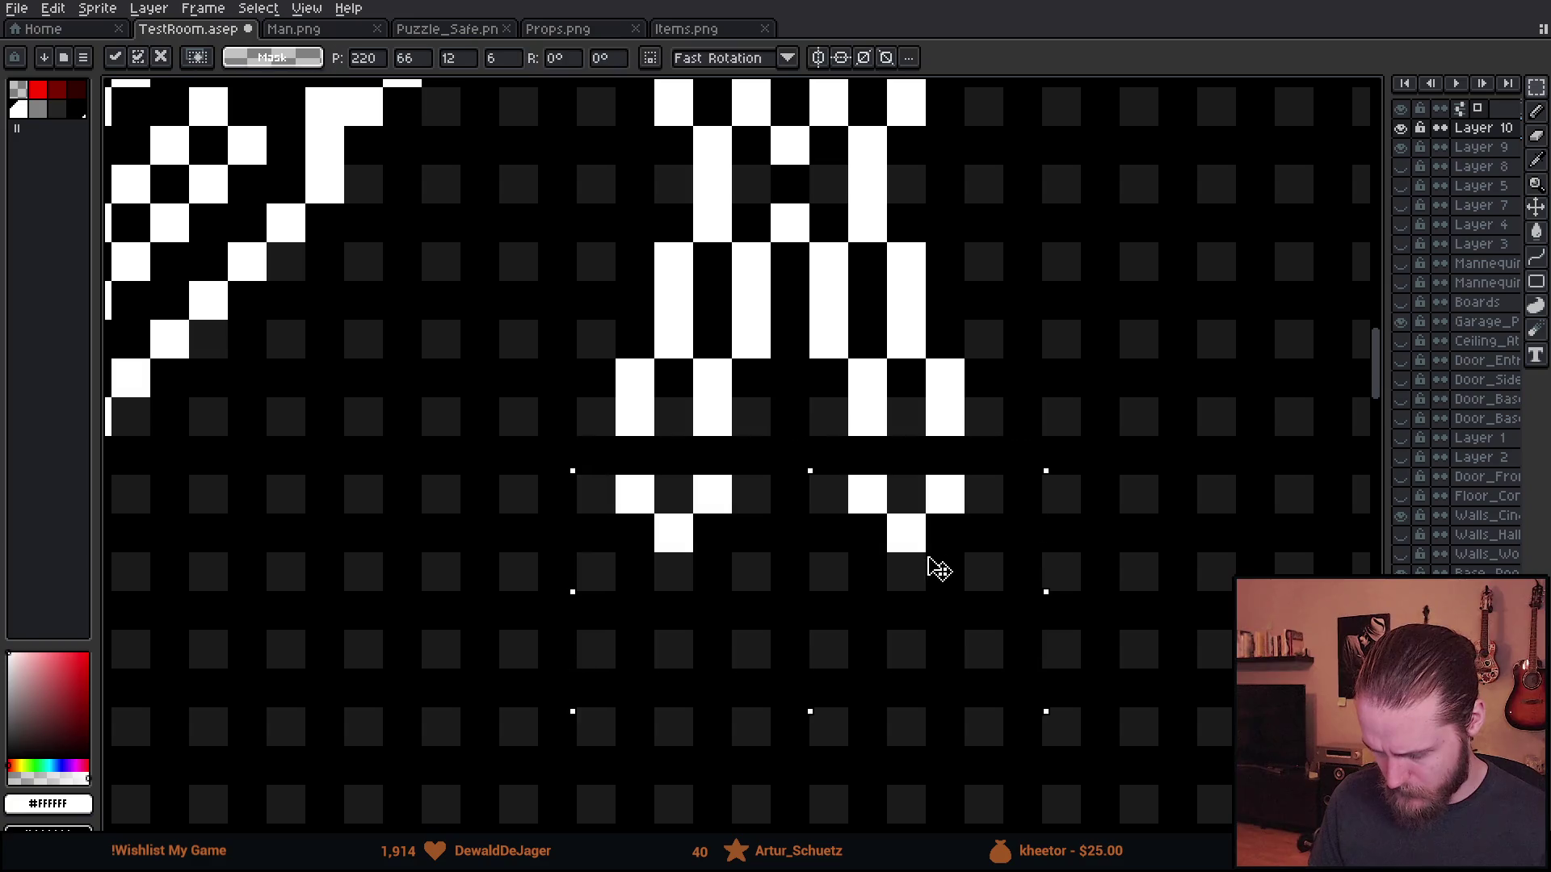
- Drop the floating tips and move the row above the gap down to close the handles
mouse_move(495, 395)
left_mouse_down()
mouse_move(698, 438)
mouse_move(1123, 438)
left_mouse_up()
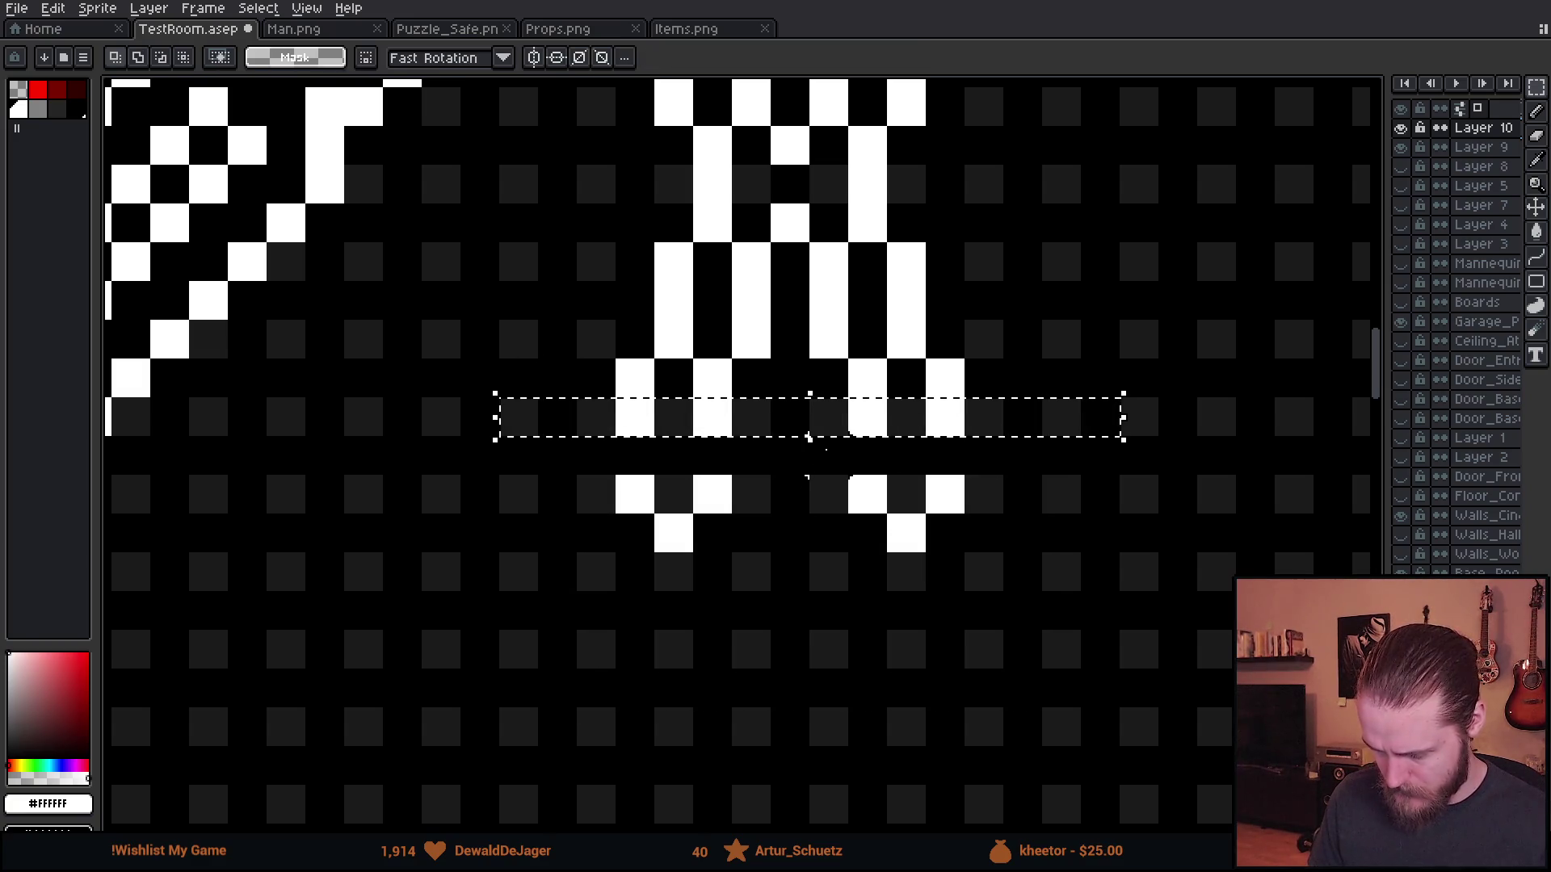
left_click_drag(810, 439, 824, 492)
left_click(824, 647)
scroll(879, 630, "down", 4)
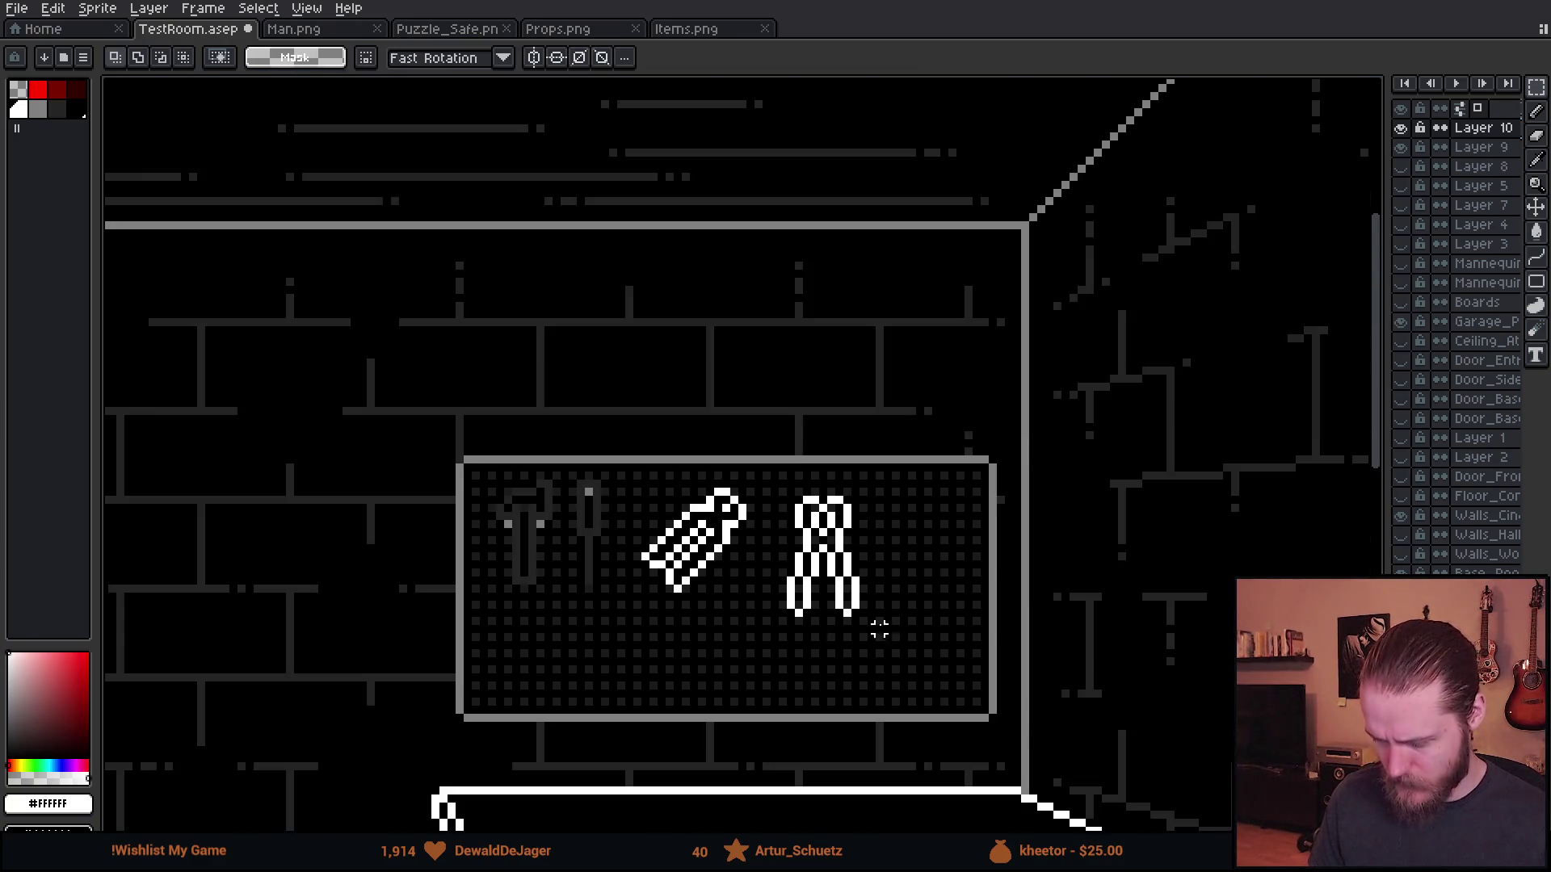
scroll(927, 623, "down", 1)
scroll(889, 597, "up", 5)
- Redraw the pivot pixels, erasing two and adding one white pixel between them
key("b")
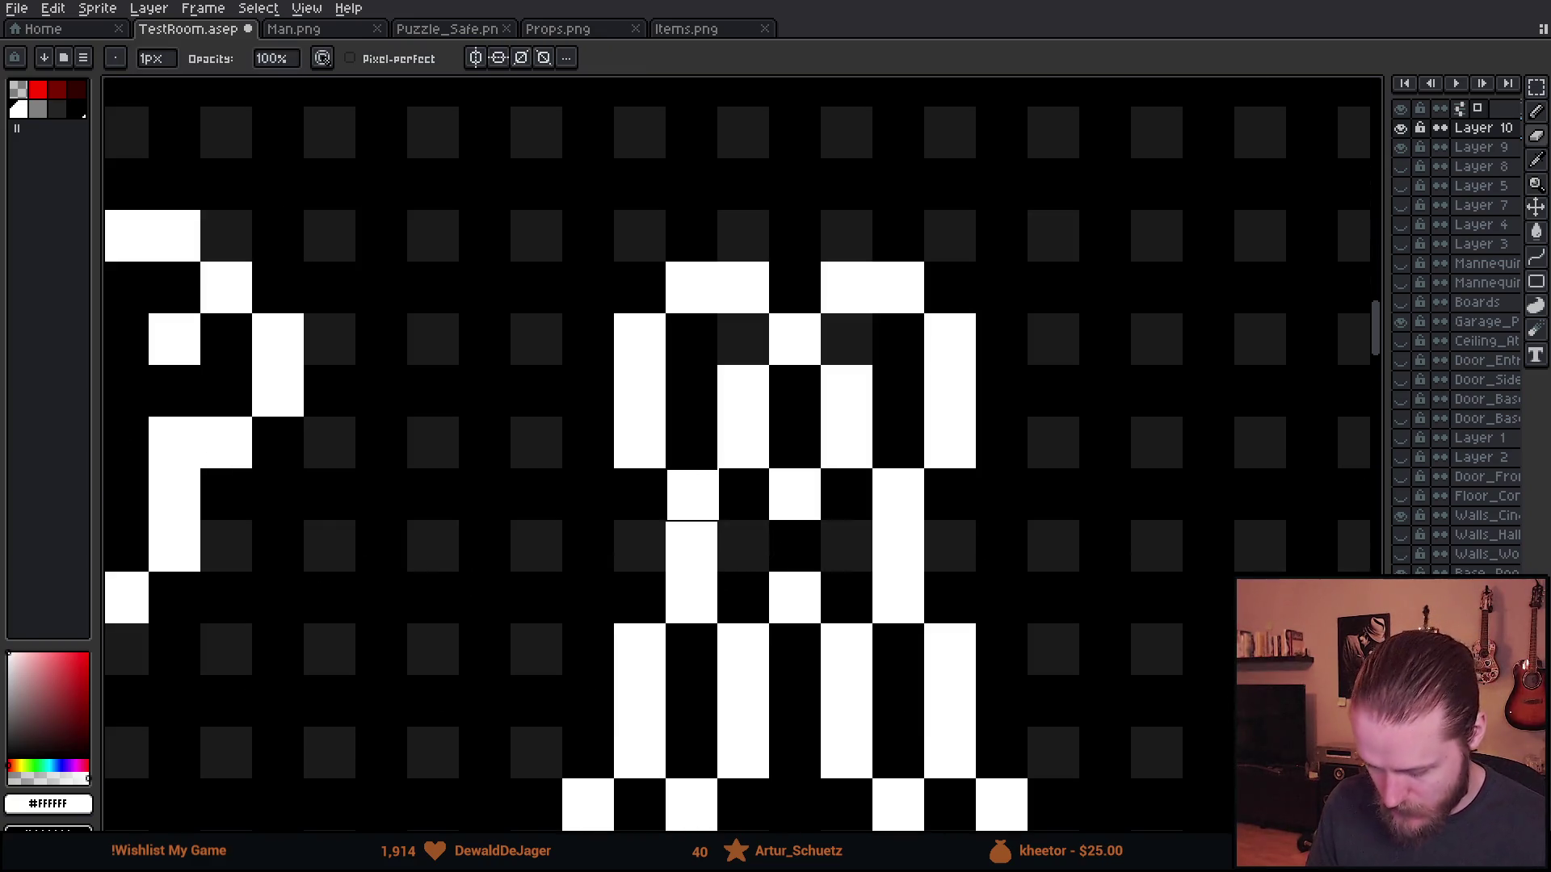
right_click(743, 442)
left_click(795, 443)
right_click(846, 442)
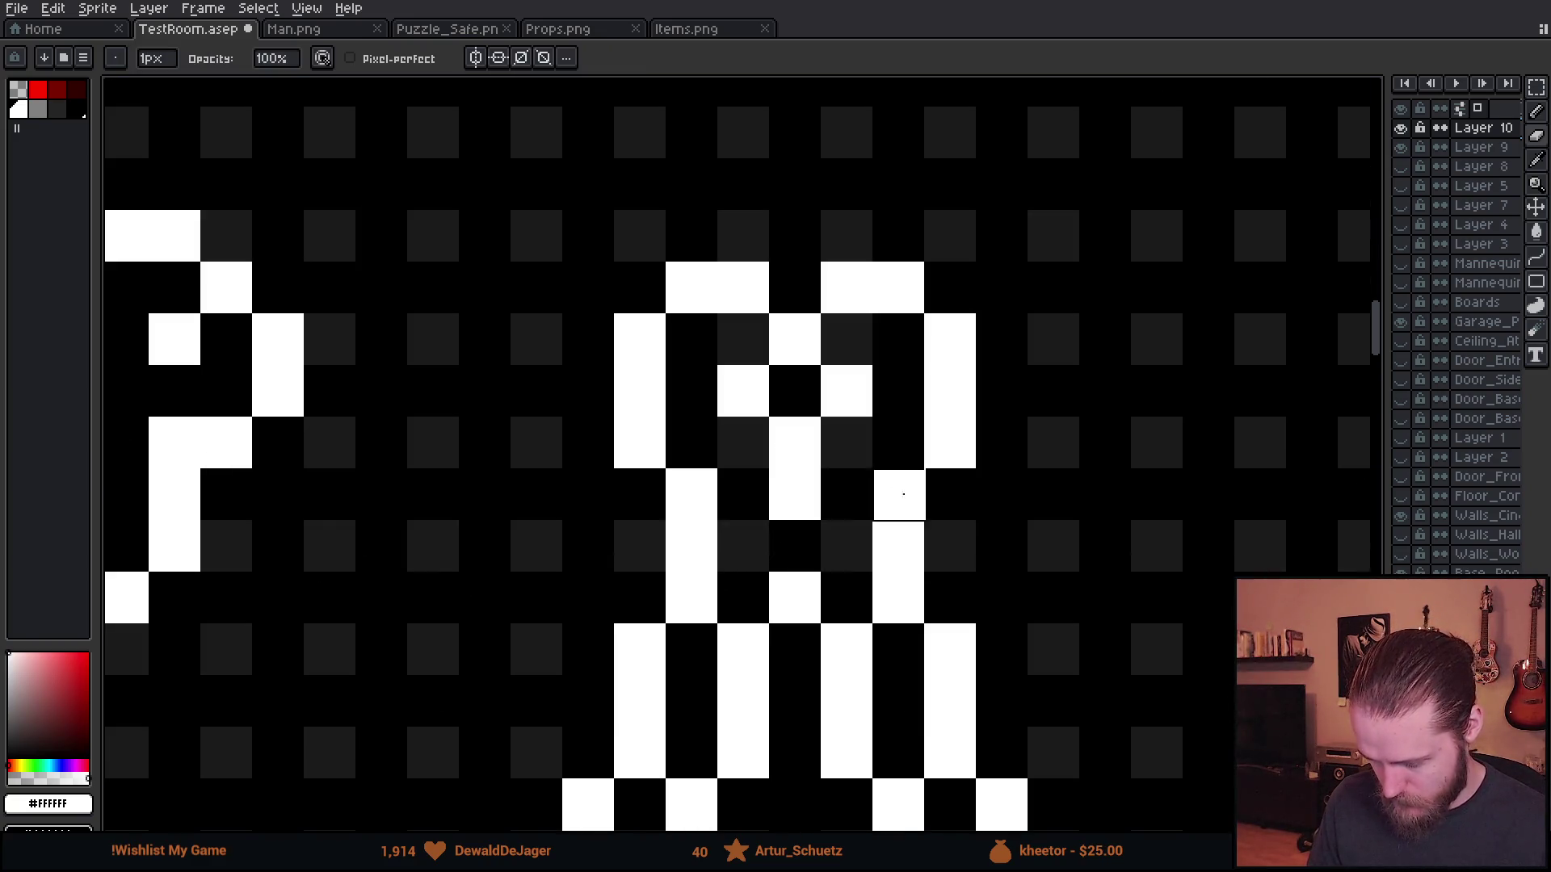
scroll(902, 494, "down", 4)
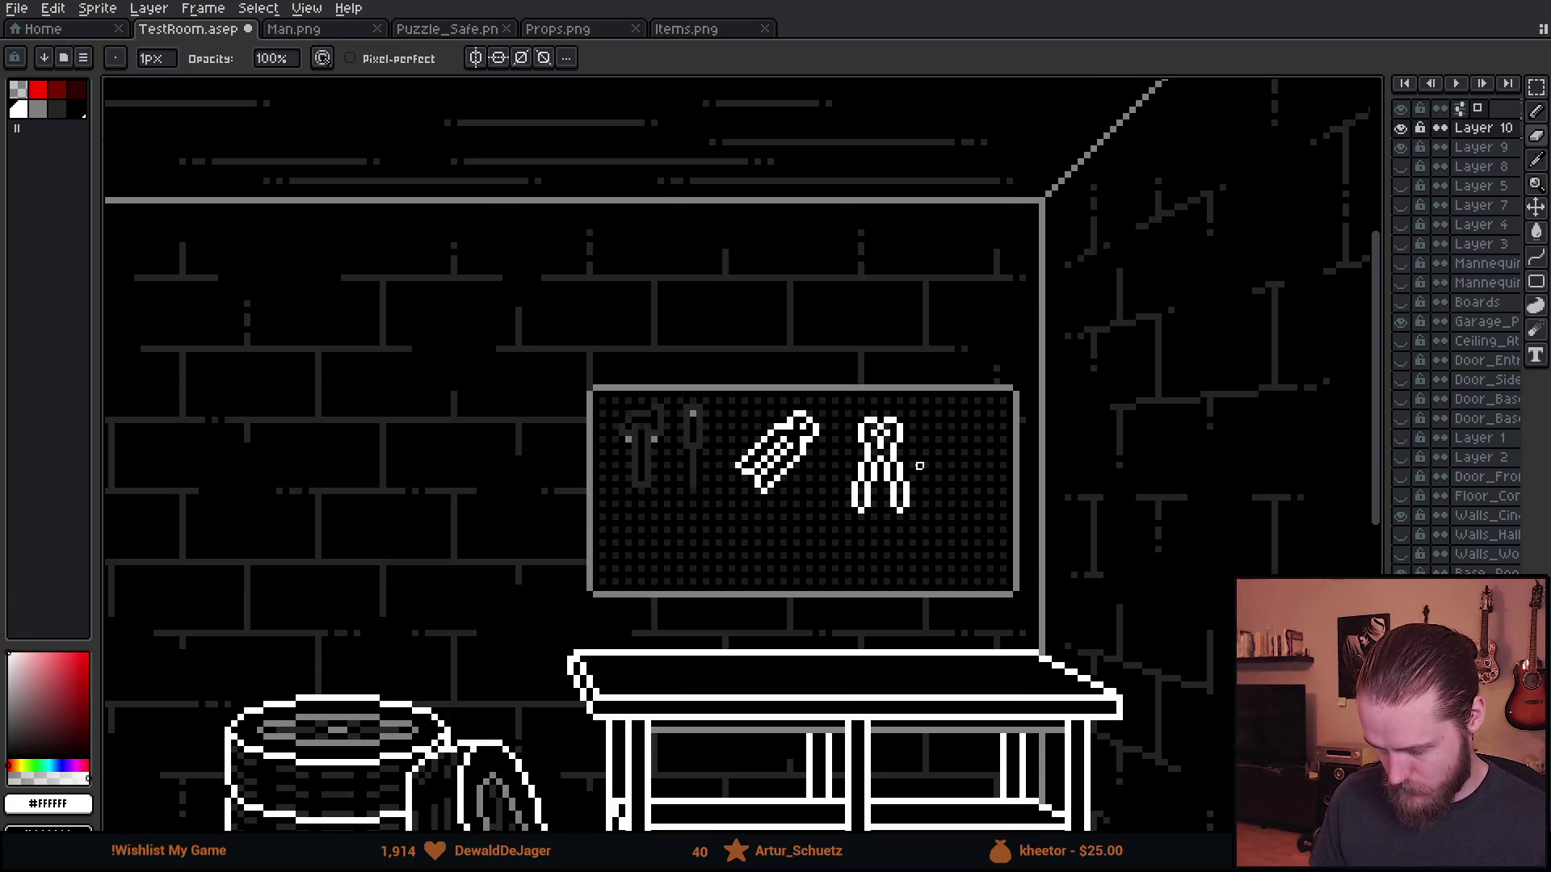
scroll(919, 466, "down", 1)
scroll(931, 465, "up", 5)
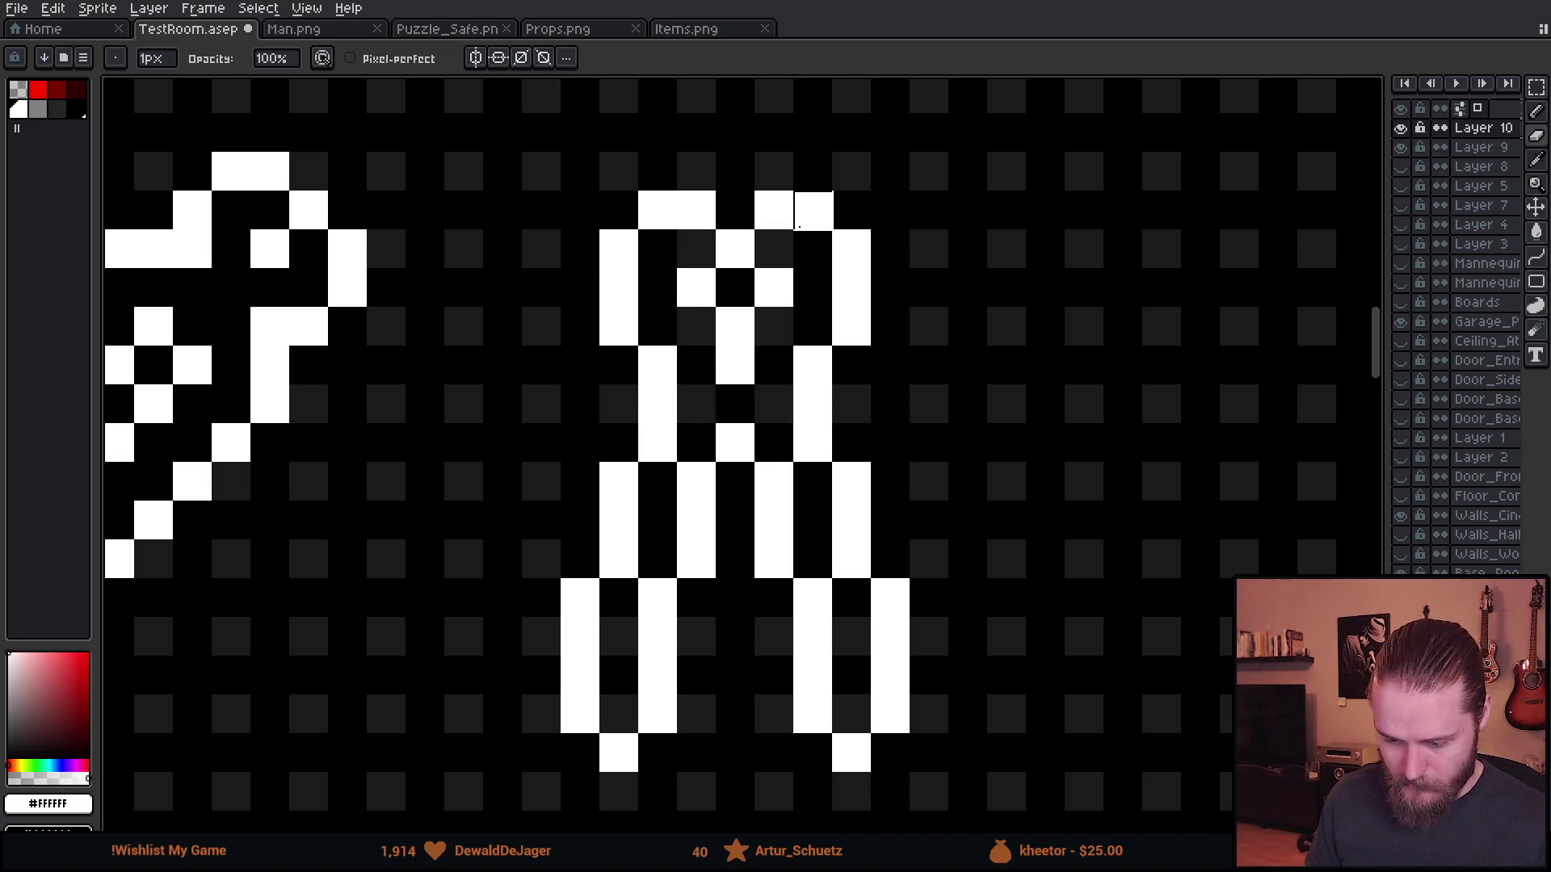
- Select the column containing the pliers and pick dark grey for the Paint Bucket
key("m")
left_click_drag(502, 163, 737, 447)
key("g")
left_click(57, 109)
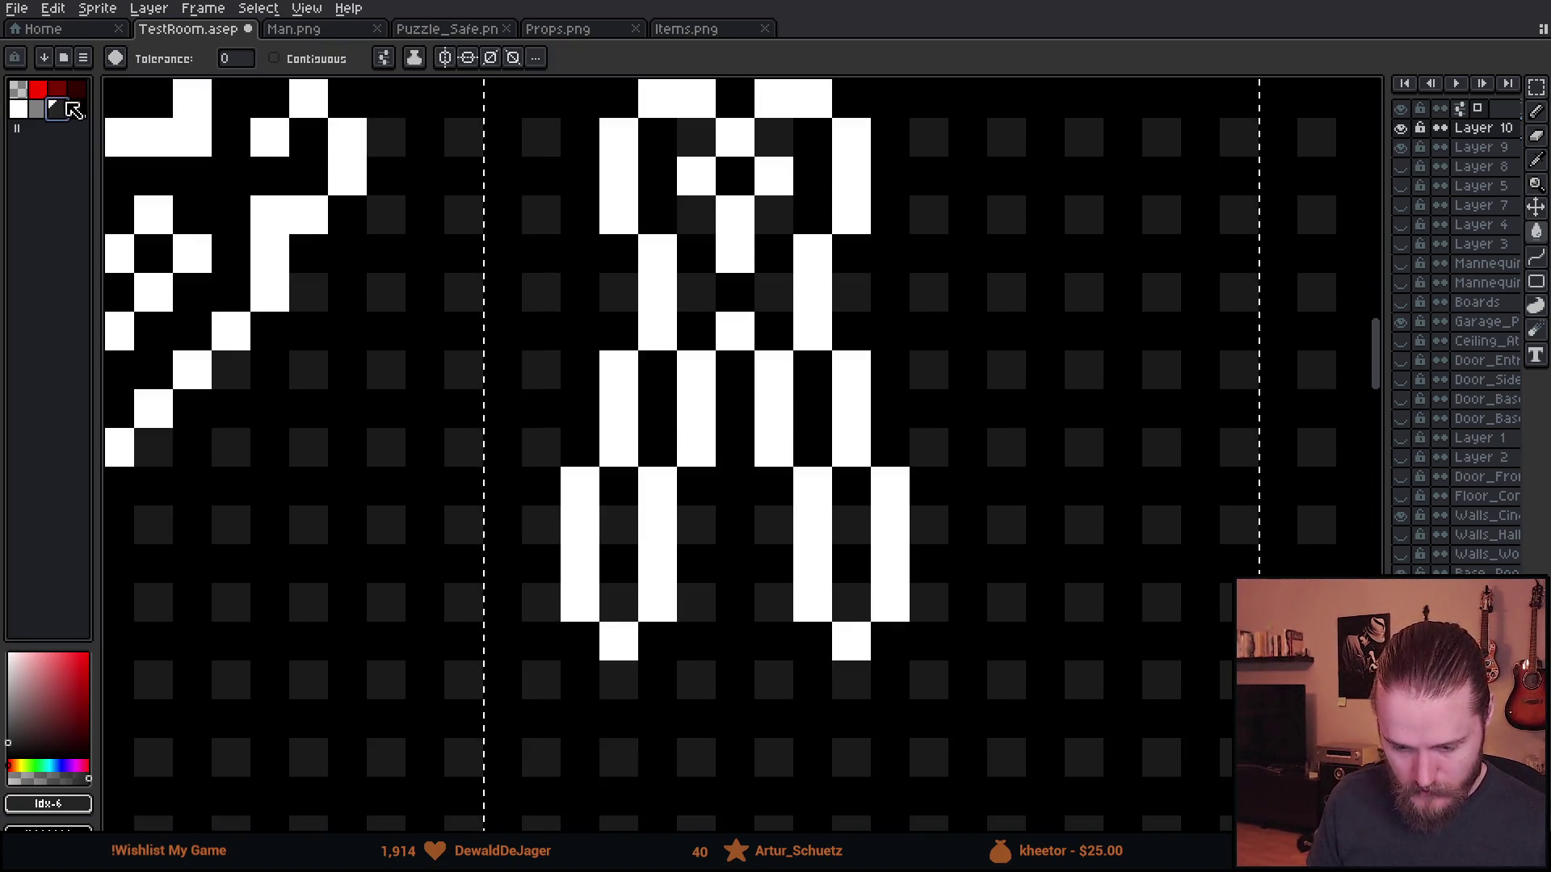
- Fill the pliers dark grey, then try black fills behind them and undo one
left_click(678, 93)
scroll(735, 295, "up", 2)
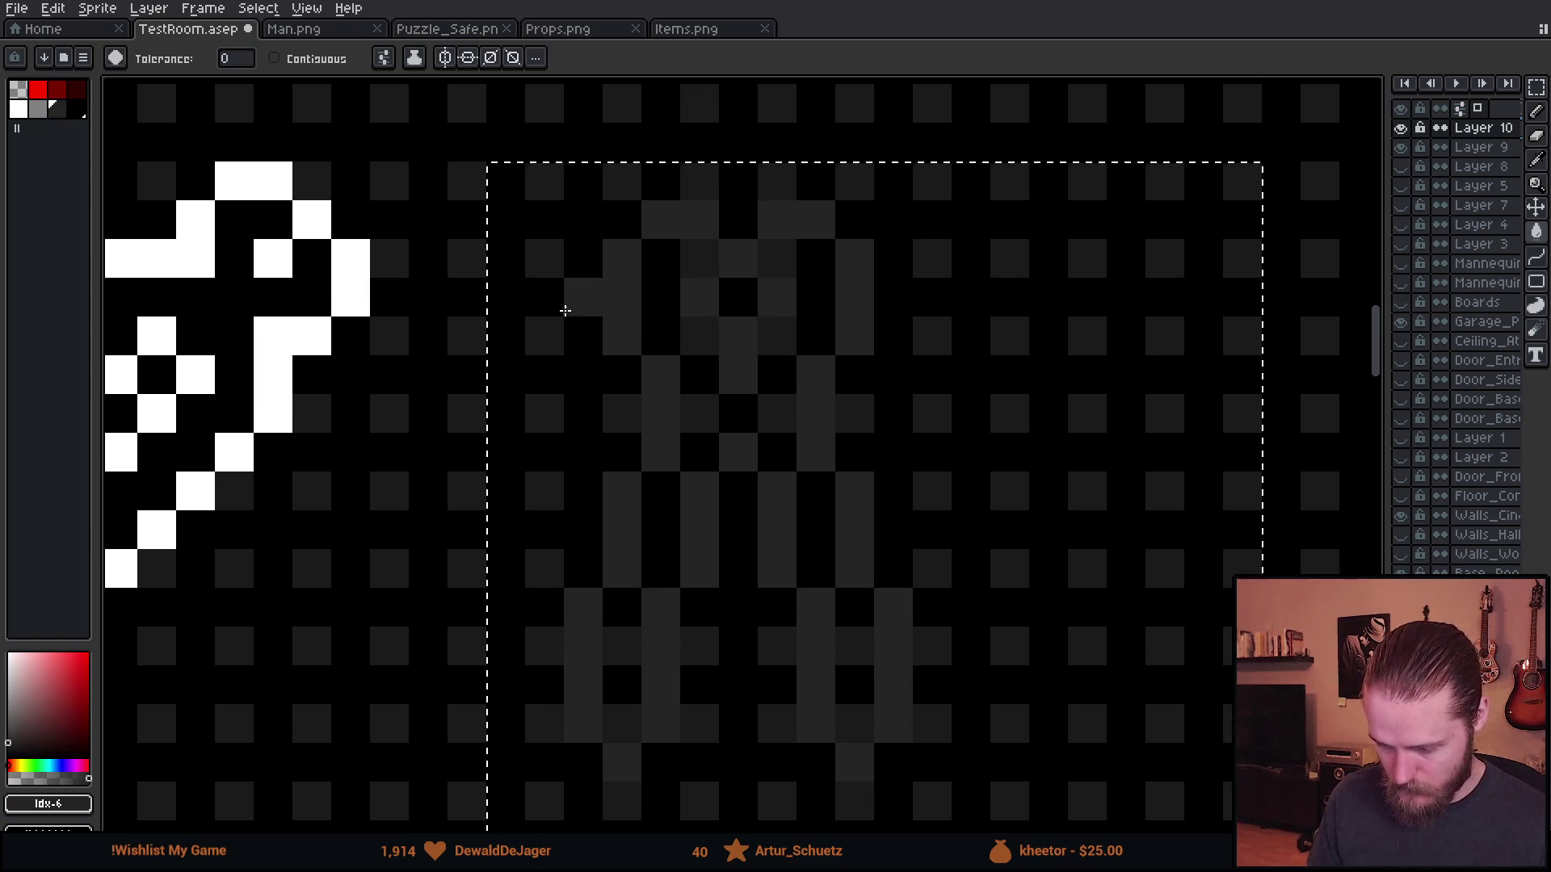
key("m")
key("g")
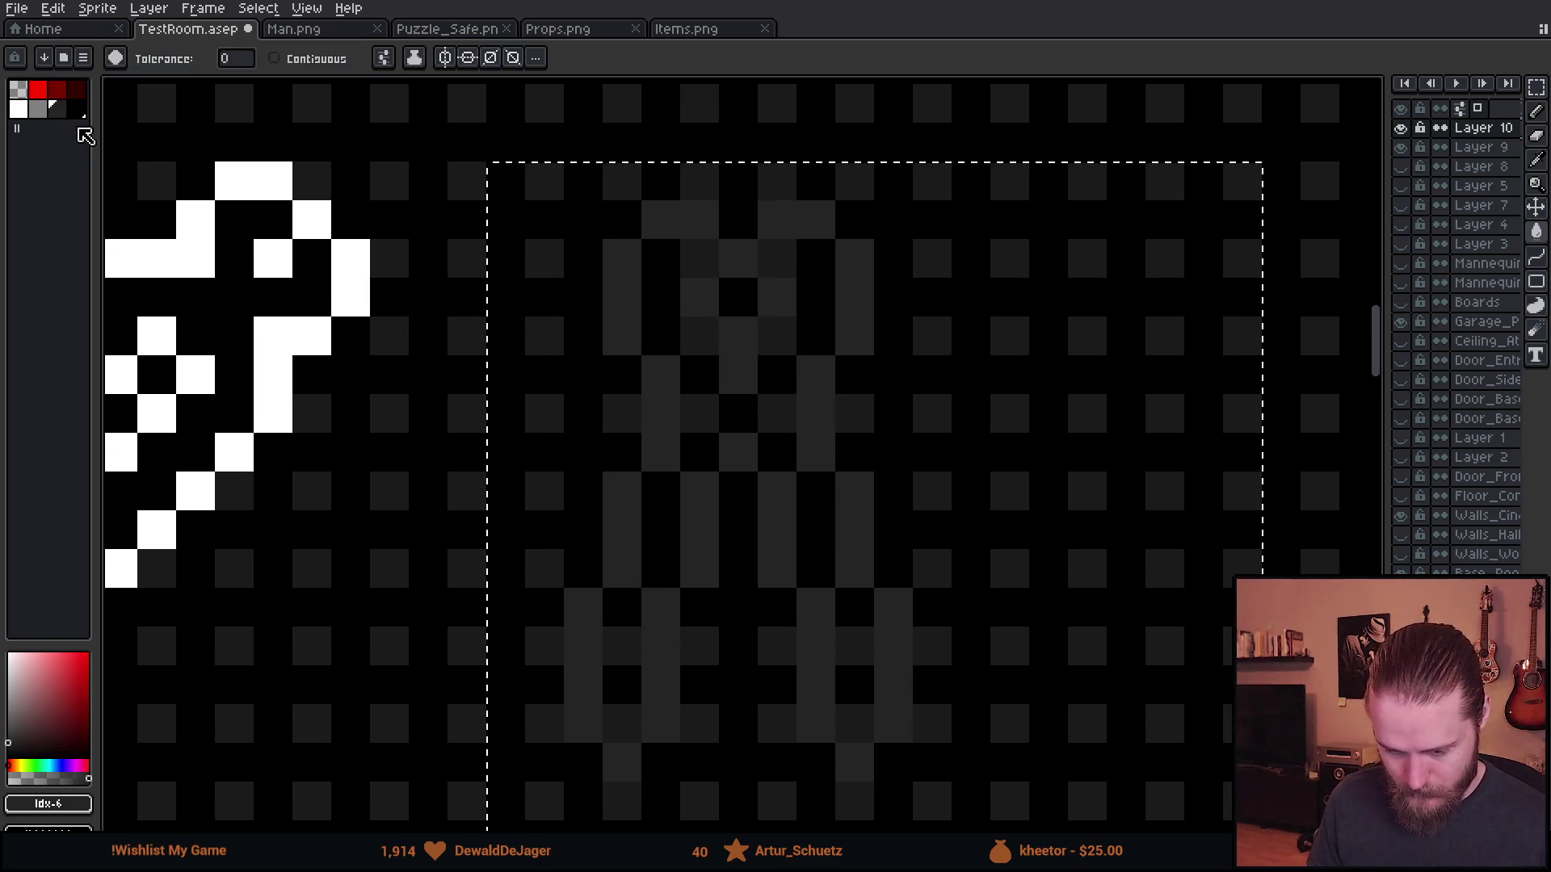
left_click(77, 109)
left_click(685, 260)
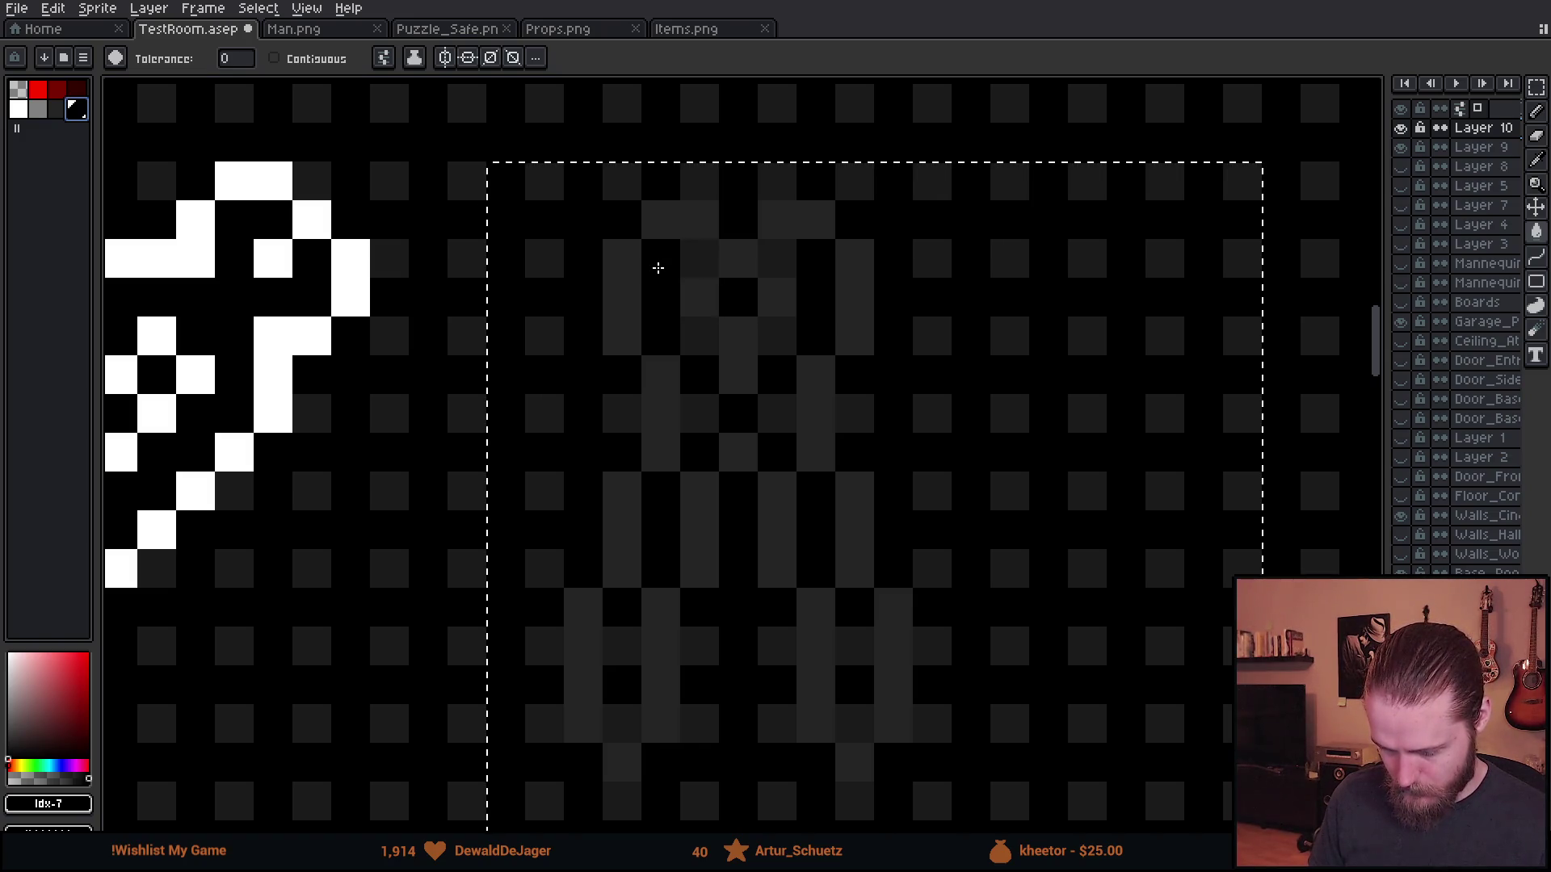
left_click(659, 267)
scroll(658, 267, "down", 6)
key("ctrl+z")
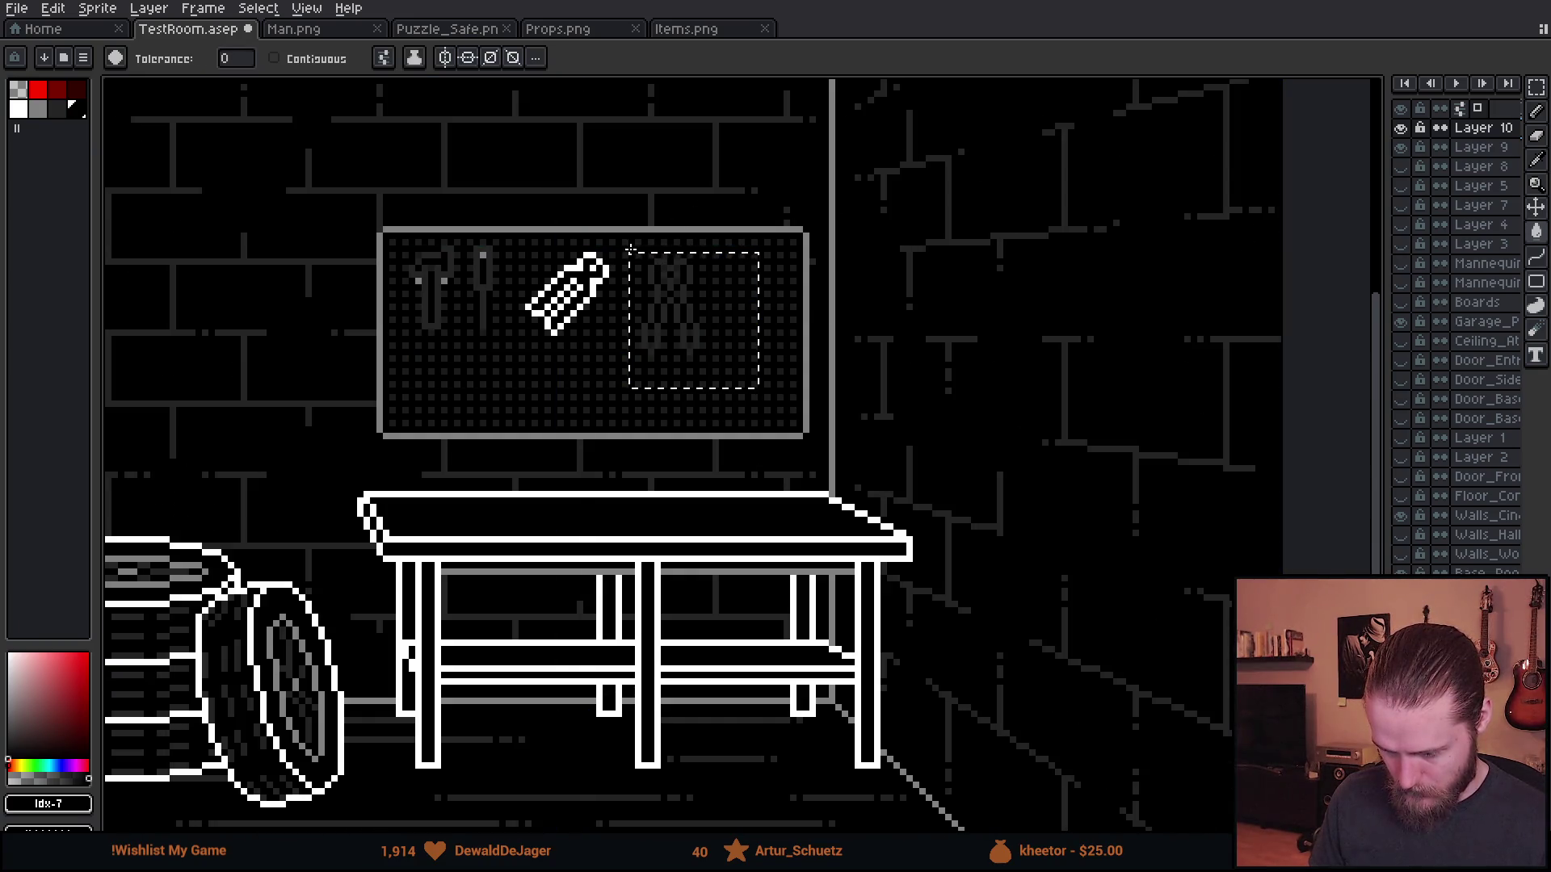
scroll(630, 249, "up", 5)
left_click(699, 324)
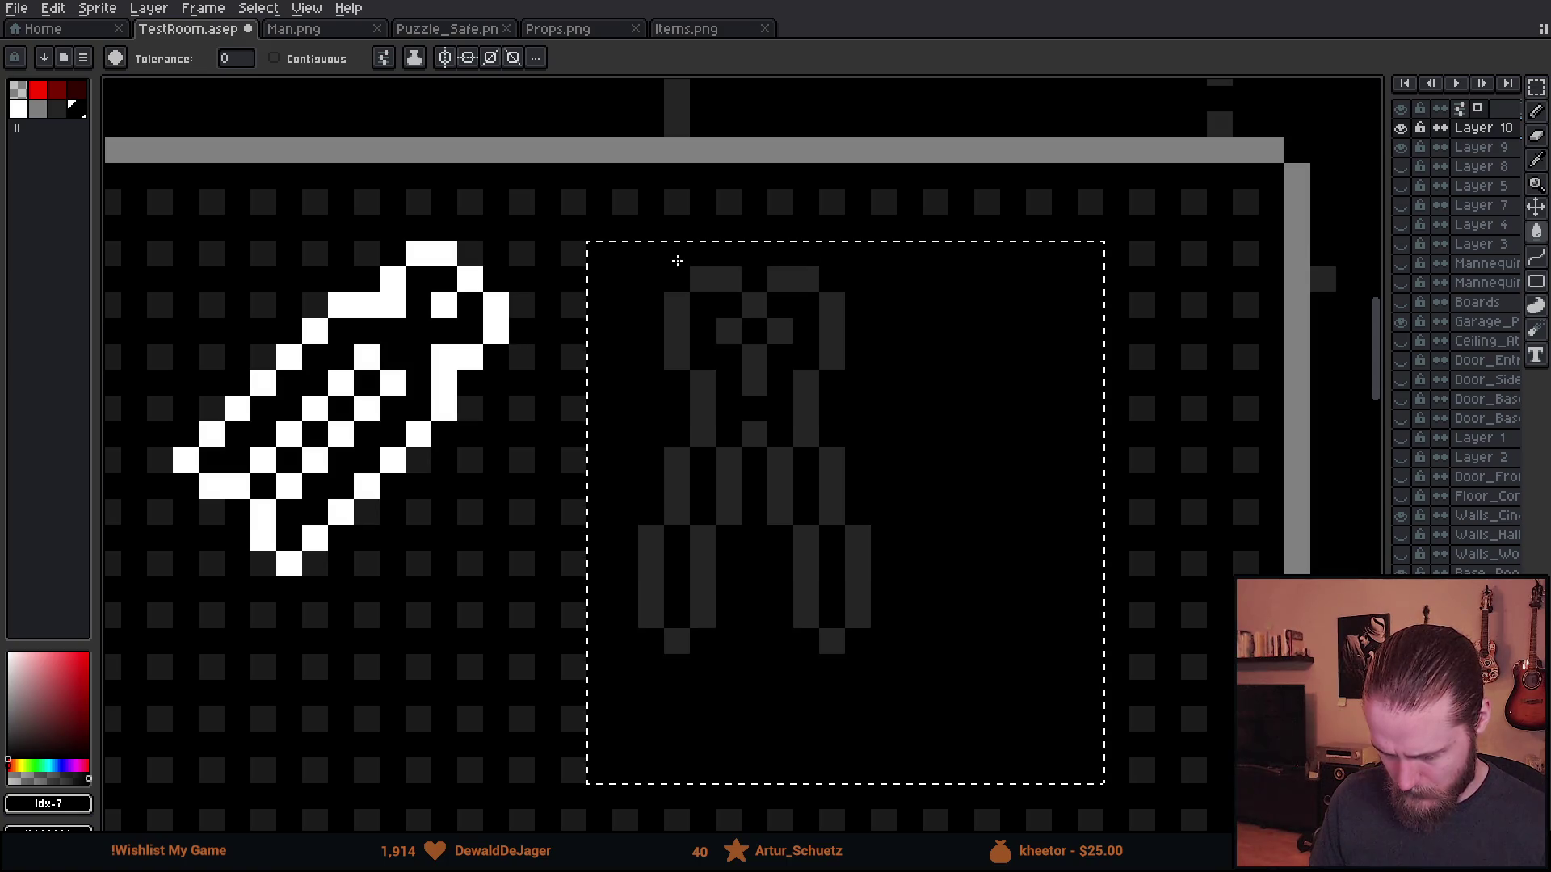
- Turn on Contiguous, refill the black area transparent, and drop the selection
left_click(274, 59)
left_click(383, 57)
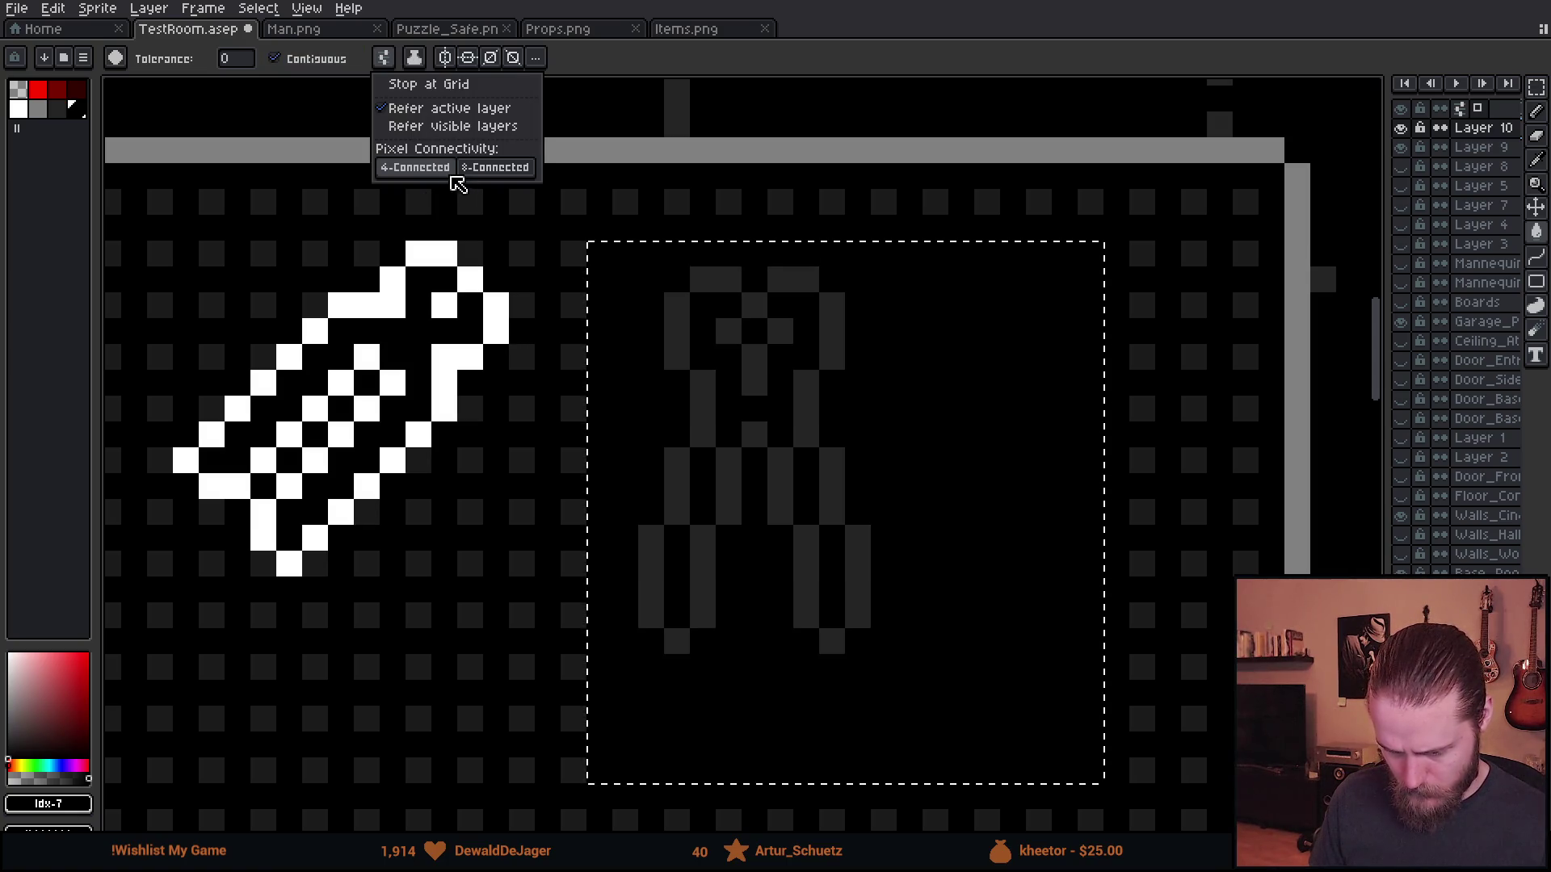
left_click(17, 89)
left_click(623, 382)
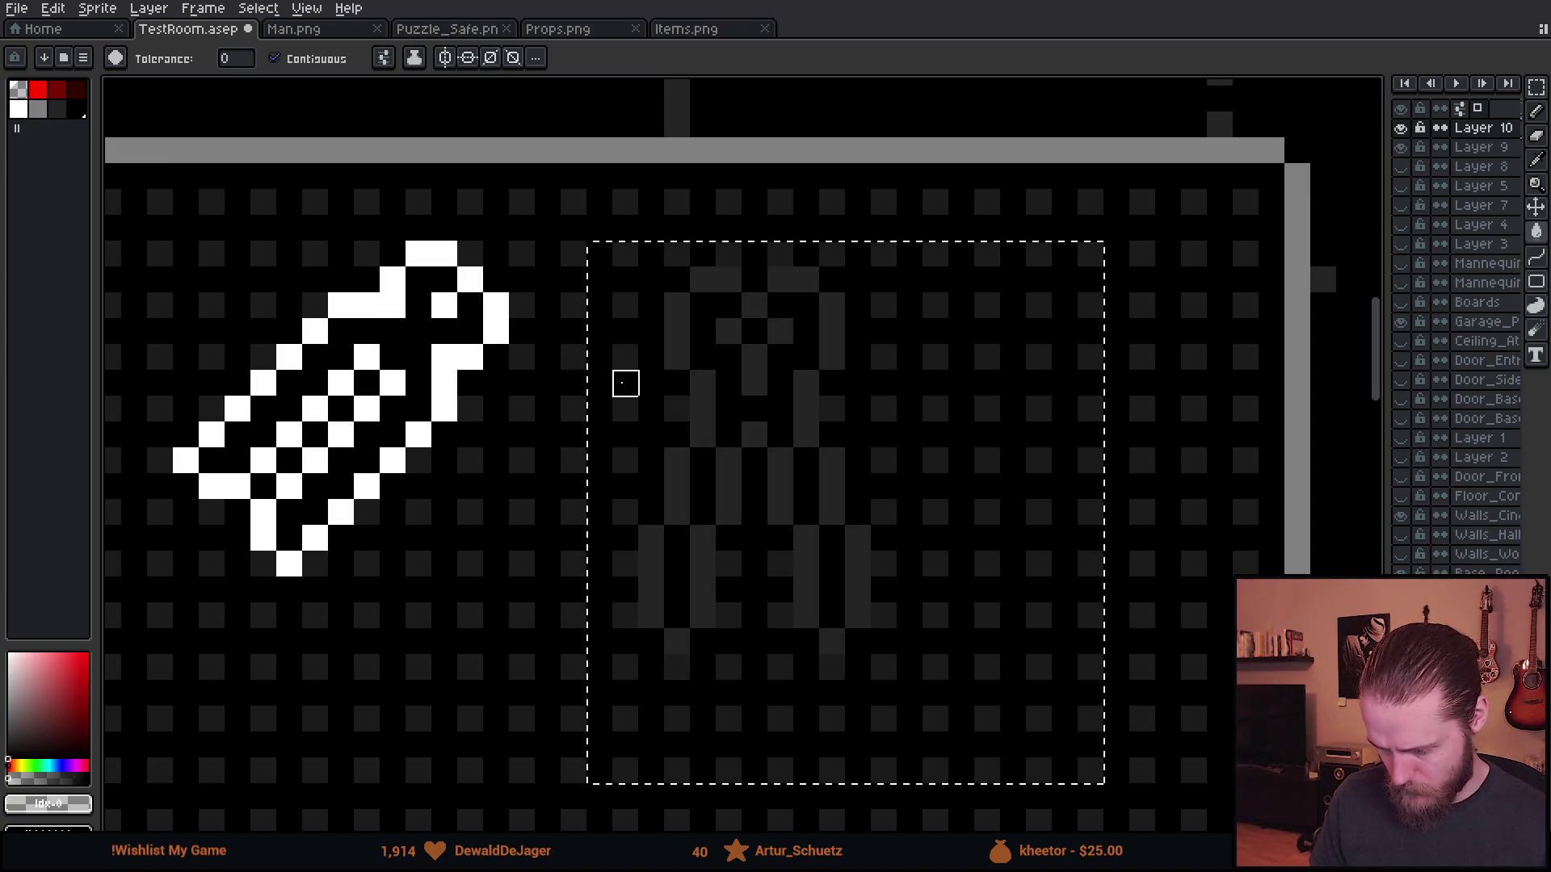
key("m")
key("ctrl+d")
- Eyedrop grey from the artwork and pencil three light grey highlight pixels onto the pliers
scroll(547, 433, "down", 1)
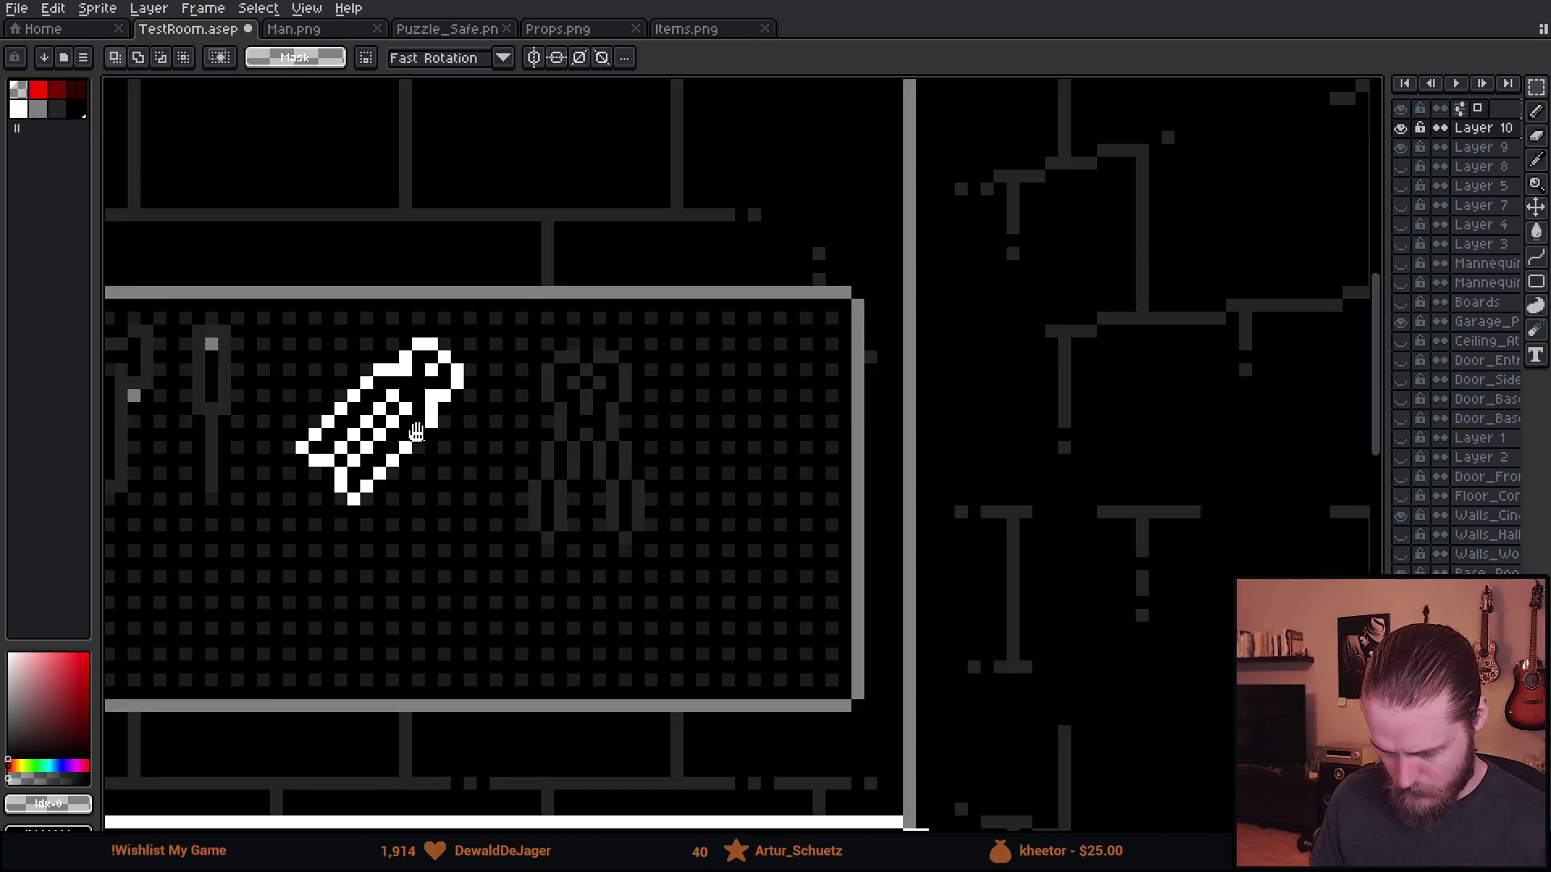
scroll(377, 373, "up", 1)
left_click(581, 293, "alt")
scroll(1177, 450, "up", 1)
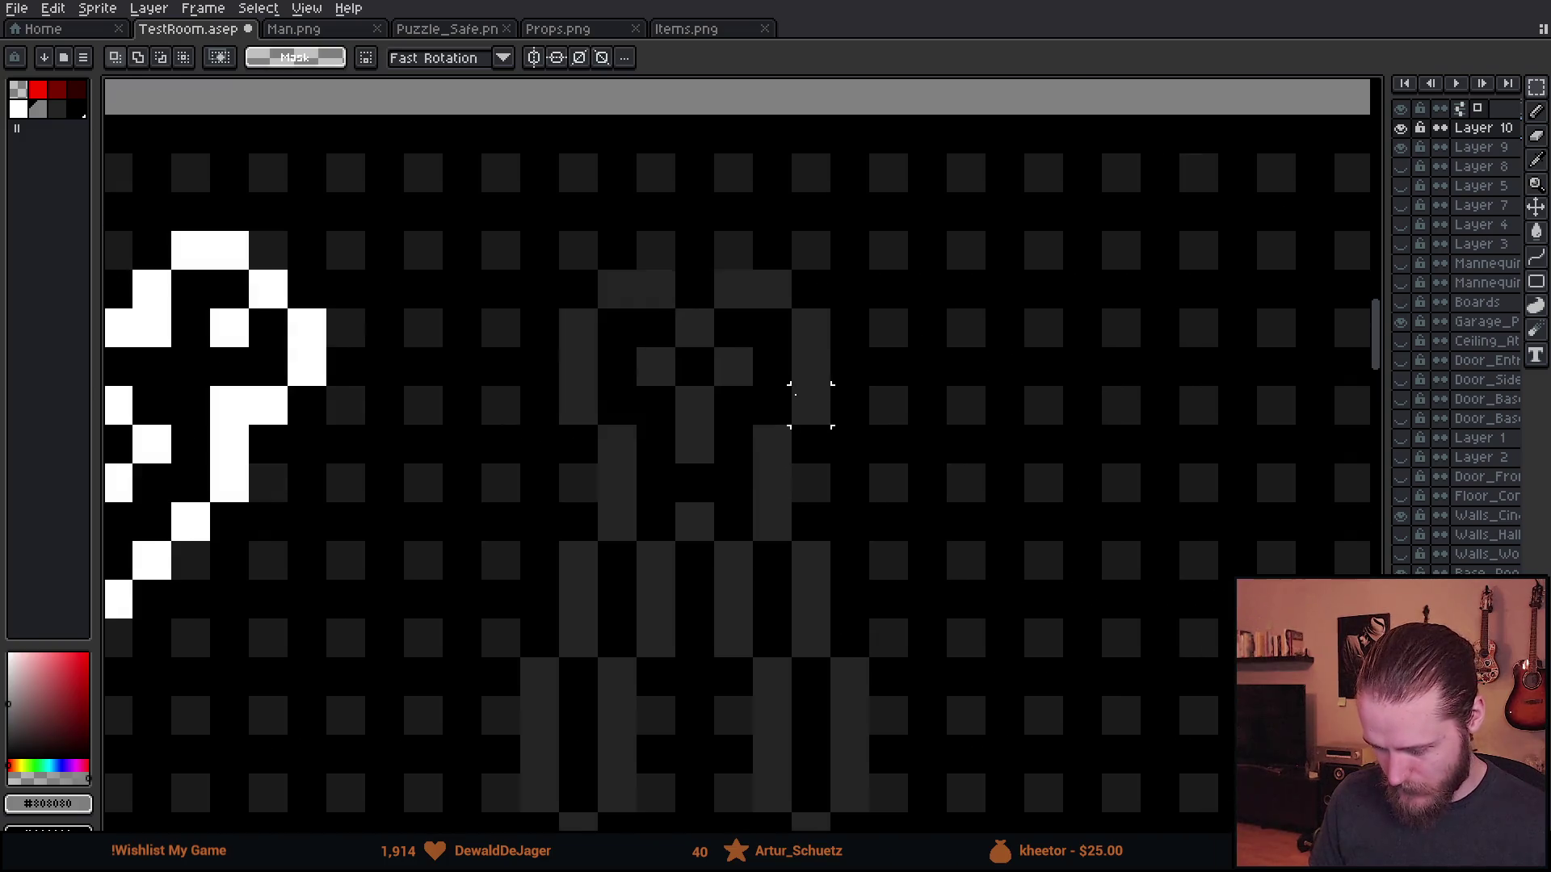
key("b")
left_click(554, 466)
left_click(573, 444)
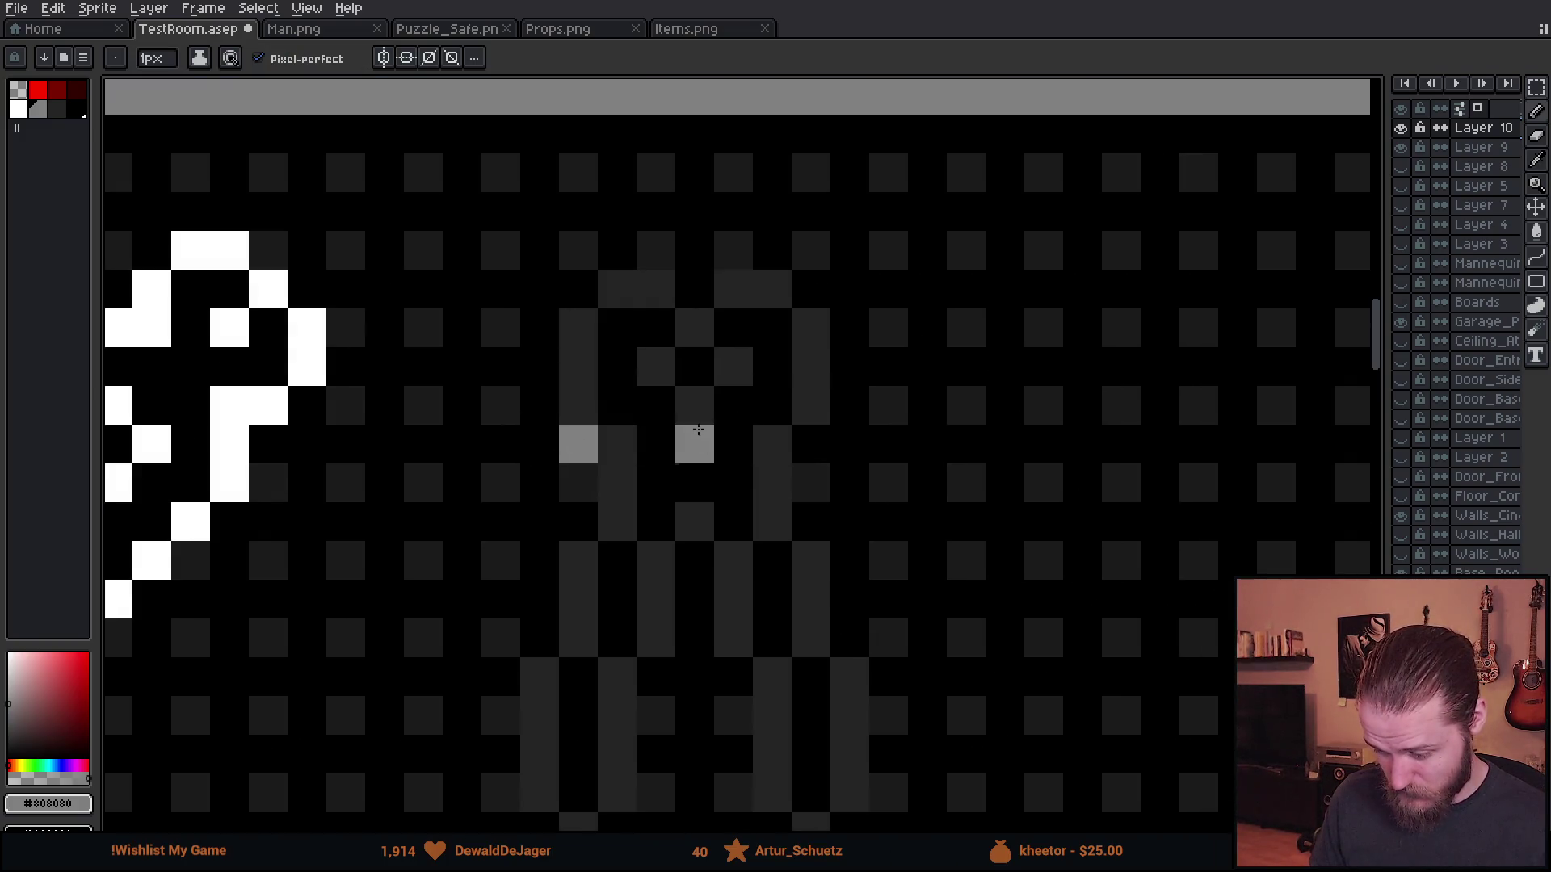
left_click(808, 443)
scroll(886, 487, "down", 6)
- Undo the misplaced grey pixel and place a new grey highlight on the pliers
key("v")
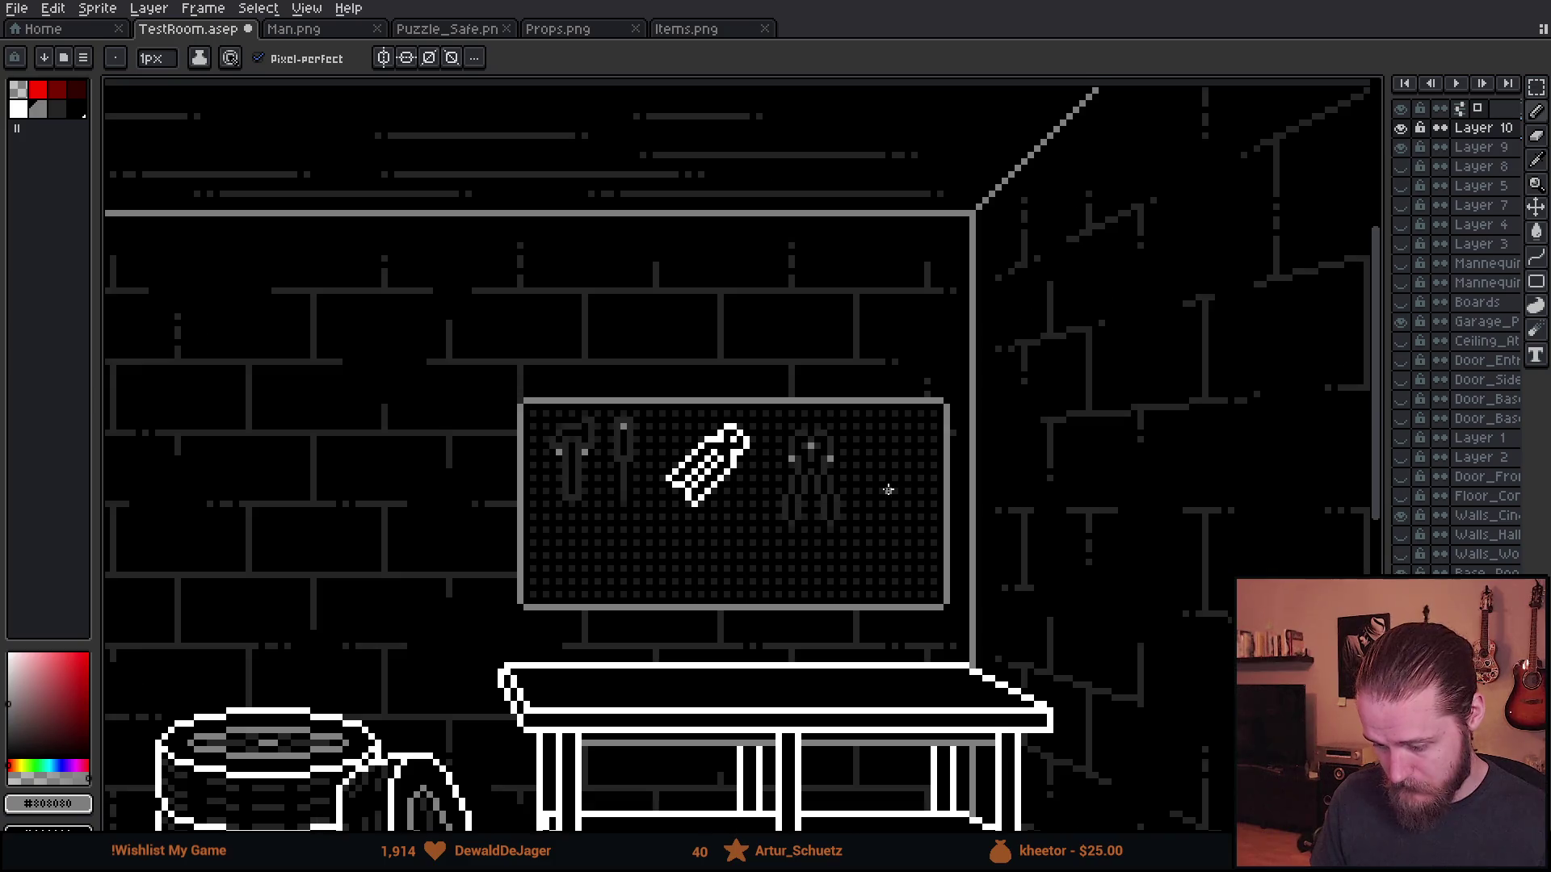
scroll(828, 494, "up", 4)
key("ctrl+z")
key("b")
scroll(762, 457, "up", 2)
left_click(673, 479)
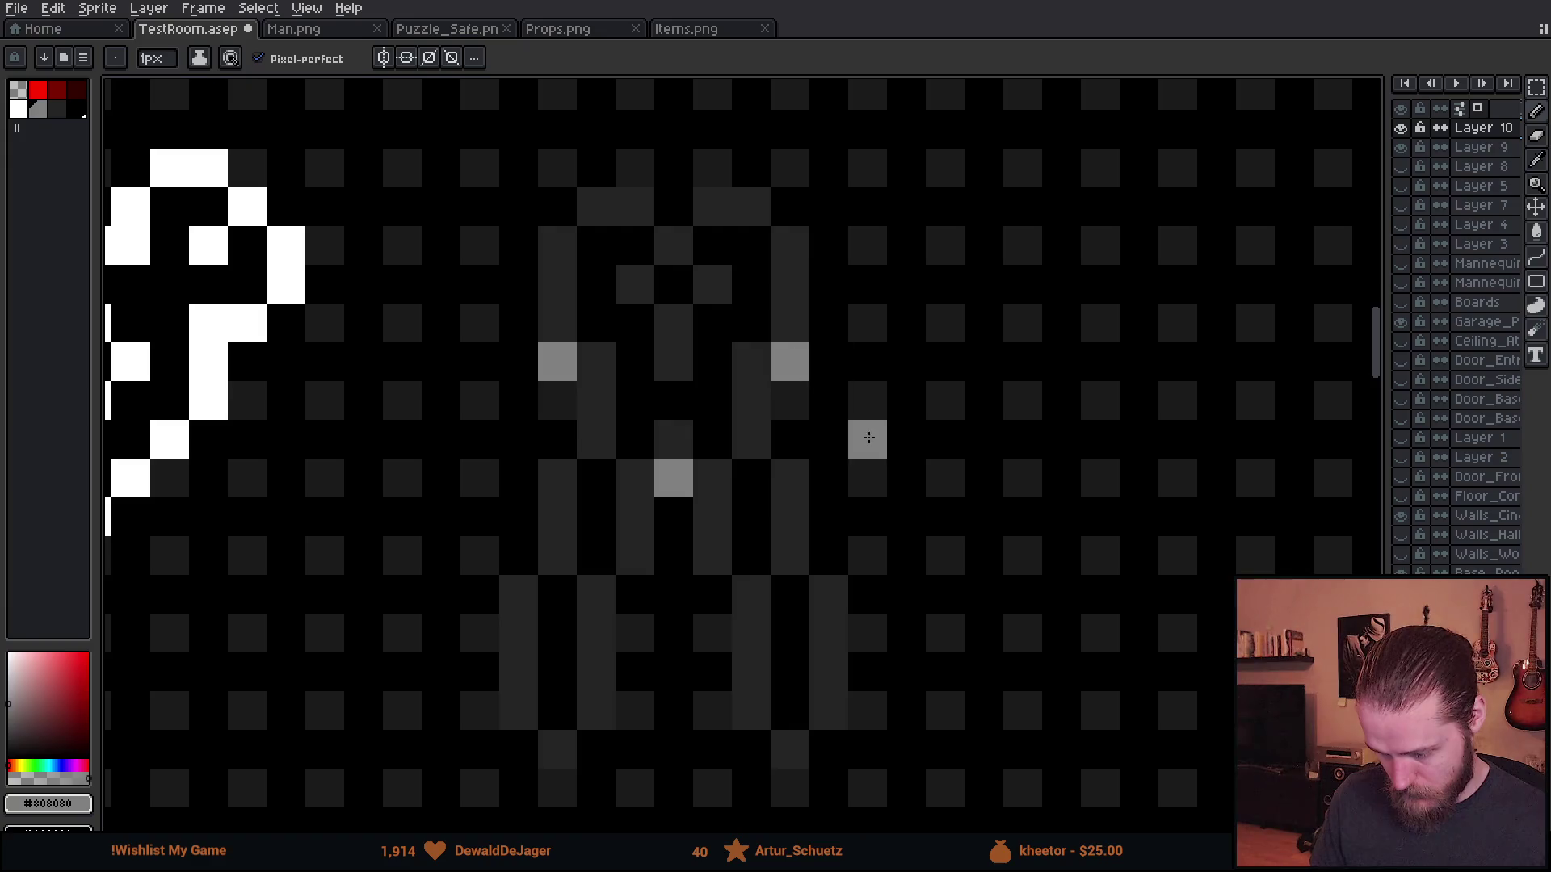
scroll(880, 442, "down", 3)
scroll(856, 453, "up", 1)
scroll(840, 454, "up", 1)
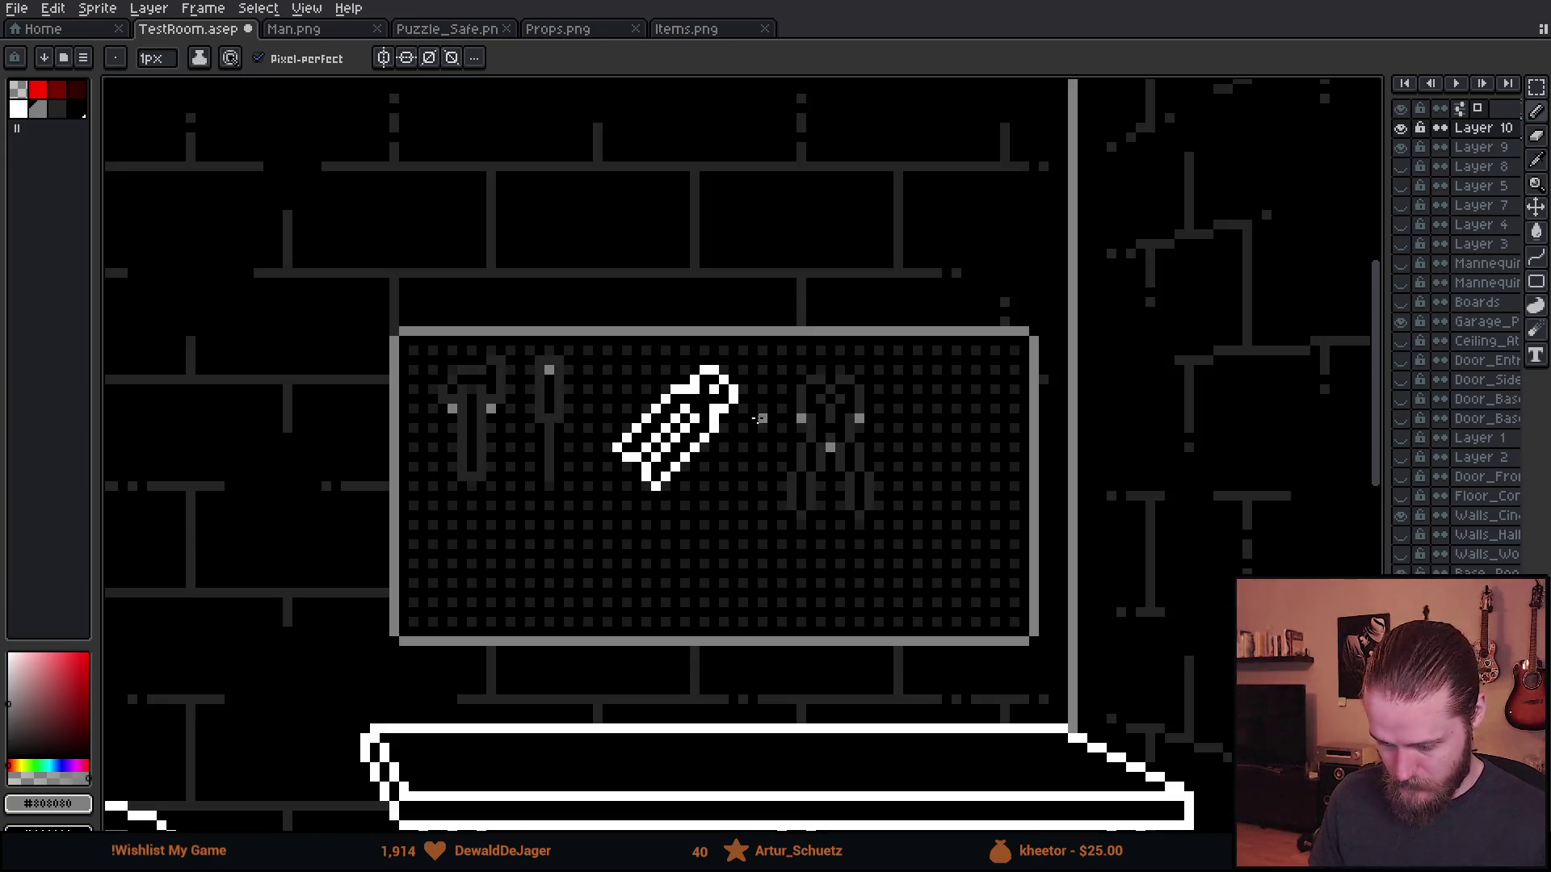
- Select the tag on the pegboard and delete it
key("m")
left_click_drag(619, 342, 778, 578)
key("Delete")
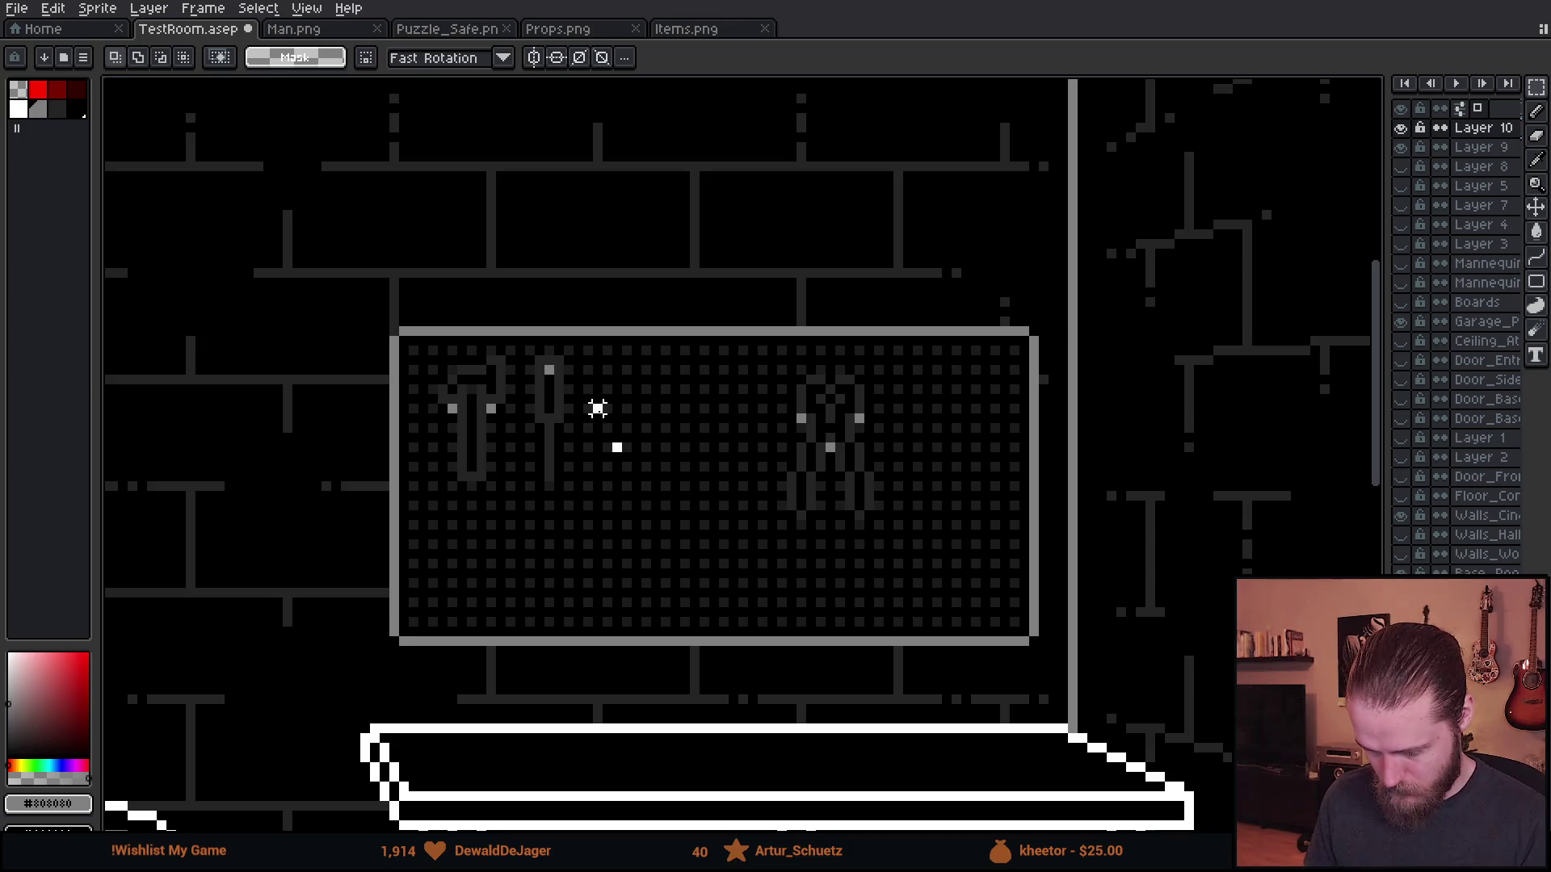
- Move the pliers left beside the screwdriver and deselect them
mouse_move(733, 329)
left_mouse_down()
mouse_move(941, 544)
mouse_move(620, 471)
mouse_move(627, 482)
mouse_move(603, 481)
left_mouse_up()
scroll(759, 497, "up", 1)
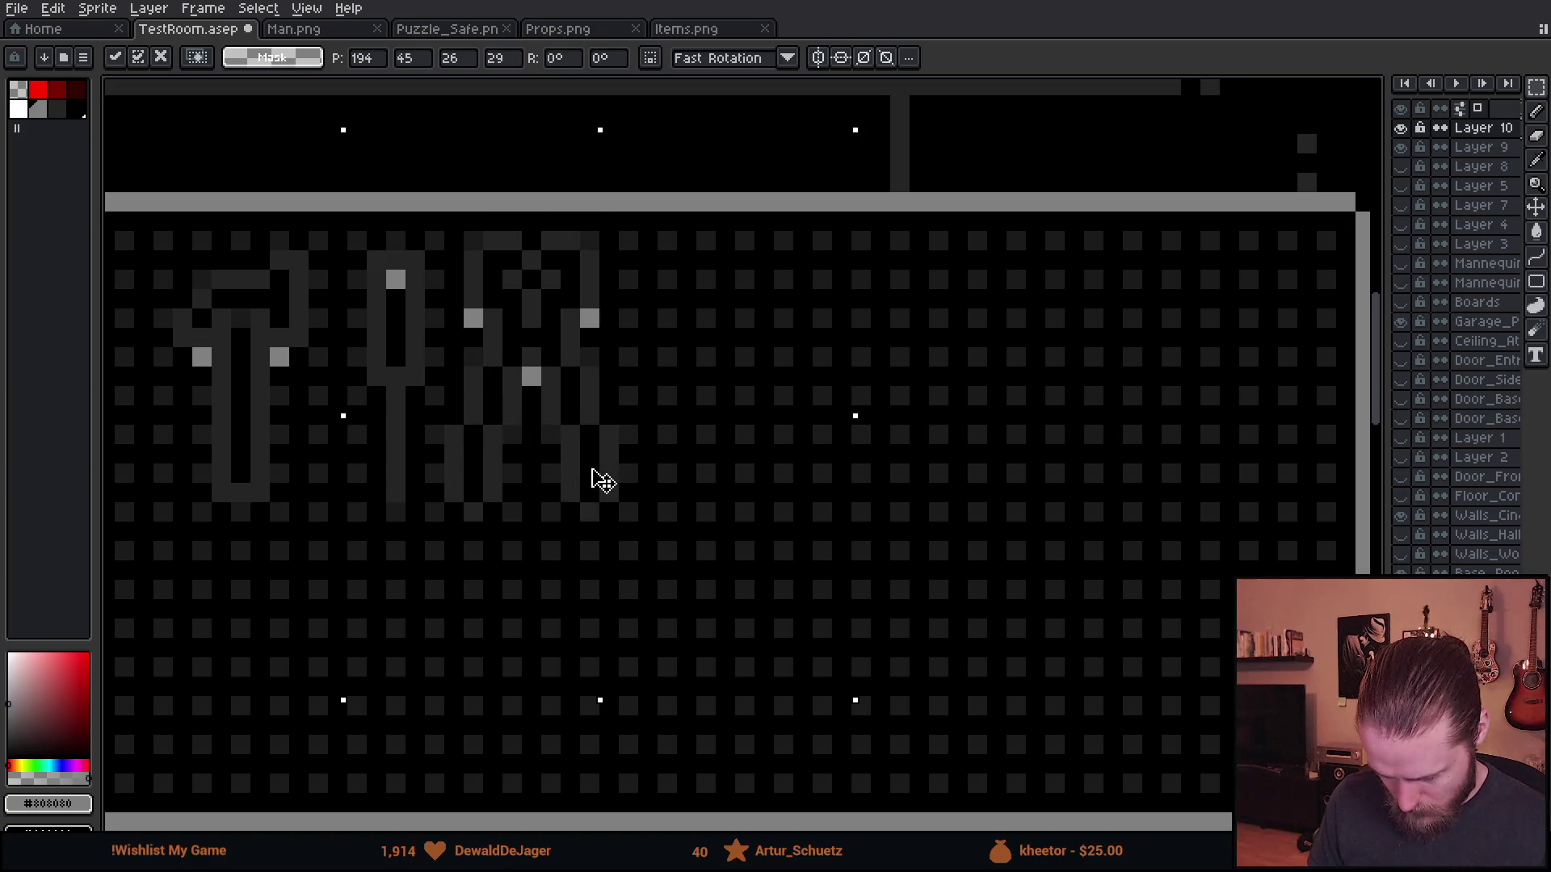
scroll(552, 417, "up", 3)
scroll(758, 422, "down", 3)
key("ctrl+d")
scroll(647, 409, "up", 3)
key("b")
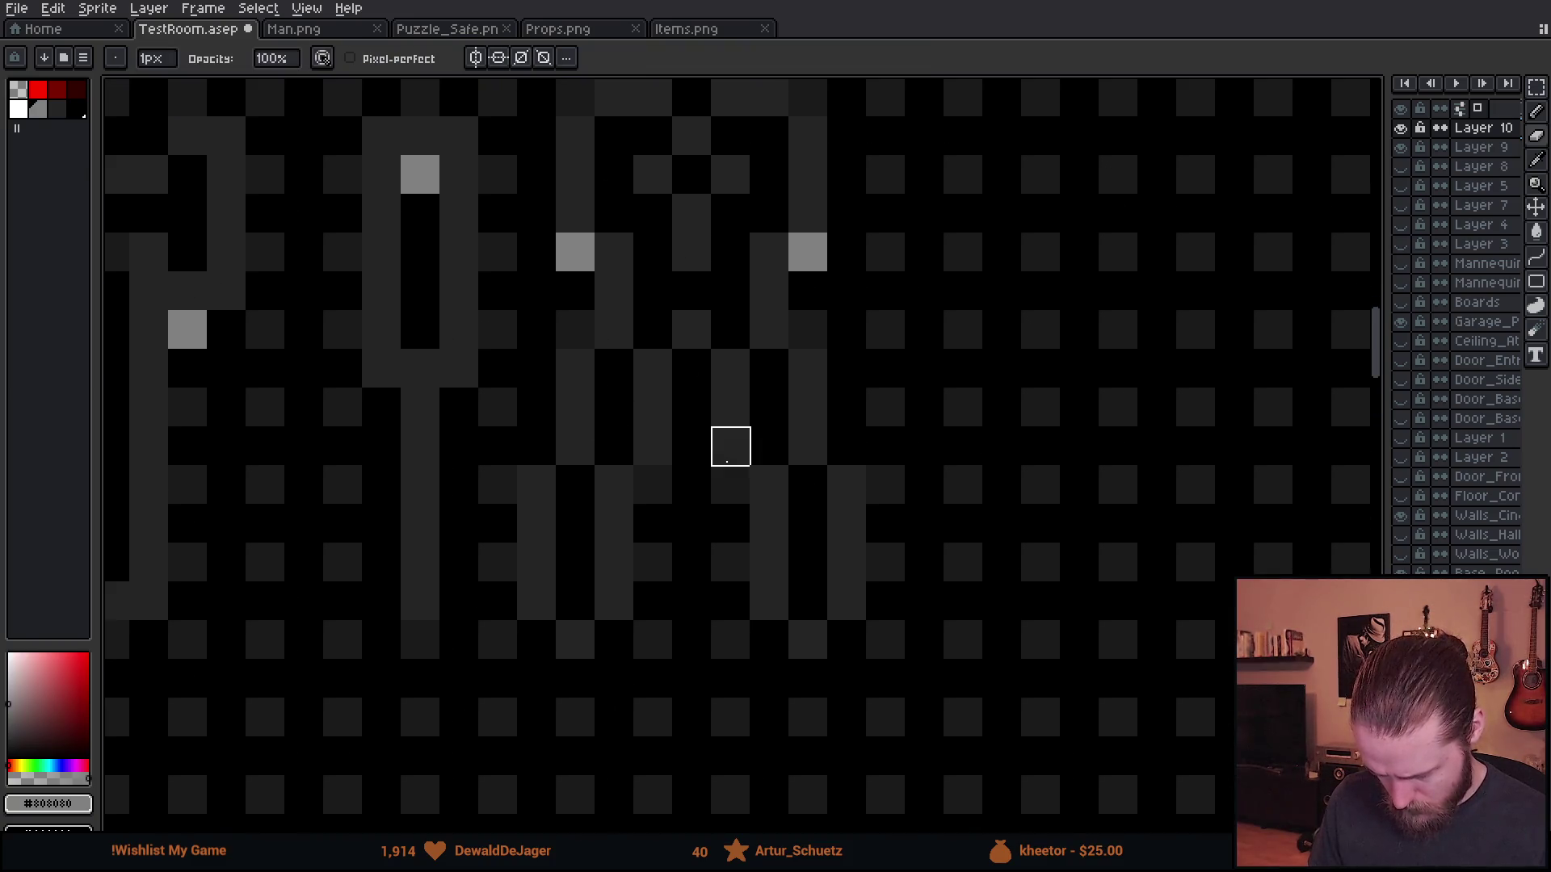
scroll(699, 421, "down", 3)
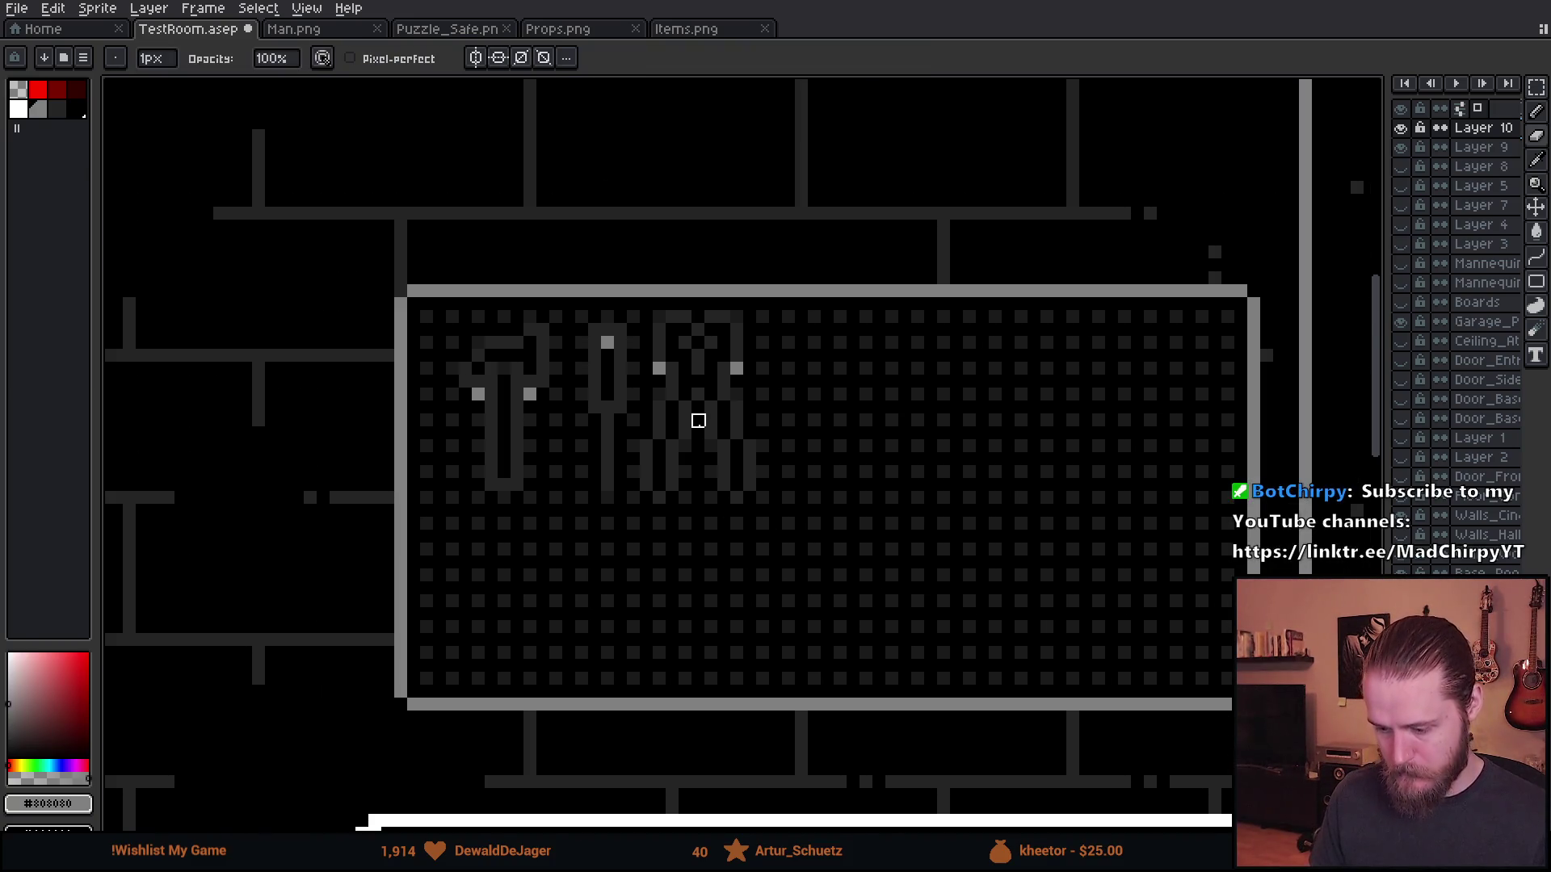
scroll(699, 421, "down", 4)
scroll(763, 497, "up", 1)
scroll(764, 497, "down", 1)
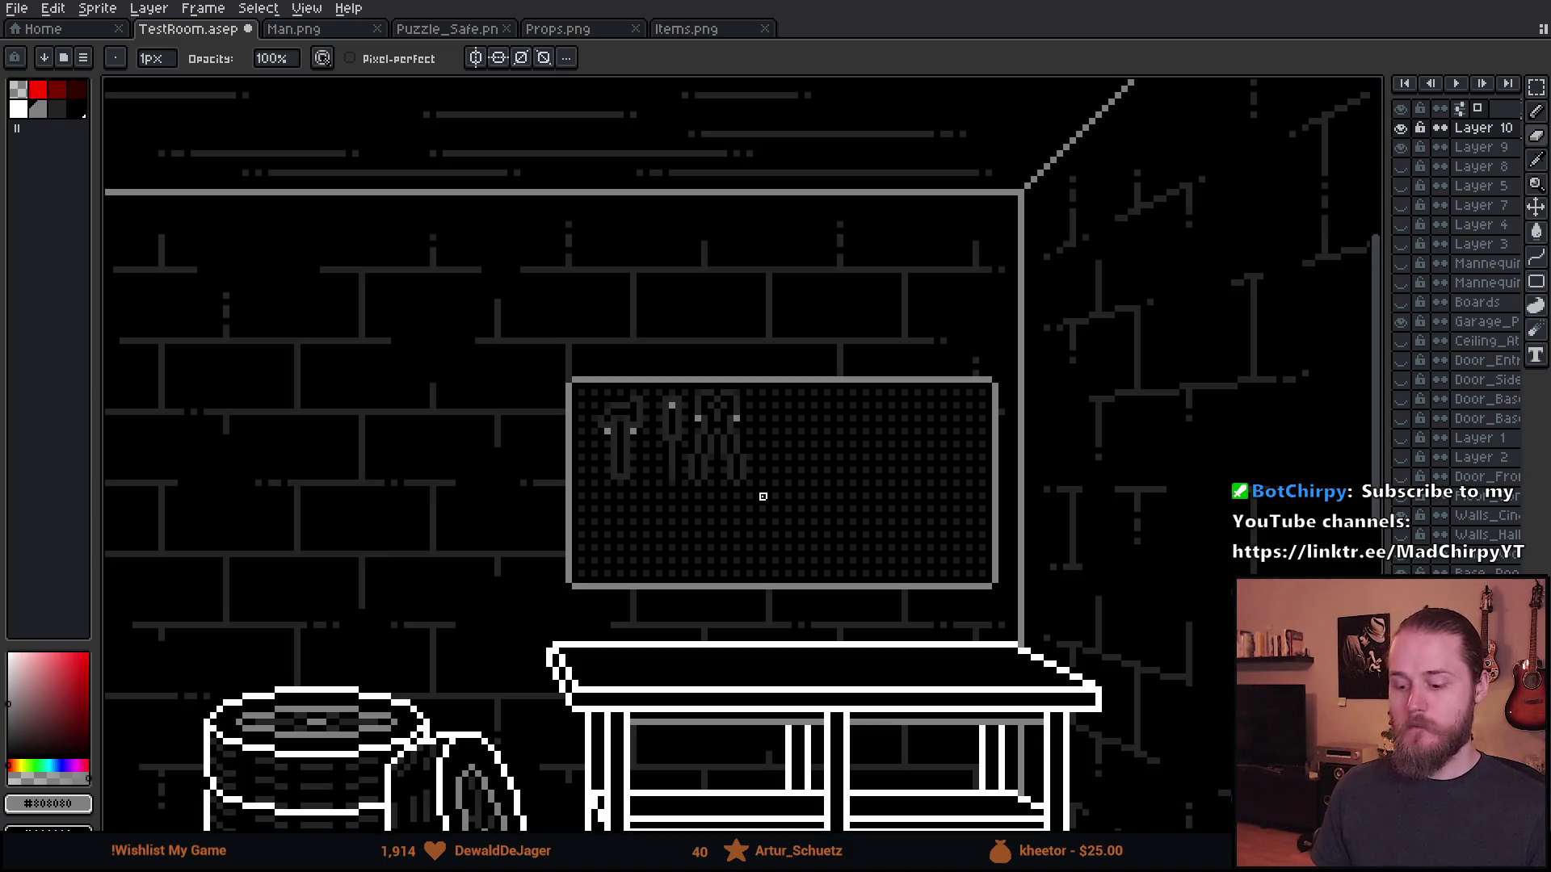
scroll(801, 470, "down", 1)
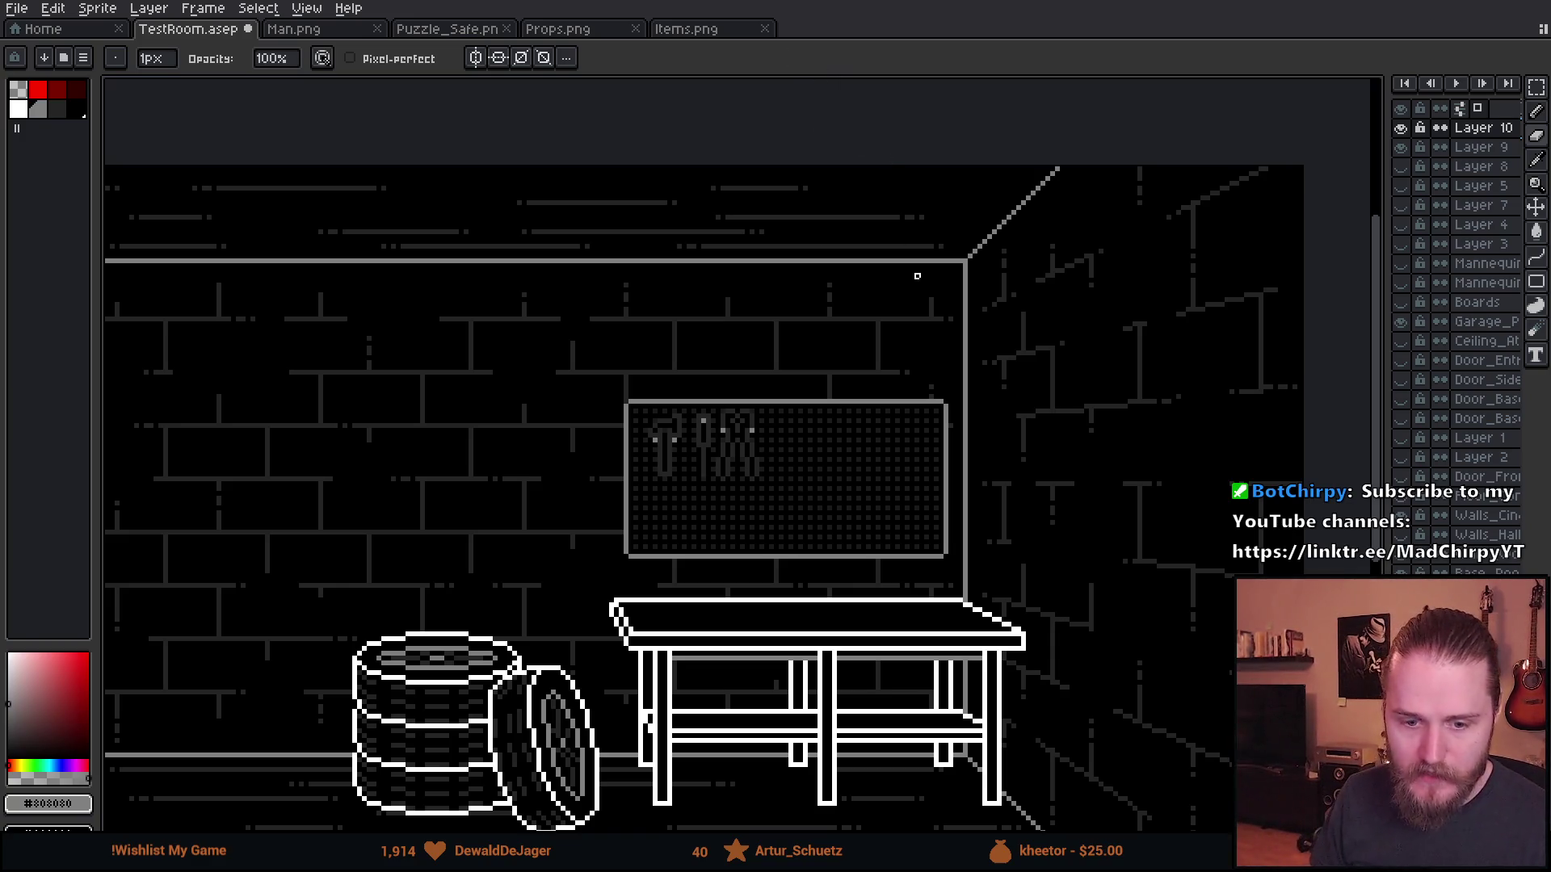
scroll(752, 380, "up", 4)
- Marquee-select the pliers and move them farther right on the pegboard
key("m")
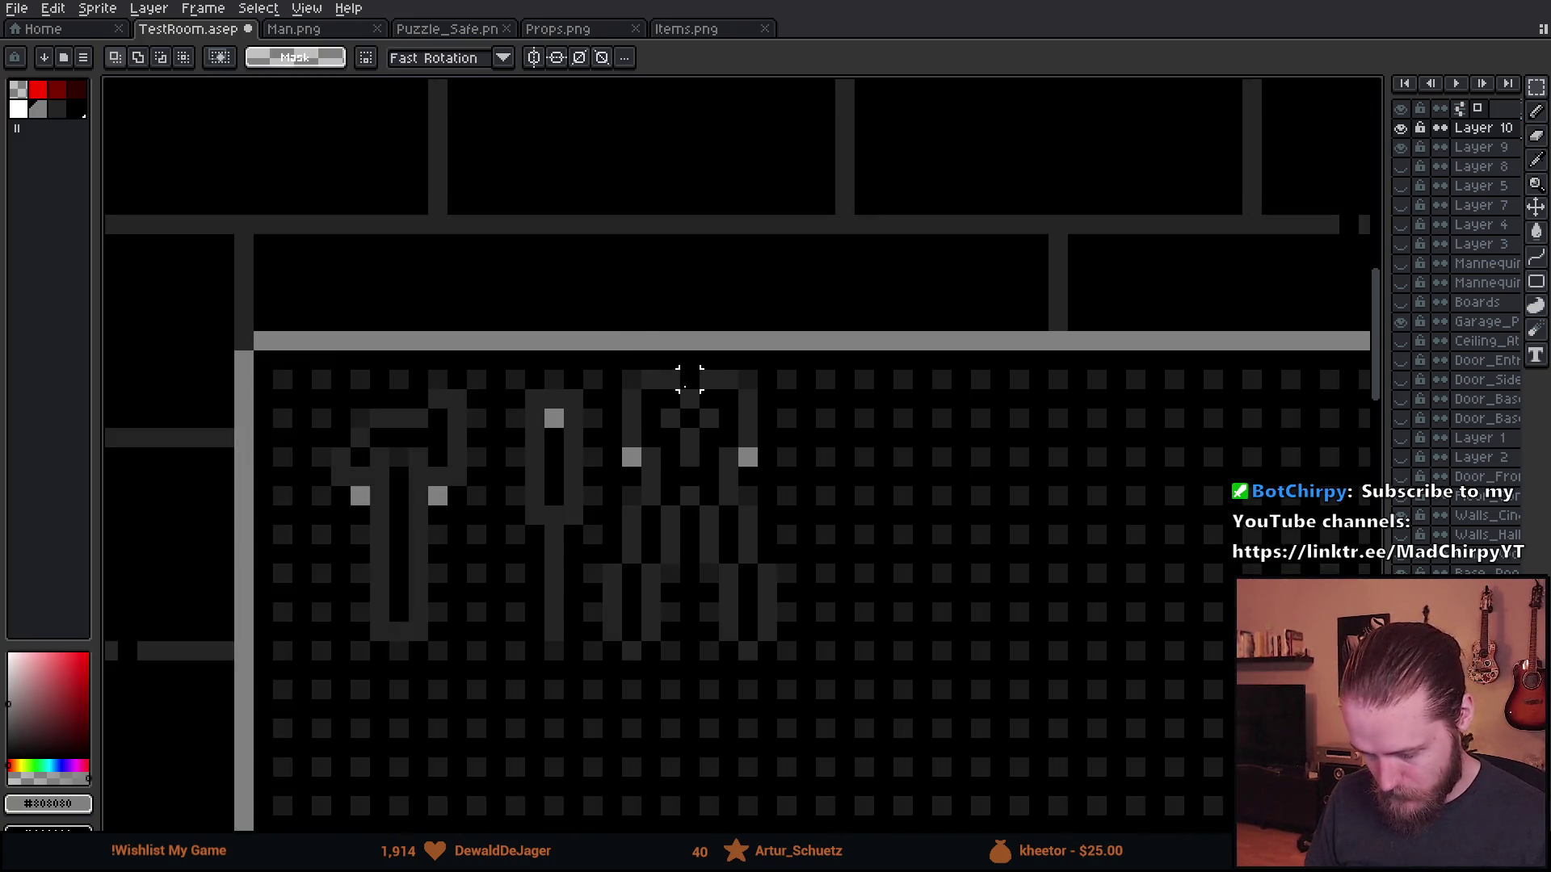
left_click_drag(592, 360, 884, 730)
key("Right")
key("Right")
key("Down")
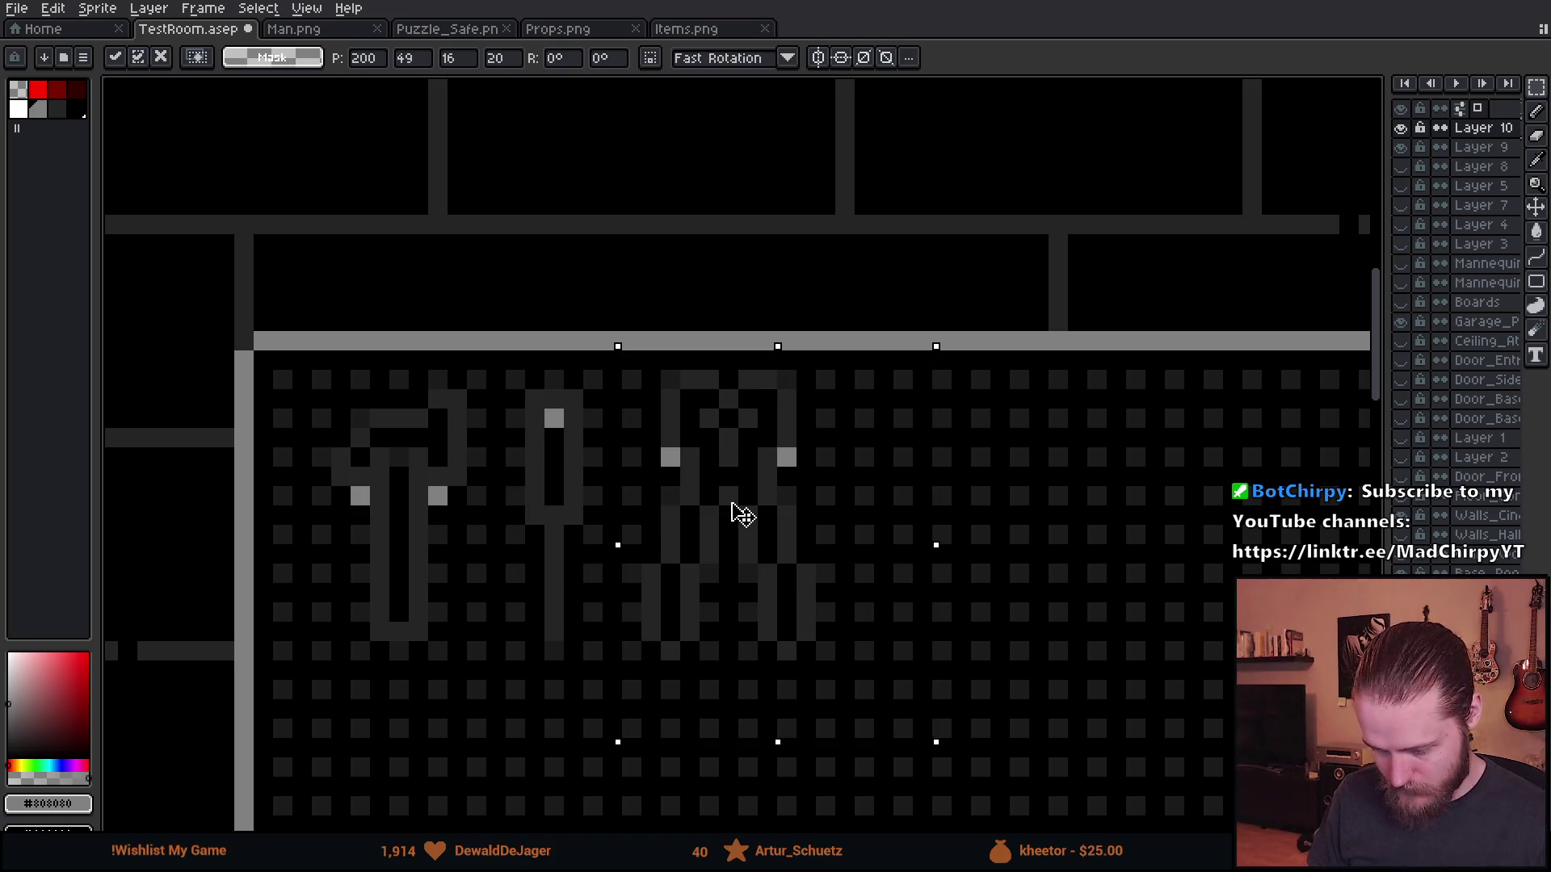
left_click_drag(744, 523, 738, 537)
key("Return")
scroll(668, 360, "down", 3)
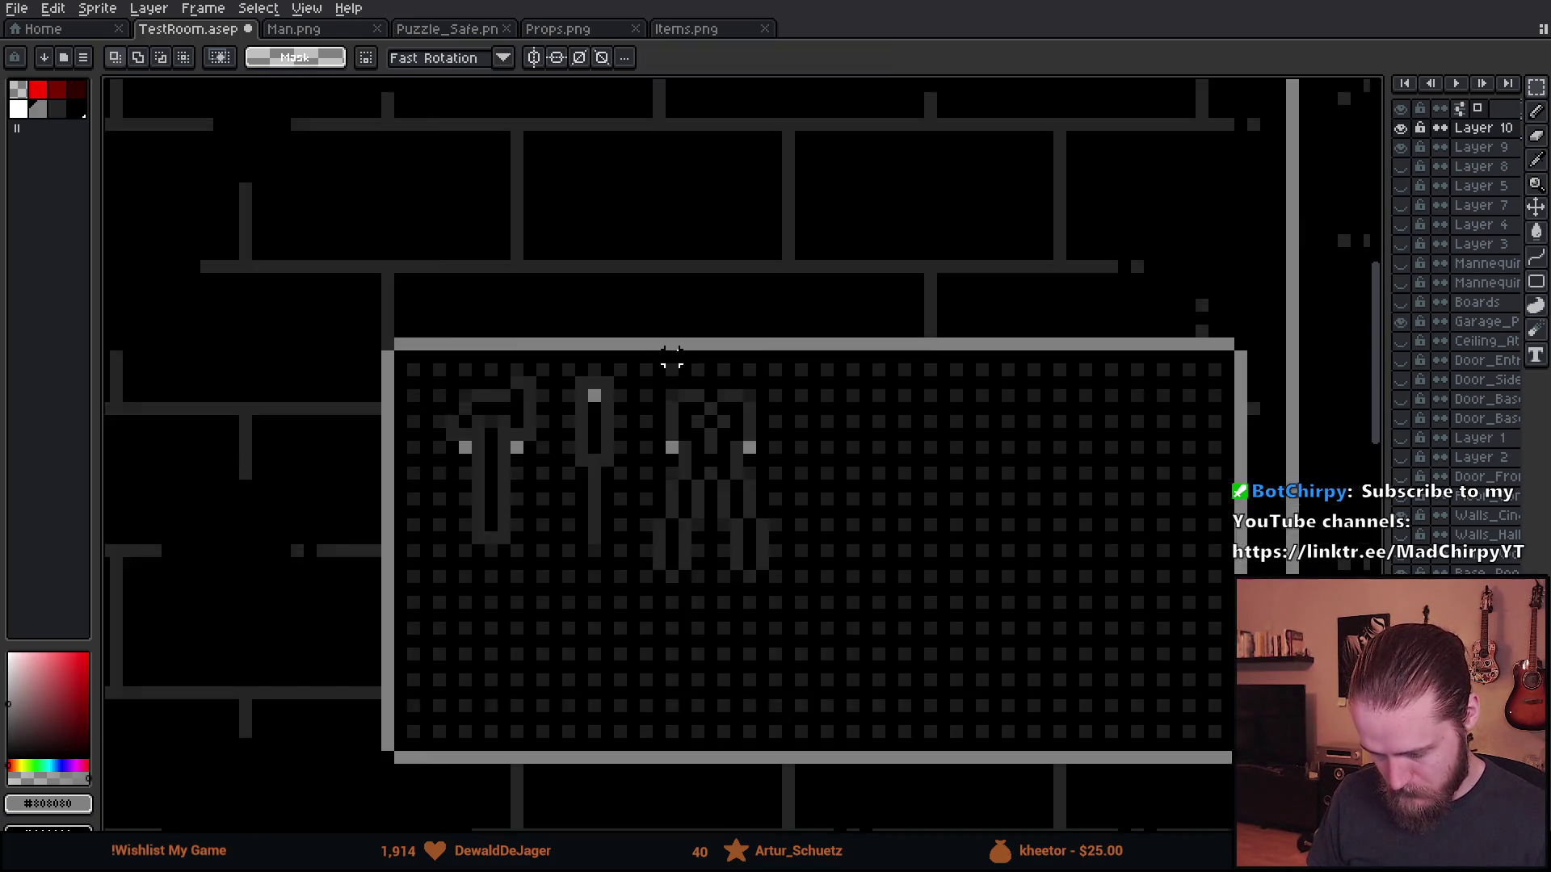
scroll(683, 391, "up", 2)
left_click_drag(635, 347, 1095, 749)
mouse_move(835, 563)
left_mouse_down()
mouse_move(975, 571)
mouse_move(961, 565)
left_mouse_up()
left_click(589, 416)
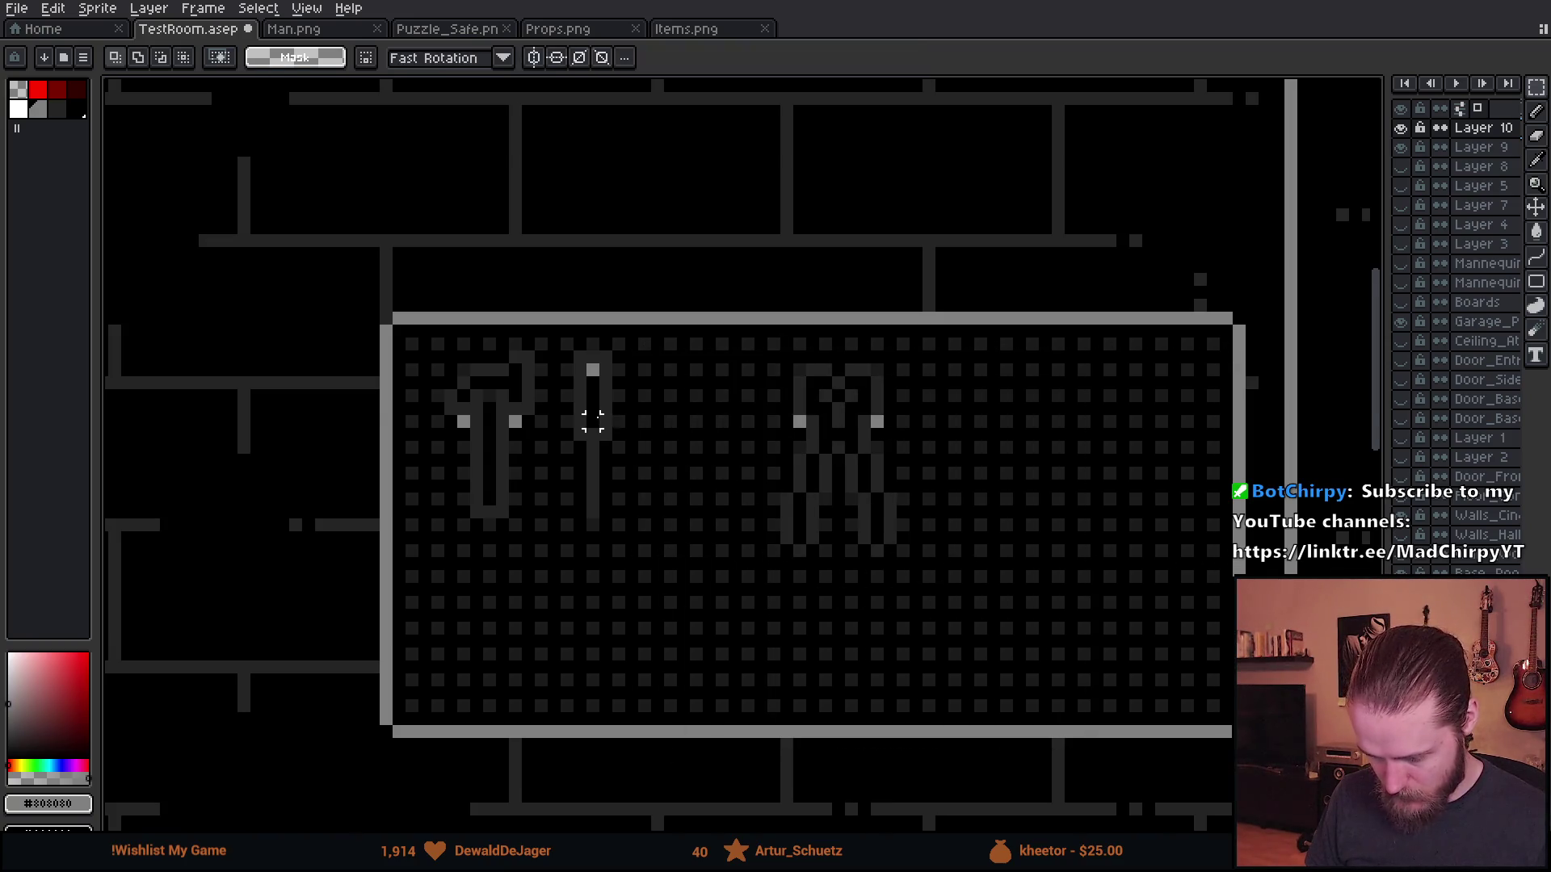
scroll(589, 416, "up", 2)
- Copy the screwdriver to its right and shorten the copy's stem
left_click_drag(543, 299, 691, 679)
mouse_move(634, 532)
left_mouse_down()
mouse_move(720, 554)
mouse_move(706, 533)
left_mouse_up()
left_click(626, 538)
scroll(626, 538, "up", 1)
left_click_drag(612, 470, 848, 708)
left_click_drag(775, 585, 766, 526)
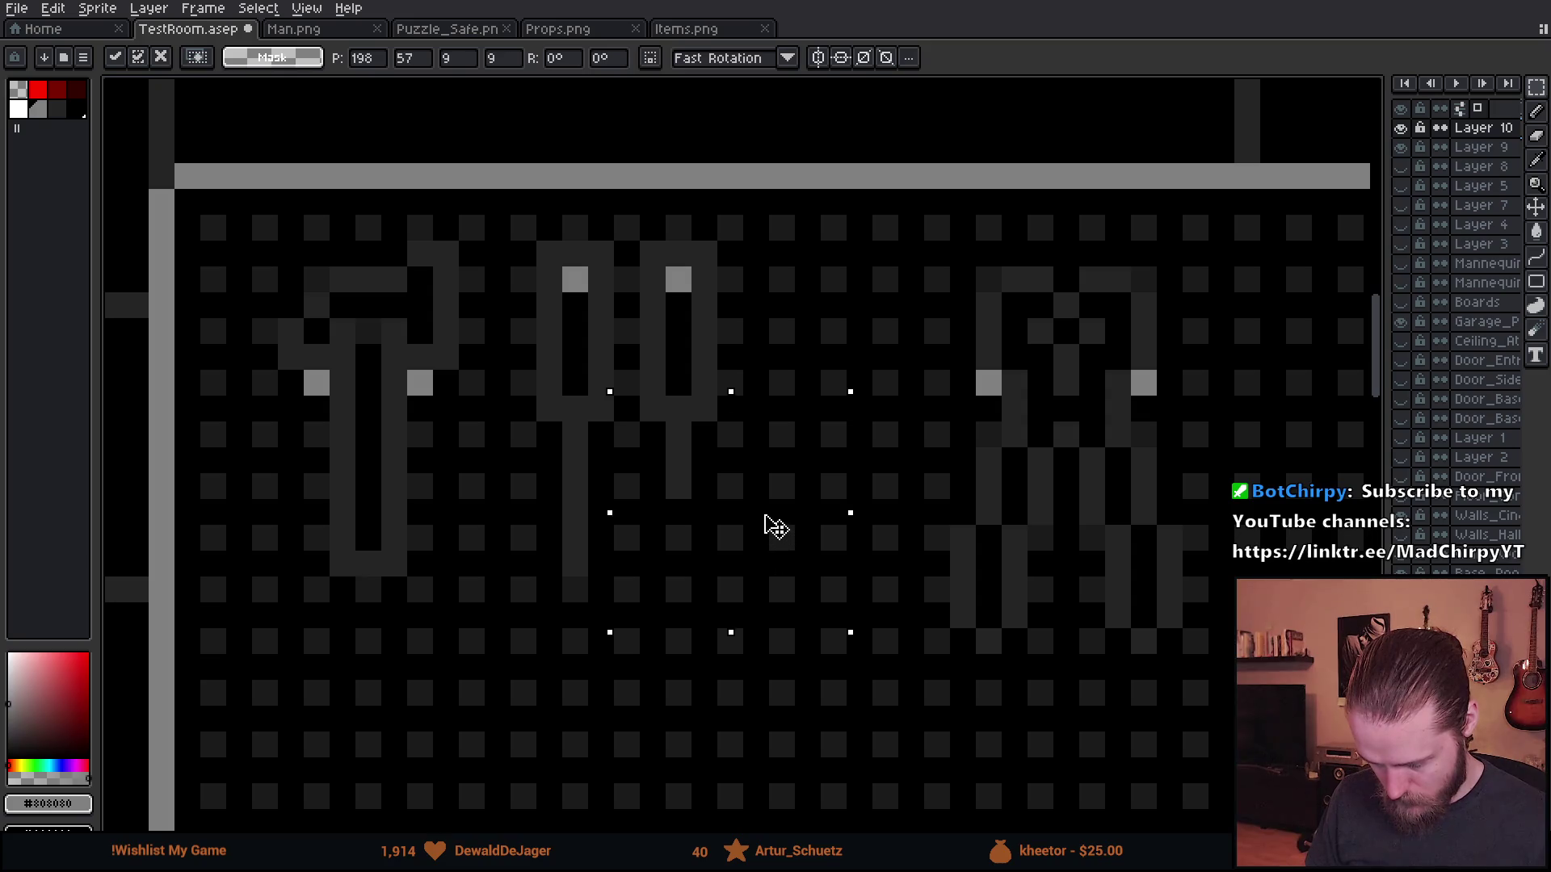
left_click(756, 719)
- Copy the second screwdriver right to make a third, then pick the dark grey outline colour
left_click_drag(627, 249, 827, 598)
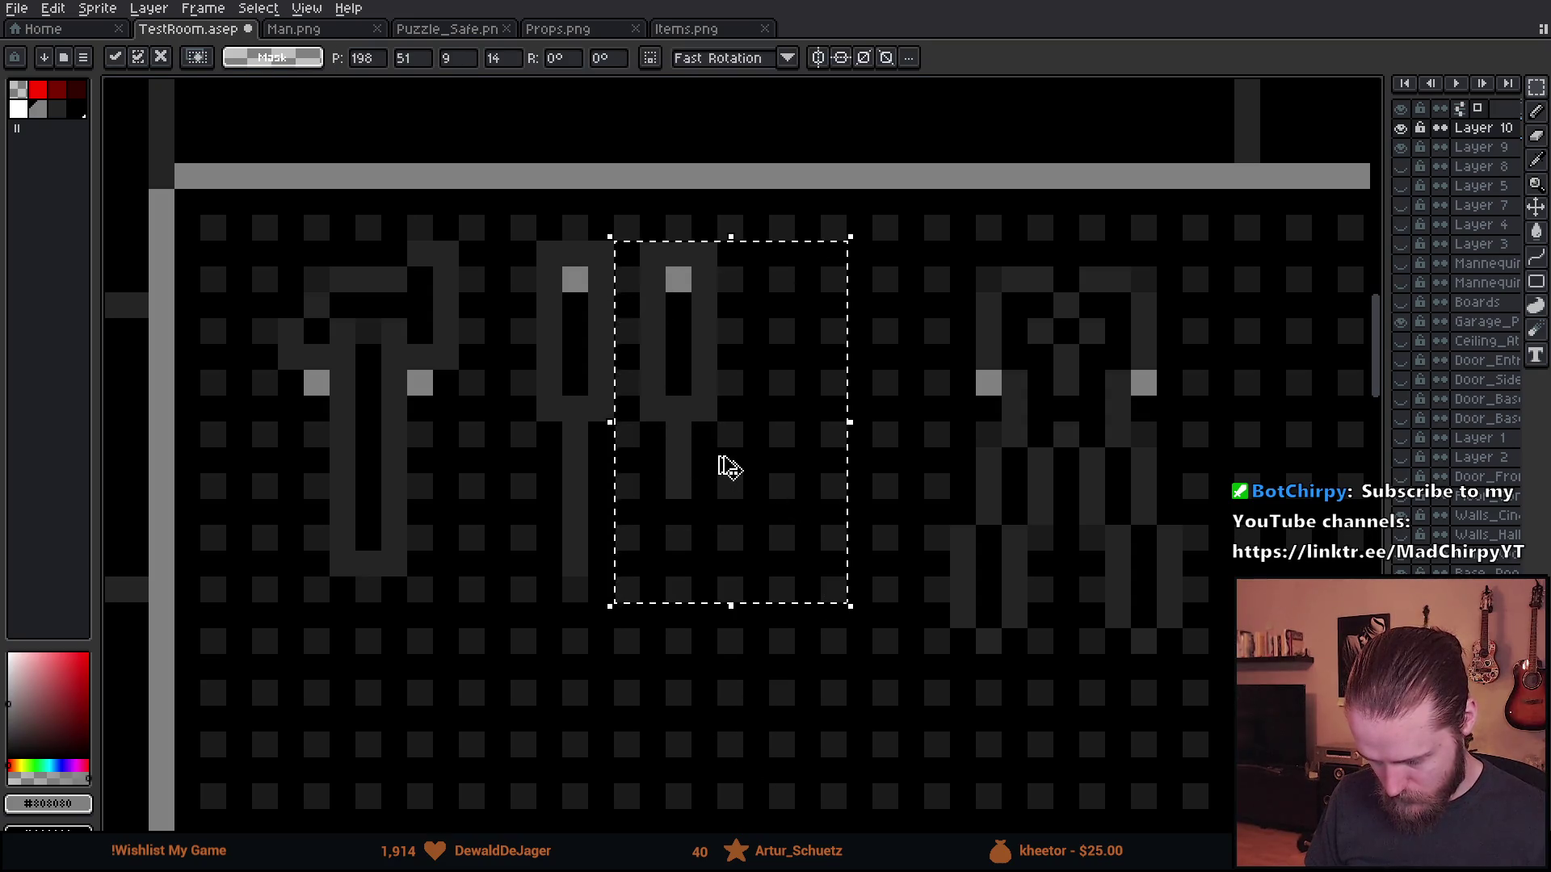
left_click_drag(724, 463, 835, 474)
key("b")
left_click(786, 477, "alt")
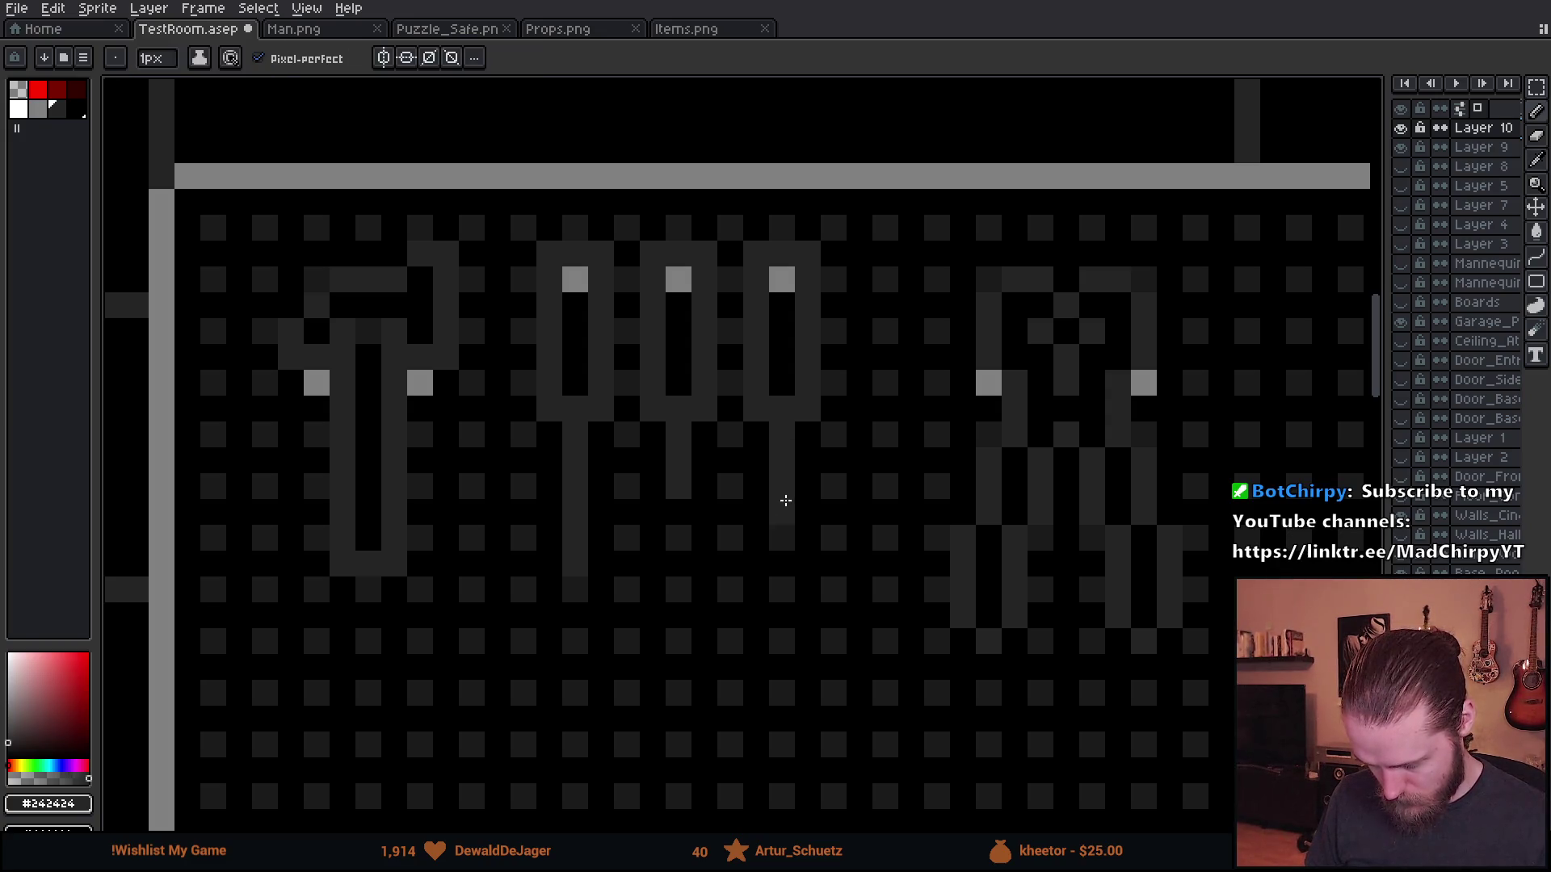
scroll(880, 535, "down", 4)
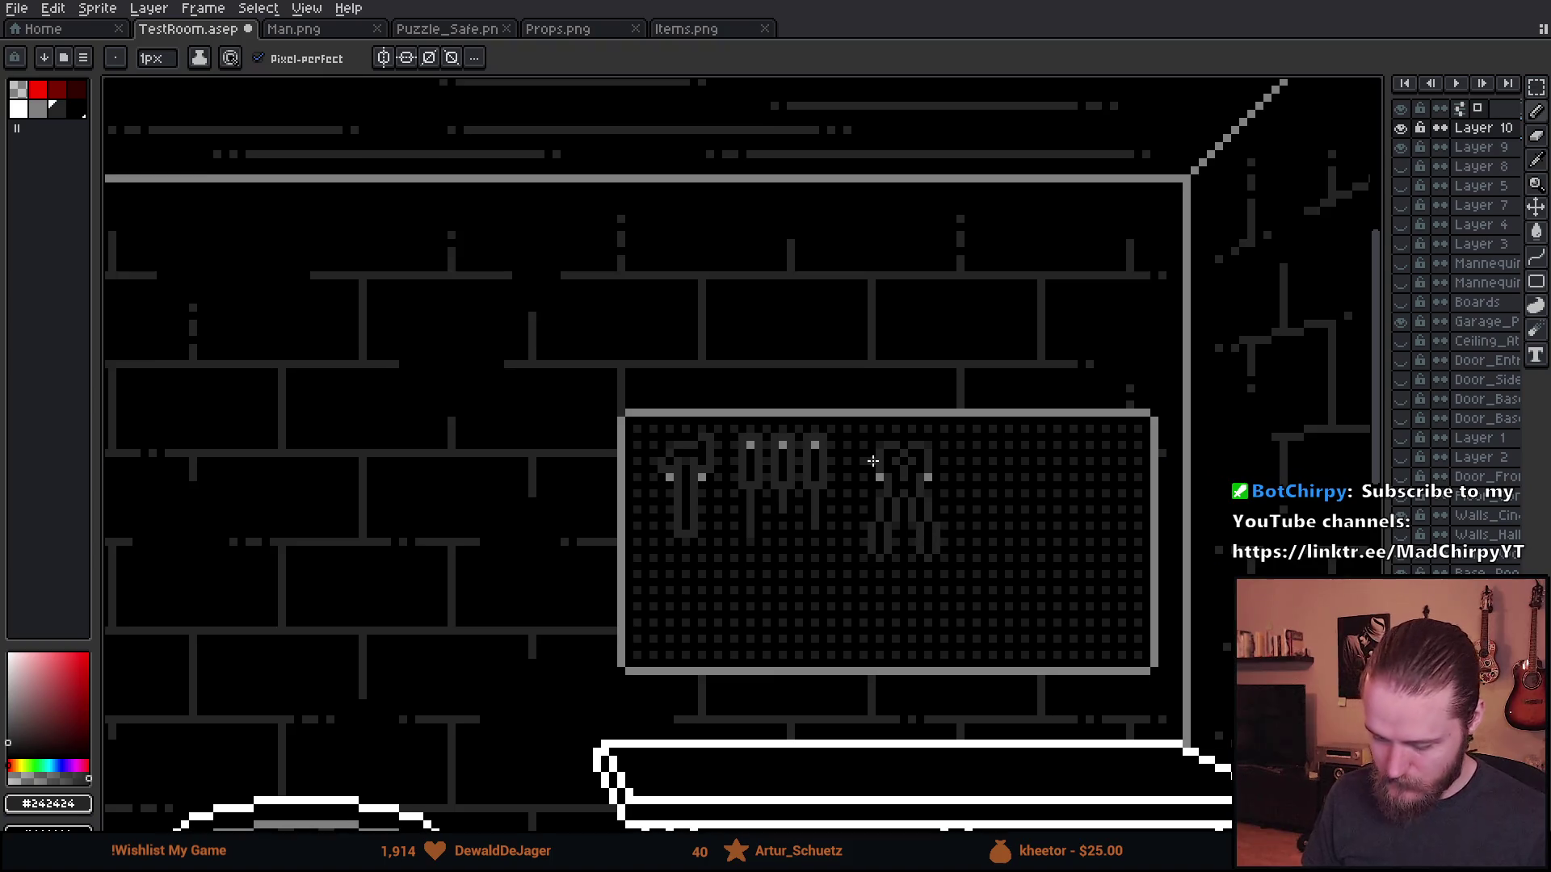
scroll(834, 495, "up", 4)
- Redraw the middle screwdriver's handle and stem in white
key("i")
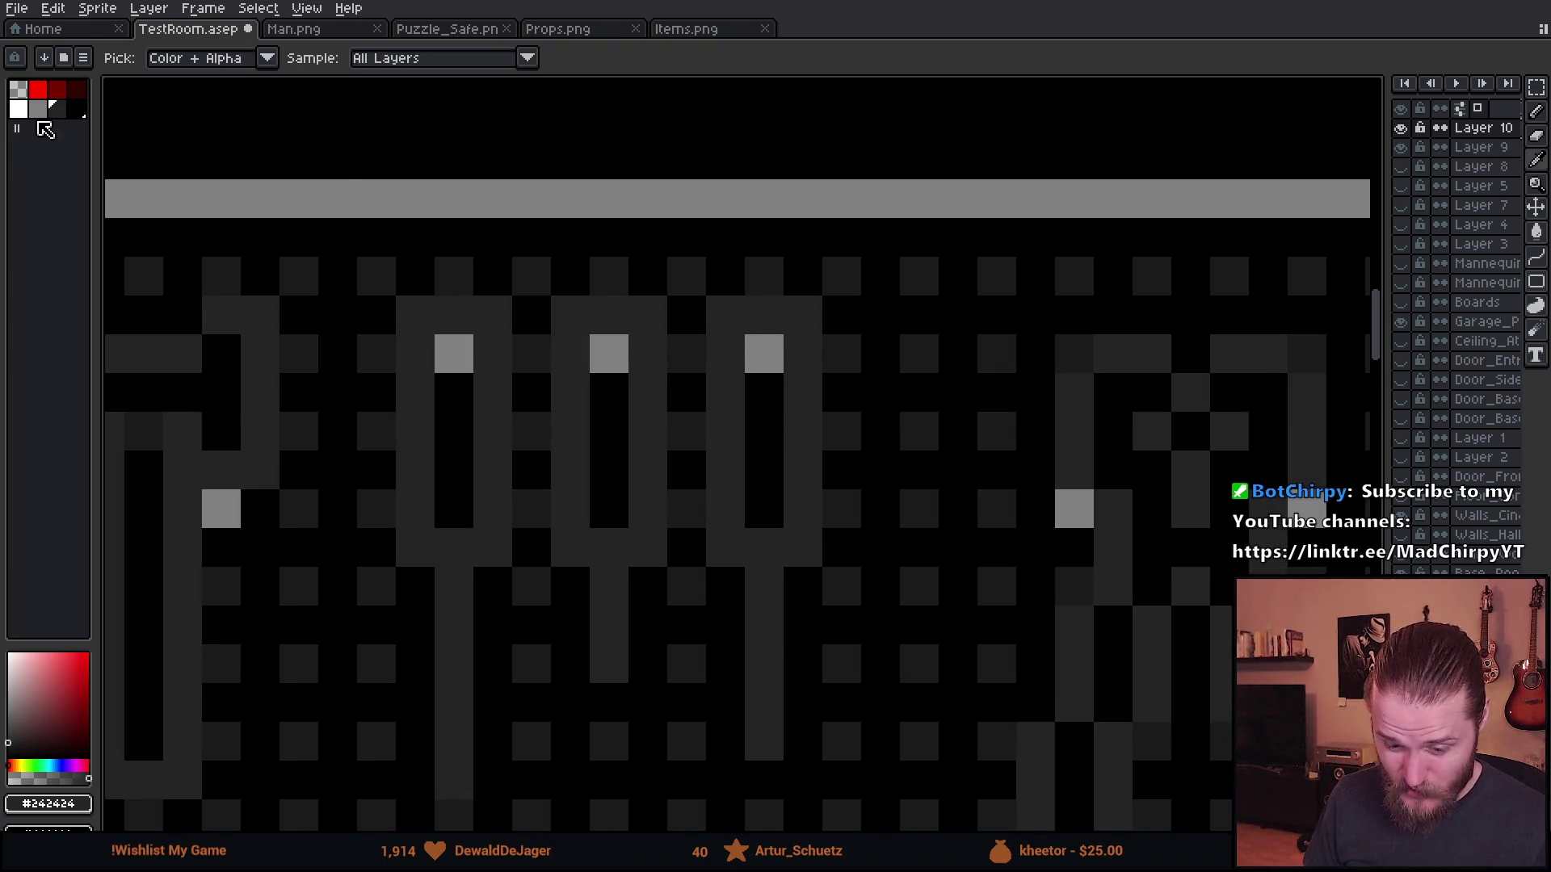
left_click(17, 109)
key("b")
mouse_move(581, 314)
left_mouse_down()
mouse_move(554, 536)
mouse_move(654, 391)
mouse_move(589, 322)
left_mouse_up()
left_click_drag(615, 584, 607, 656)
- Pan across the pegboard and marquee the area around the pliers
scroll(607, 656, "down", 5)
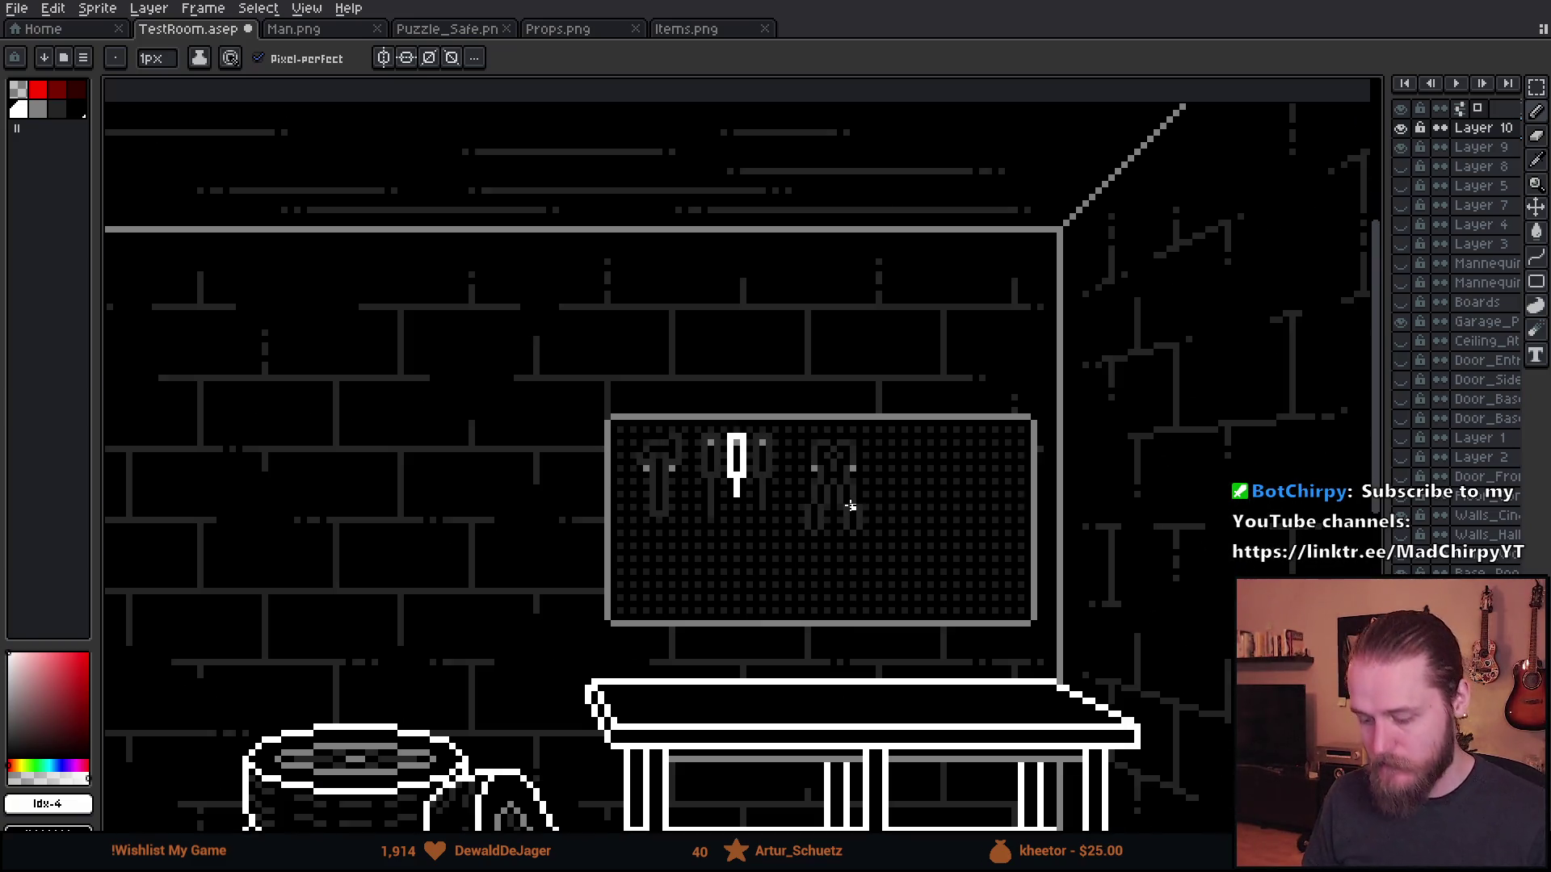
scroll(851, 506, "down", 1)
scroll(810, 485, "up", 4)
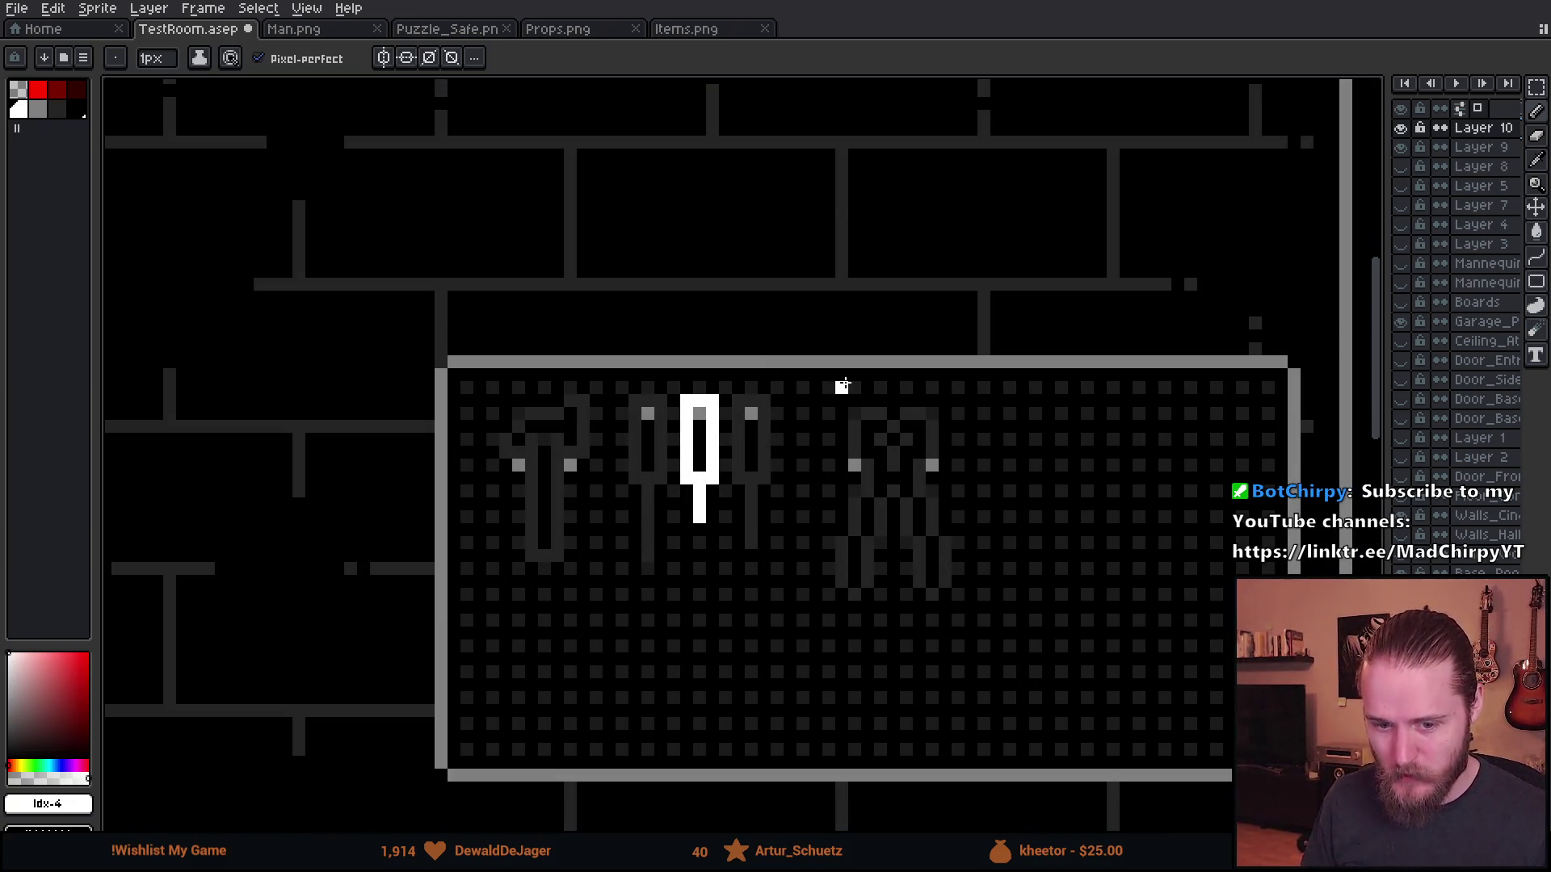
scroll(842, 386, "down", 1)
scroll(972, 426, "up", 3)
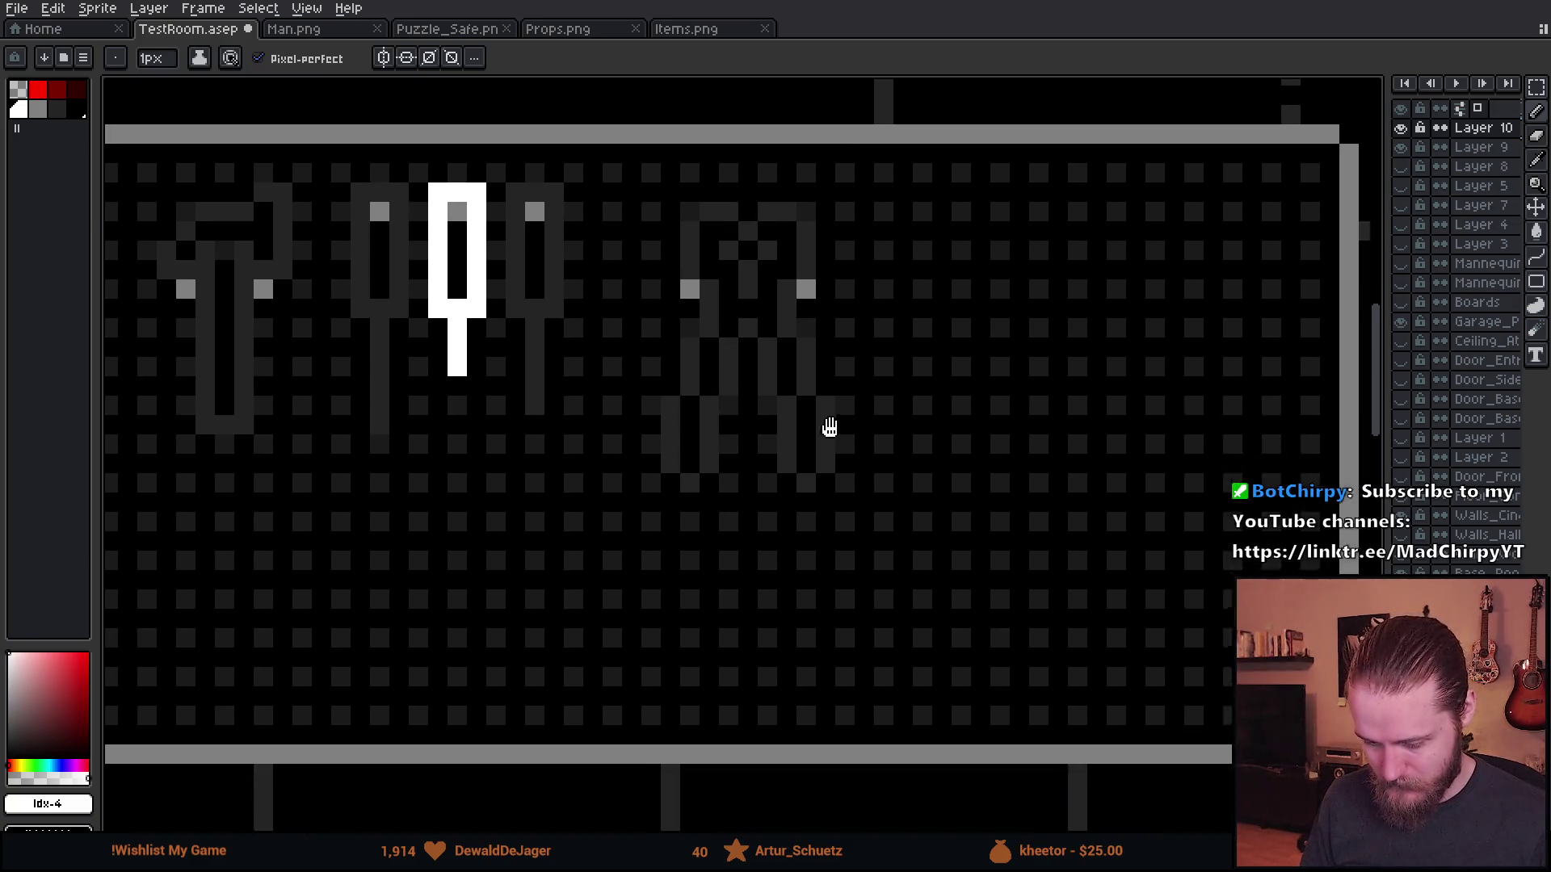
left_click_drag(829, 426, 904, 440)
key("v")
left_click_drag(693, 185, 1021, 647)
- Move the pliers further right on the pegboard
left_click(419, 474)
scroll(419, 474, "down", 2)
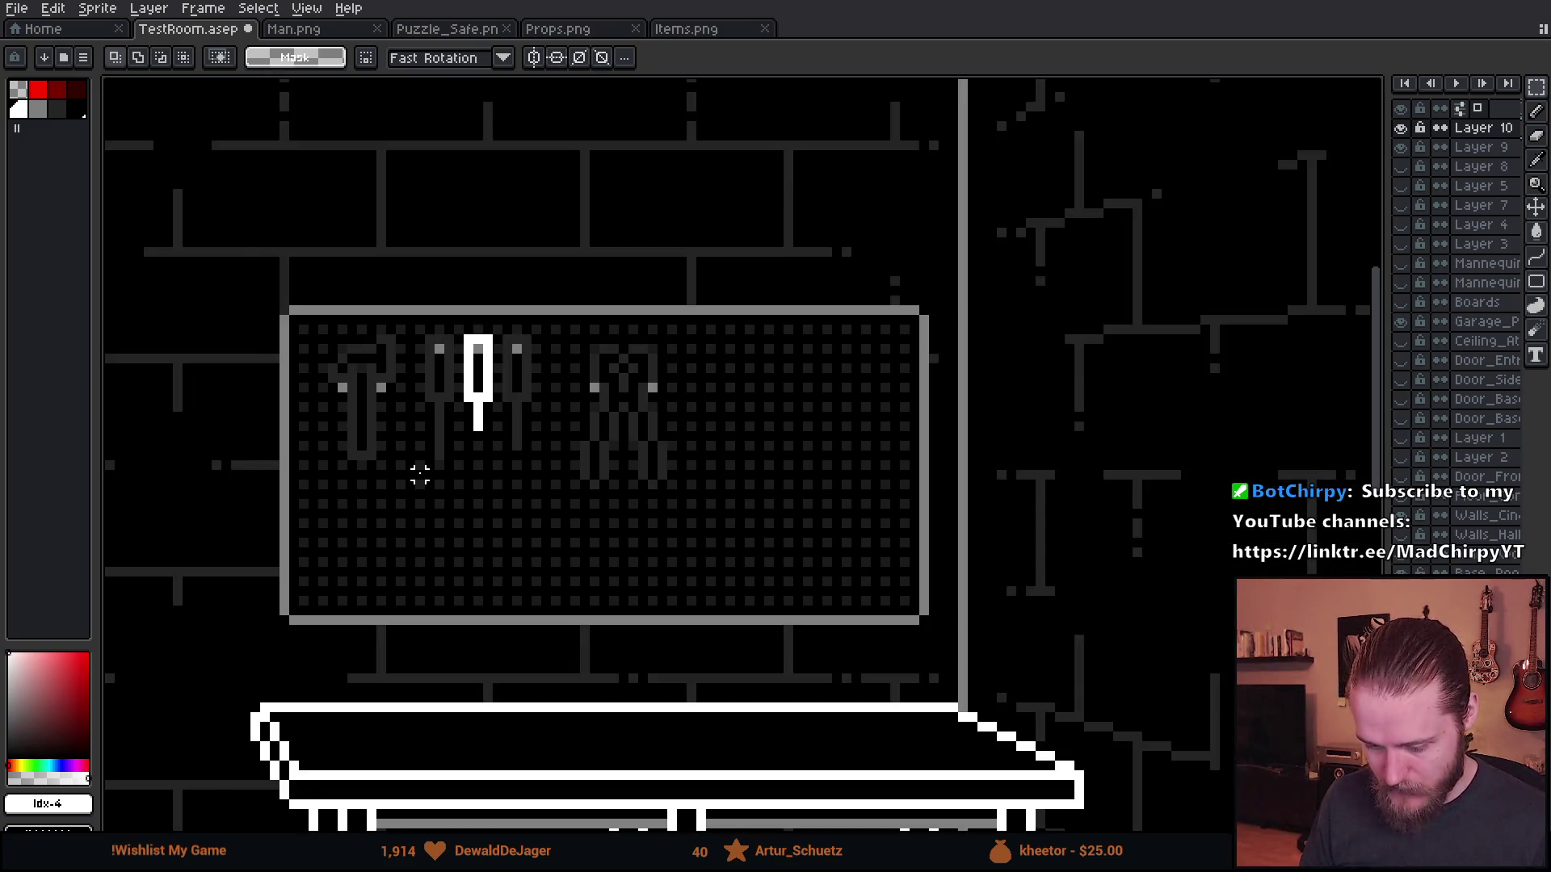
scroll(301, 358, "up", 2)
scroll(225, 282, "down", 2)
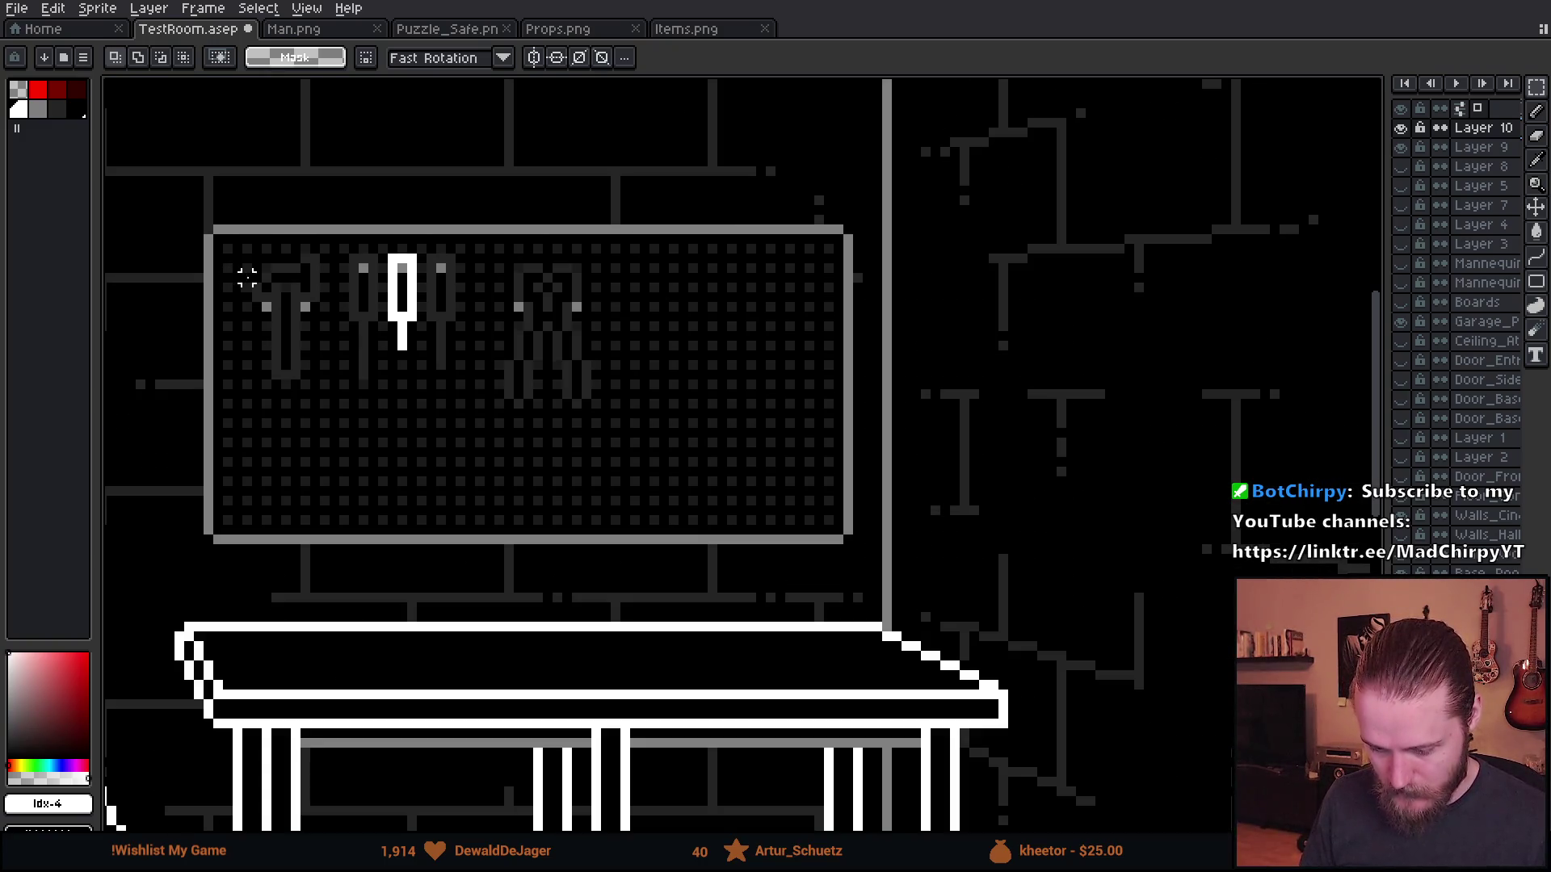
scroll(283, 331, "up", 1)
left_click_drag(535, 190, 820, 512)
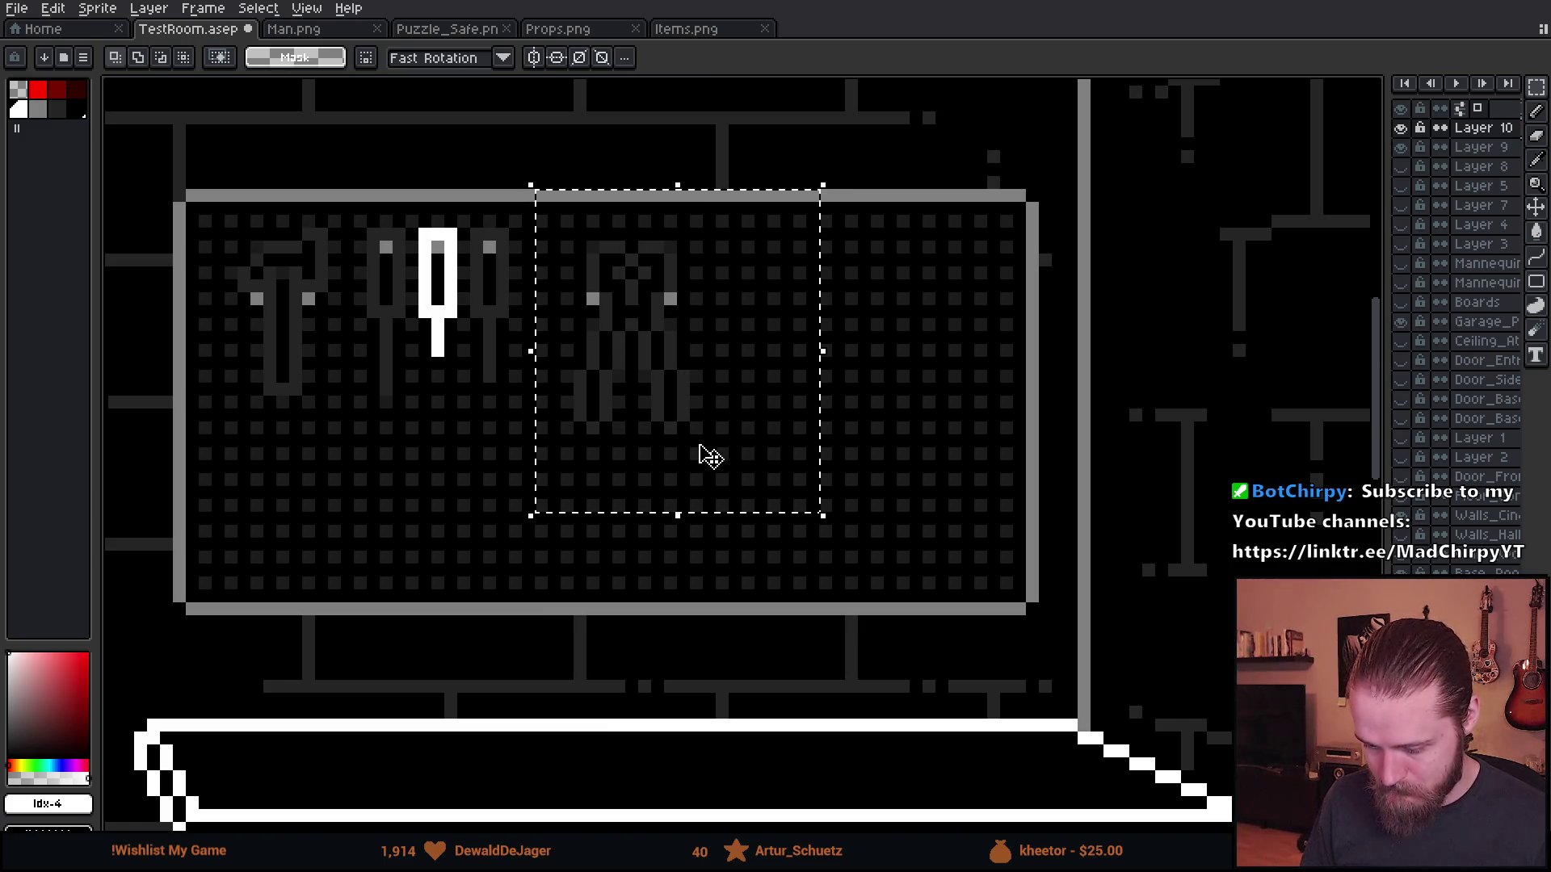
mouse_move(703, 453)
left_mouse_down()
mouse_move(868, 485)
mouse_move(955, 439)
mouse_move(985, 450)
left_mouse_up()
left_click(566, 428)
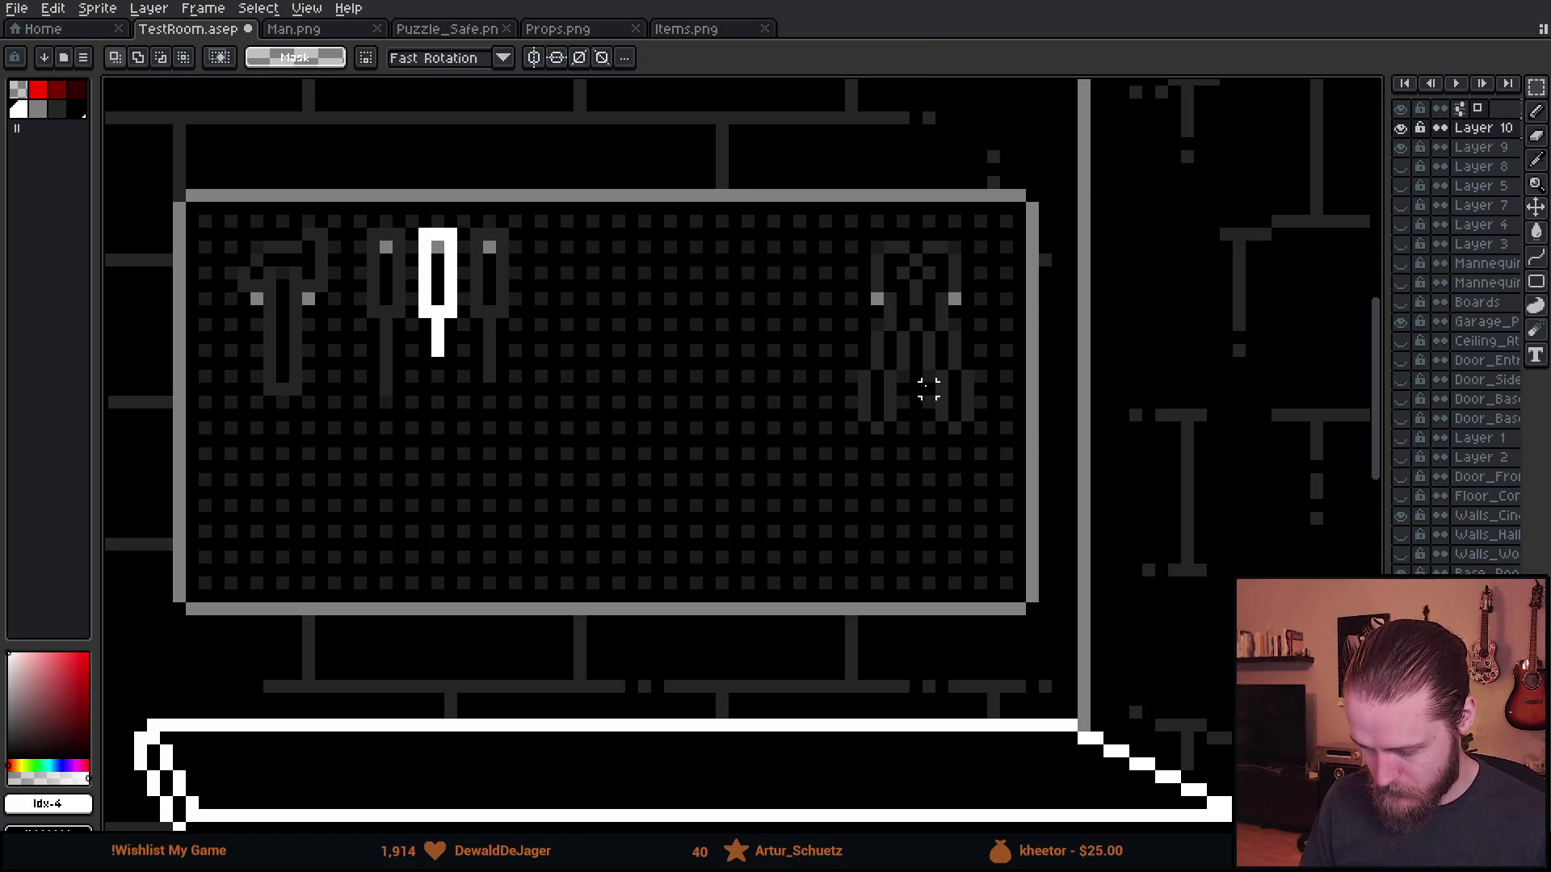
- Centre the three screwdrivers on the board and nudge the hammer down to line up
left_click_drag(346, 209, 677, 499)
left_click_drag(530, 398, 692, 473)
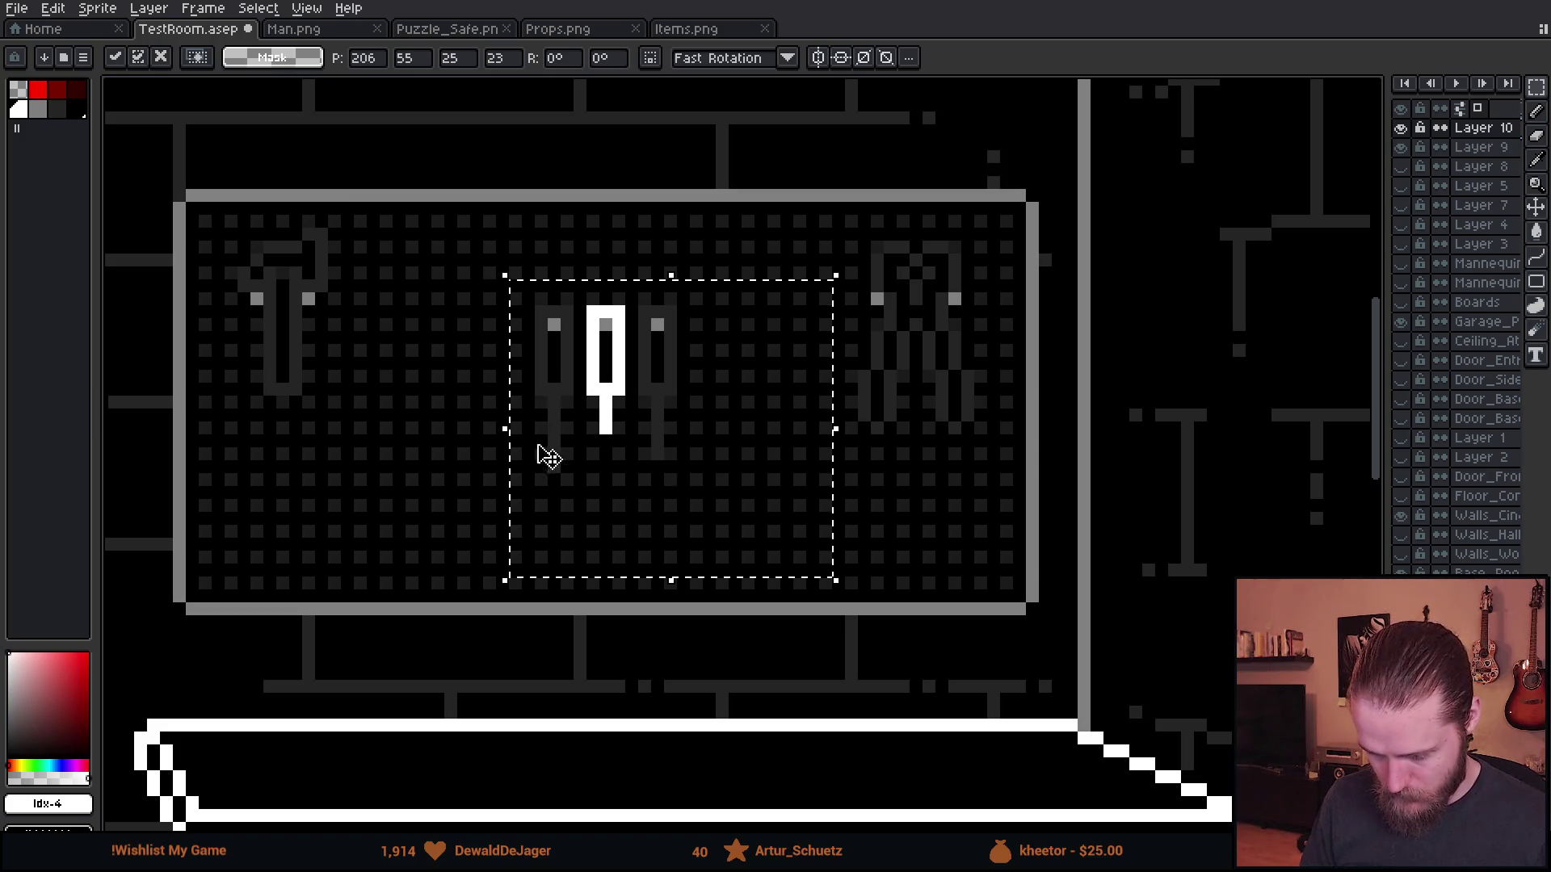
left_click(360, 440)
key("Down")
key("Down")
key("Down")
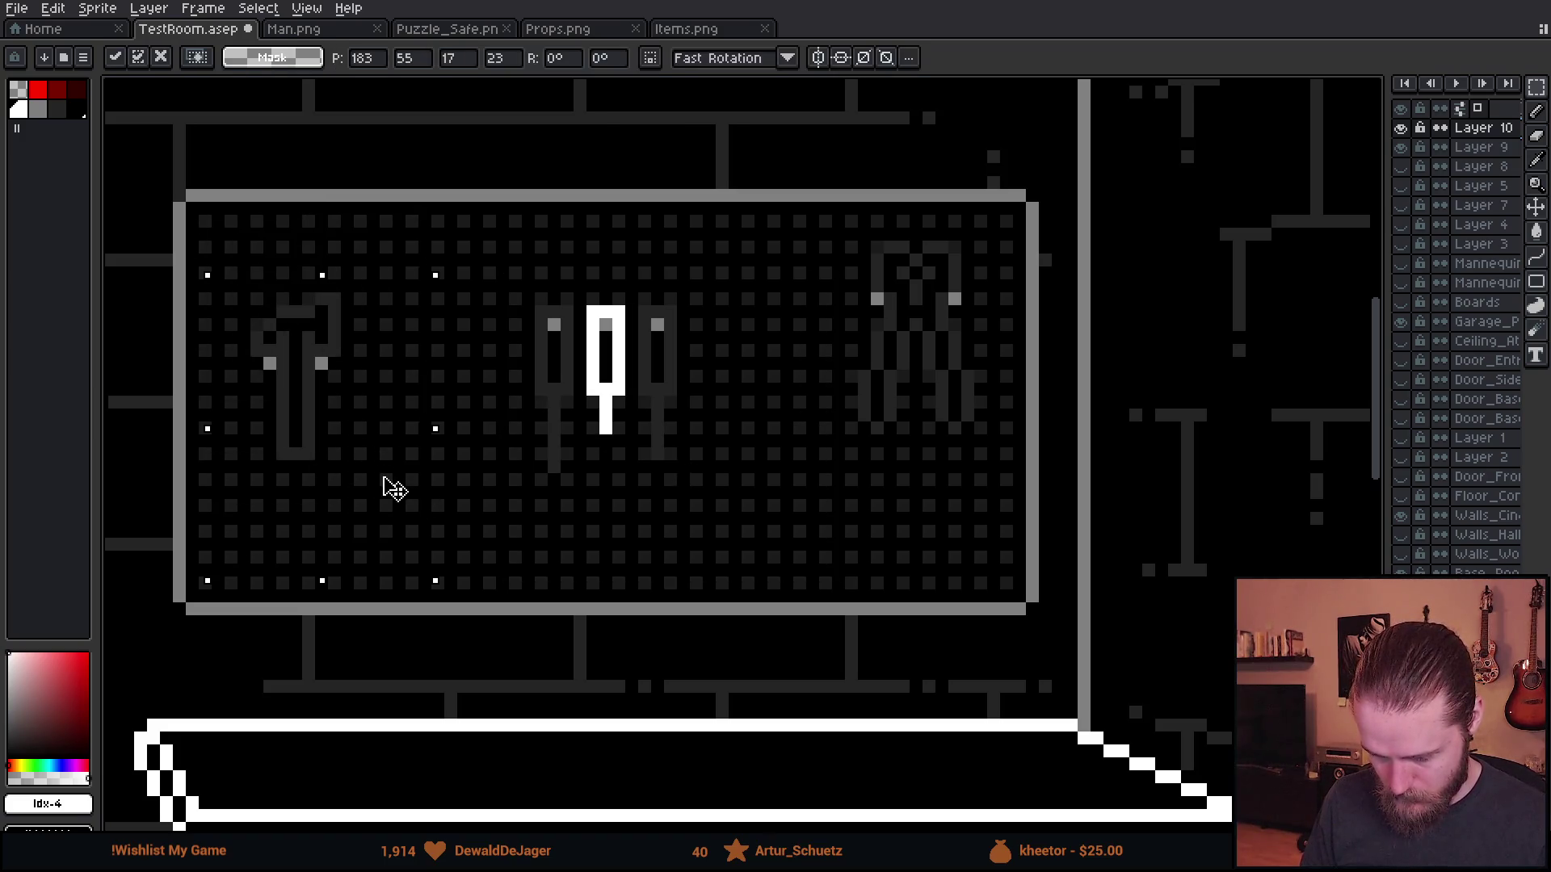
left_click(721, 467)
- Shift the pliers slightly left and down into line with the other tools
scroll(721, 467, "down", 3)
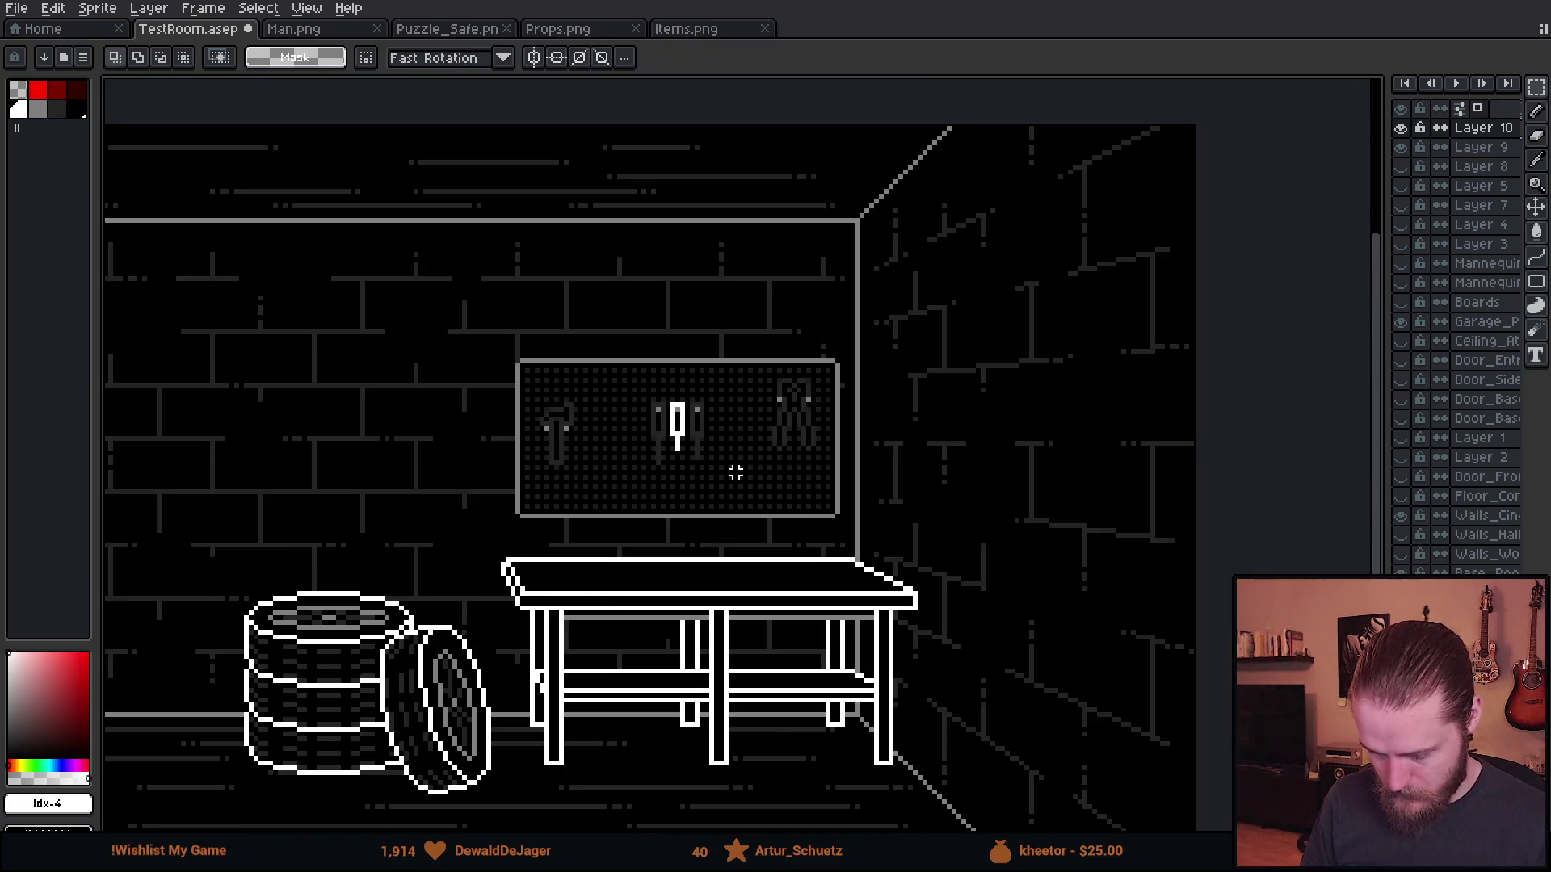
scroll(711, 444, "up", 4)
left_click_drag(1008, 567, 639, 135)
mouse_move(891, 432)
left_mouse_down()
mouse_move(879, 505)
mouse_move(865, 492)
left_mouse_up()
left_click(533, 492)
scroll(533, 492, "down", 4)
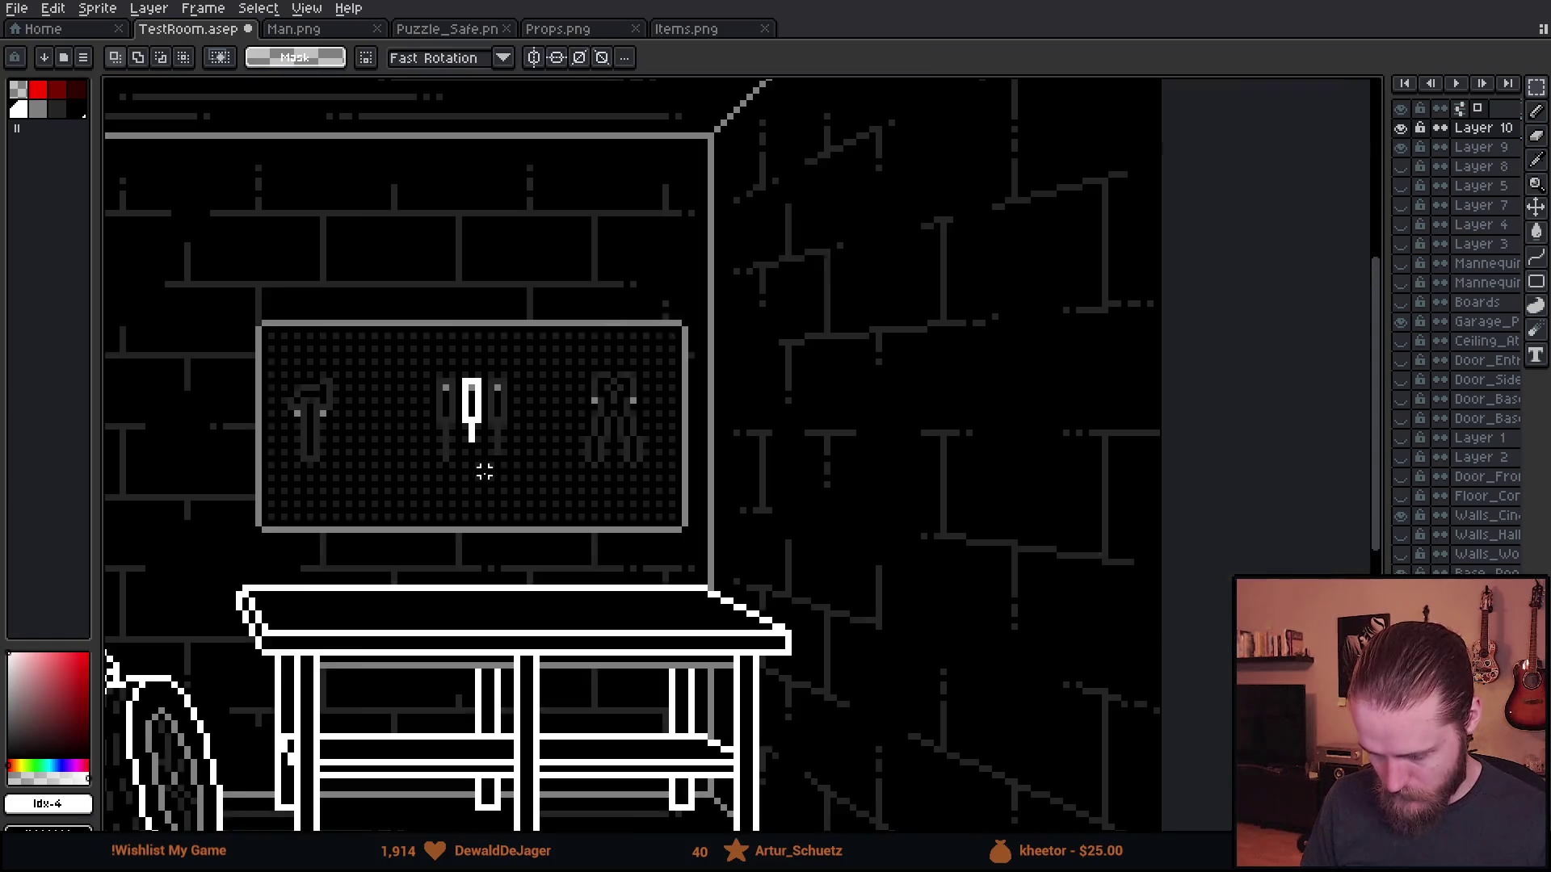
- Zoom around the pegboard to inspect the tool spacing
scroll(683, 517, "up", 2)
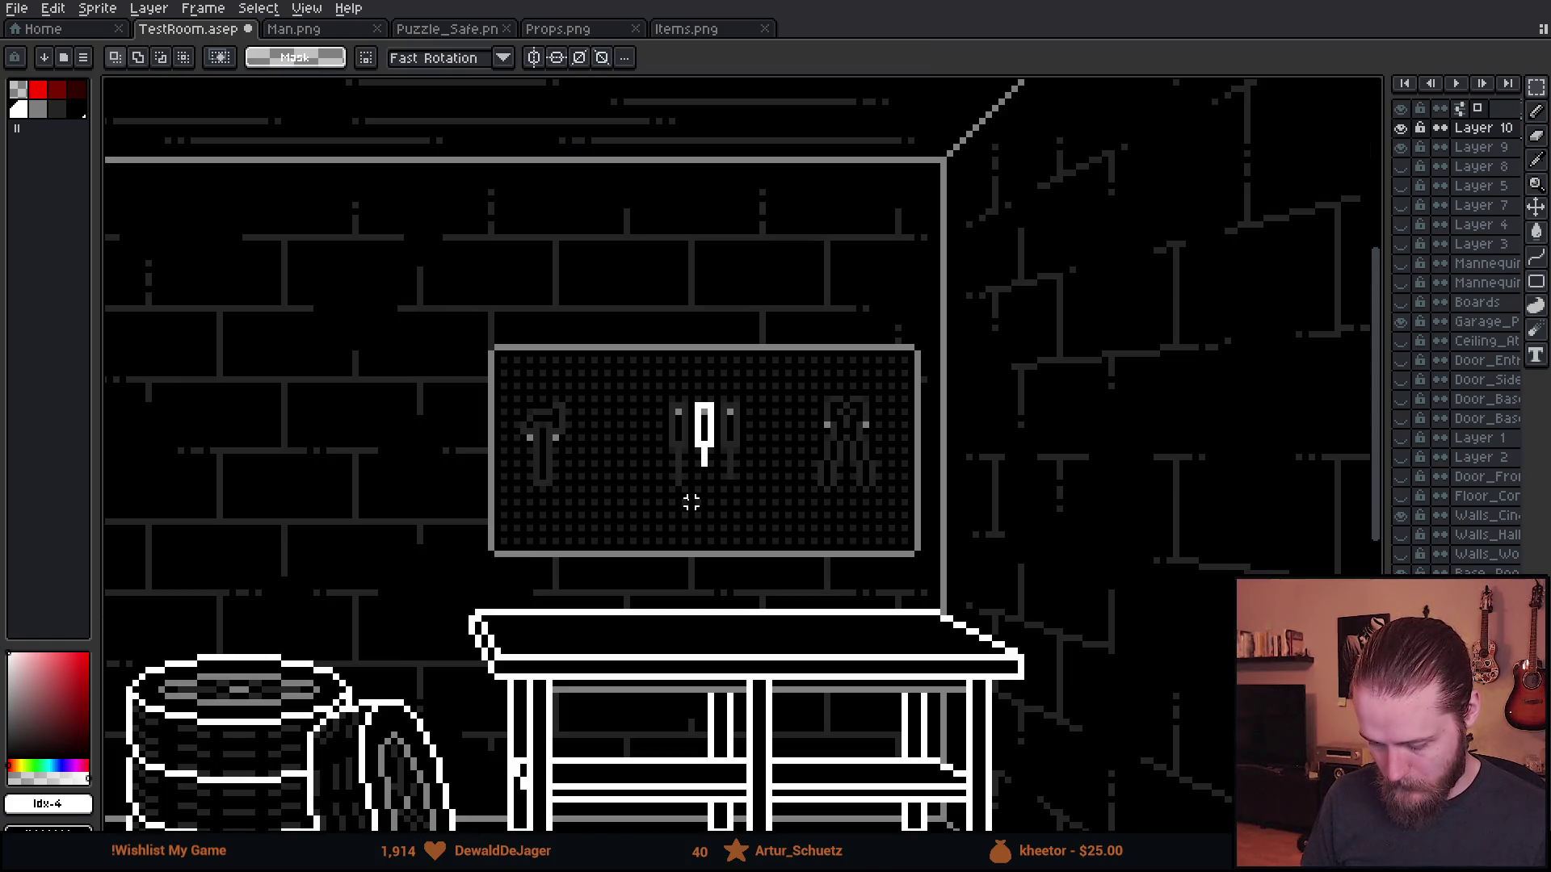
scroll(677, 442, "down", 4)
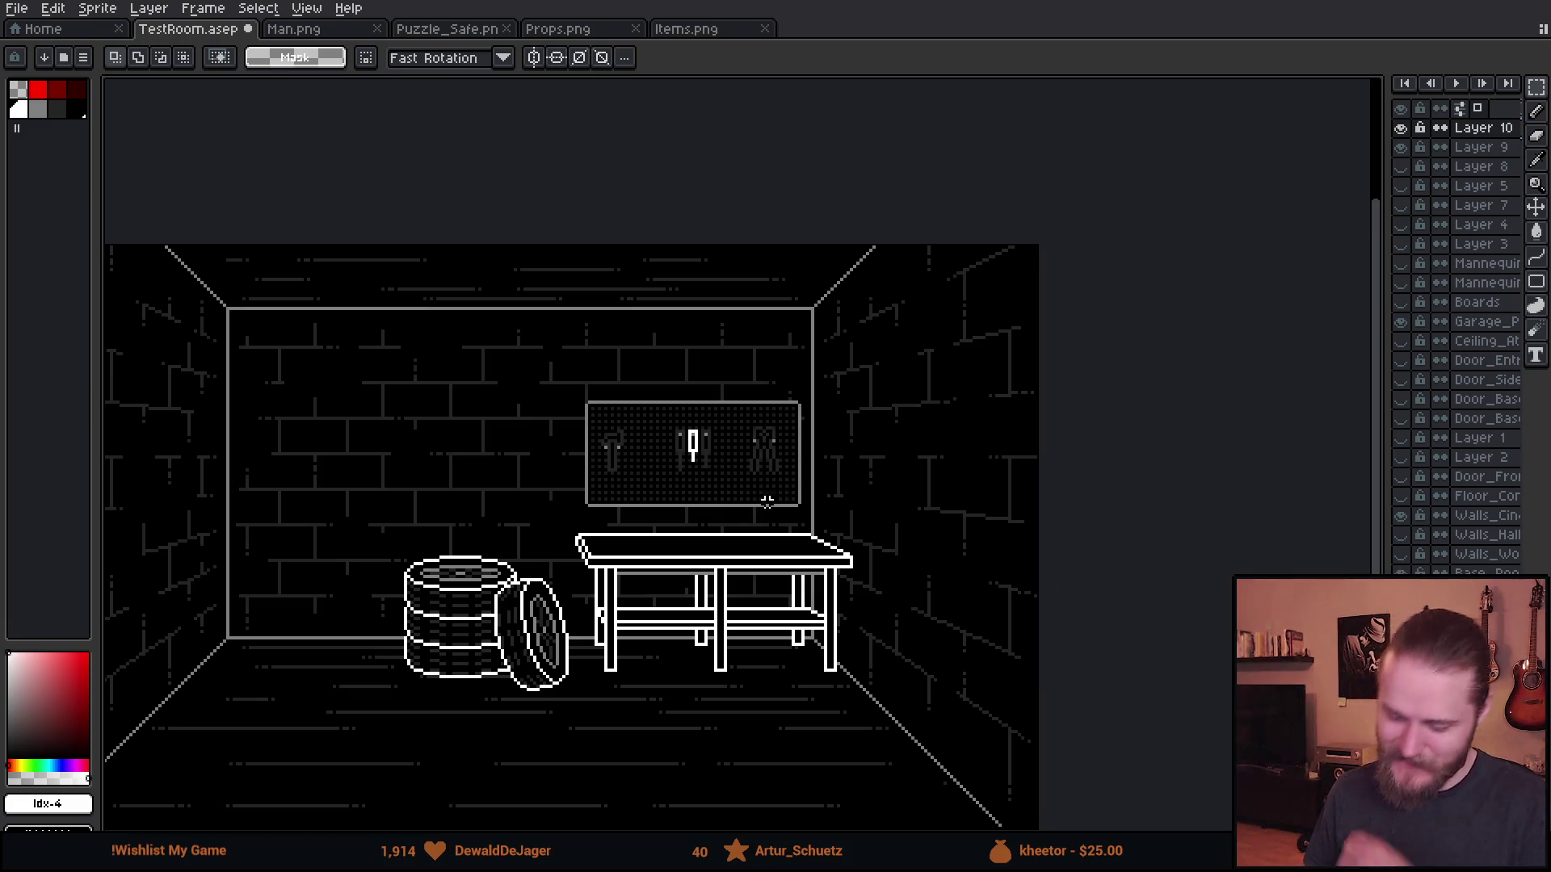
scroll(779, 505, "up", 1)
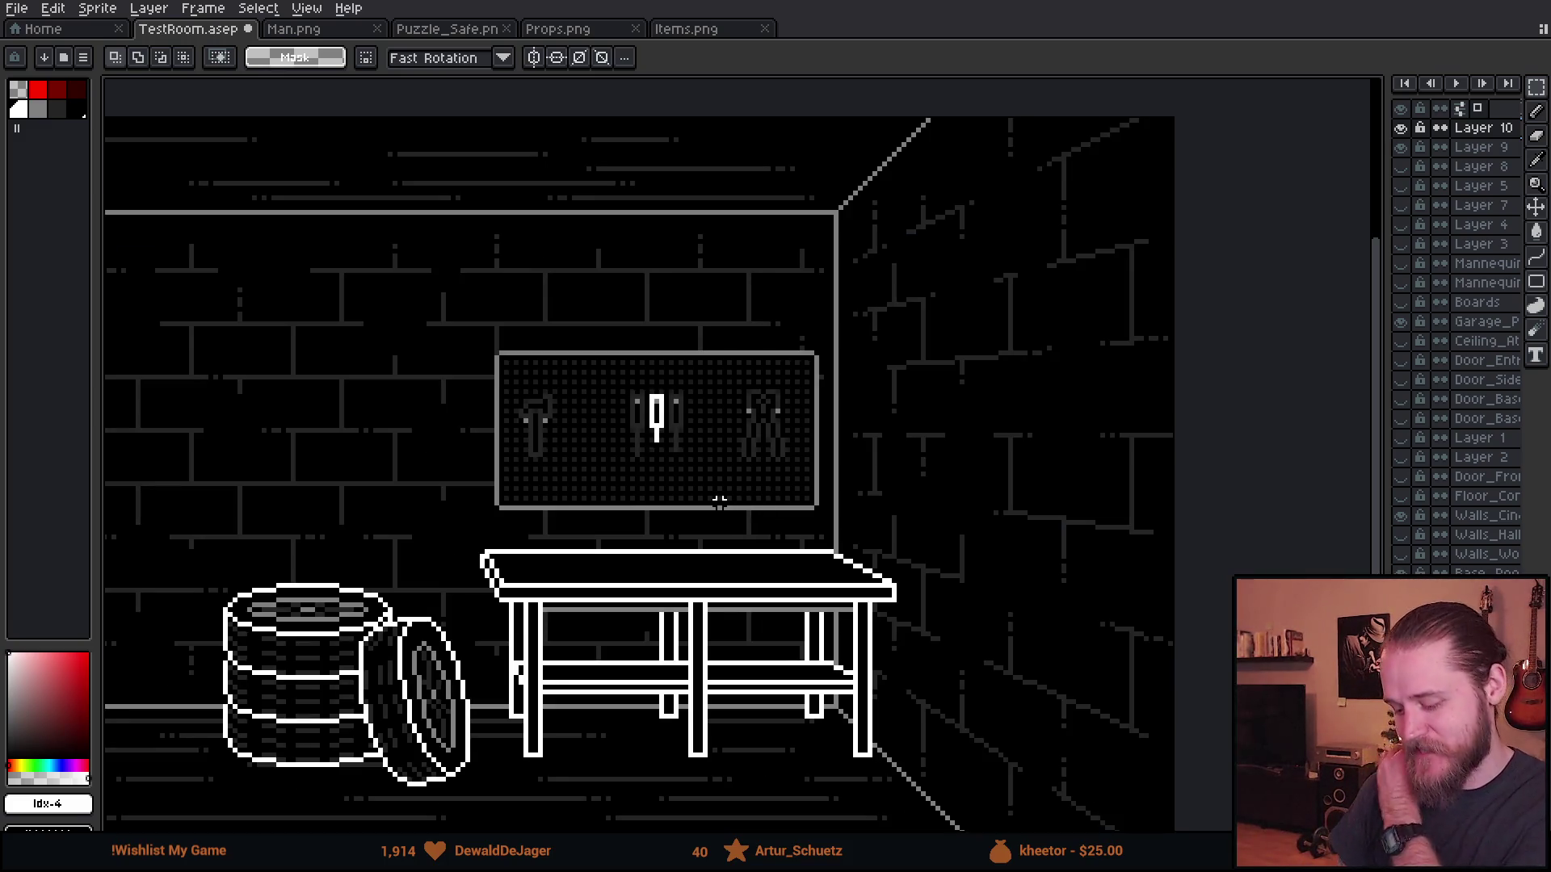
scroll(718, 501, "down", 1)
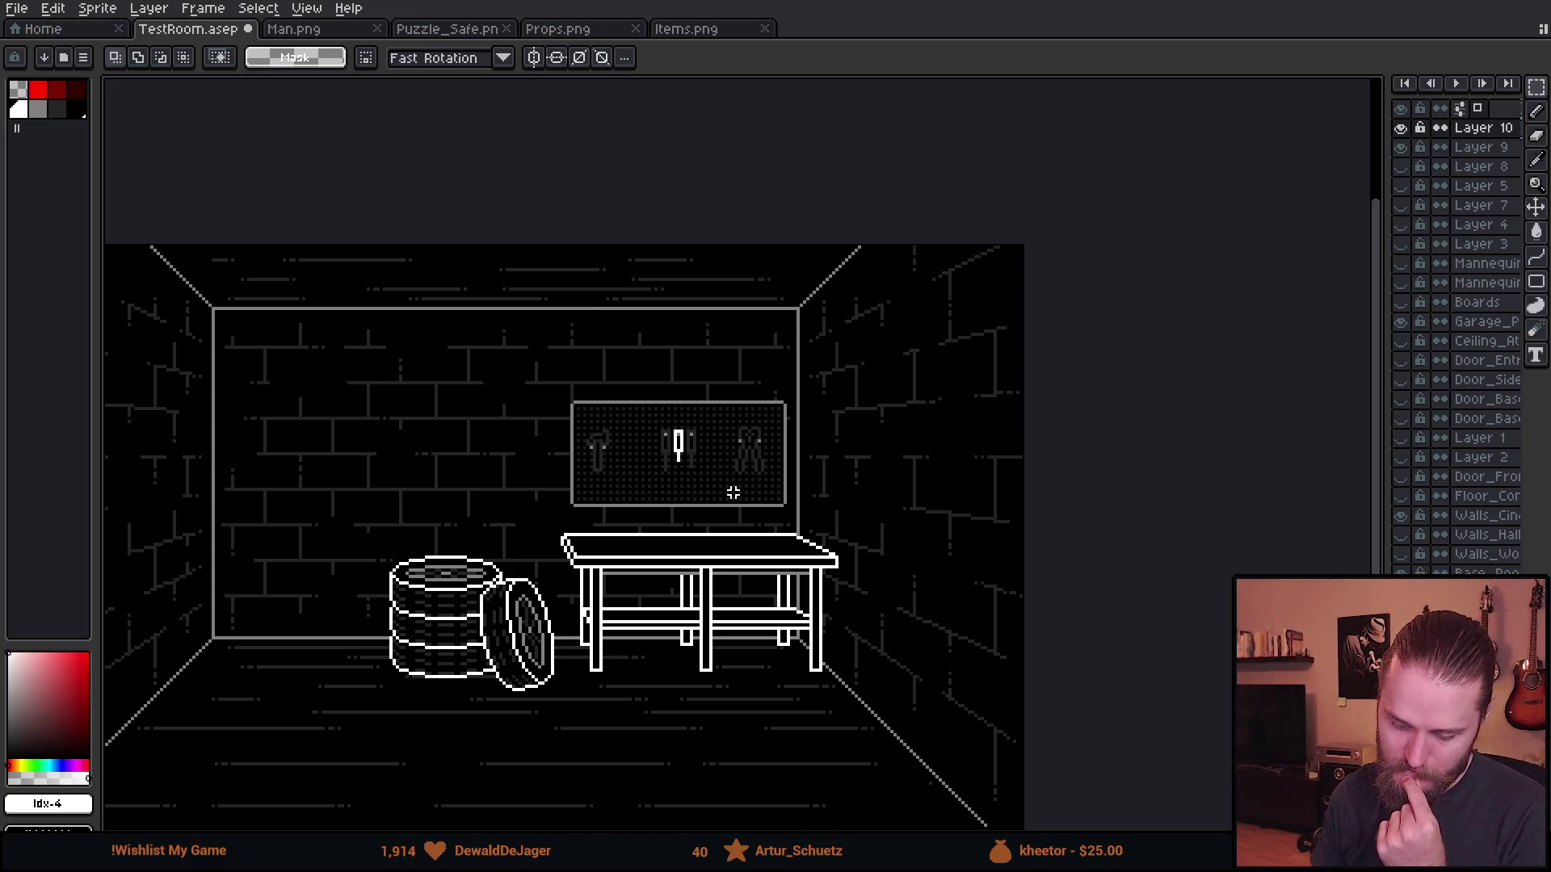
scroll(732, 492, "up", 1)
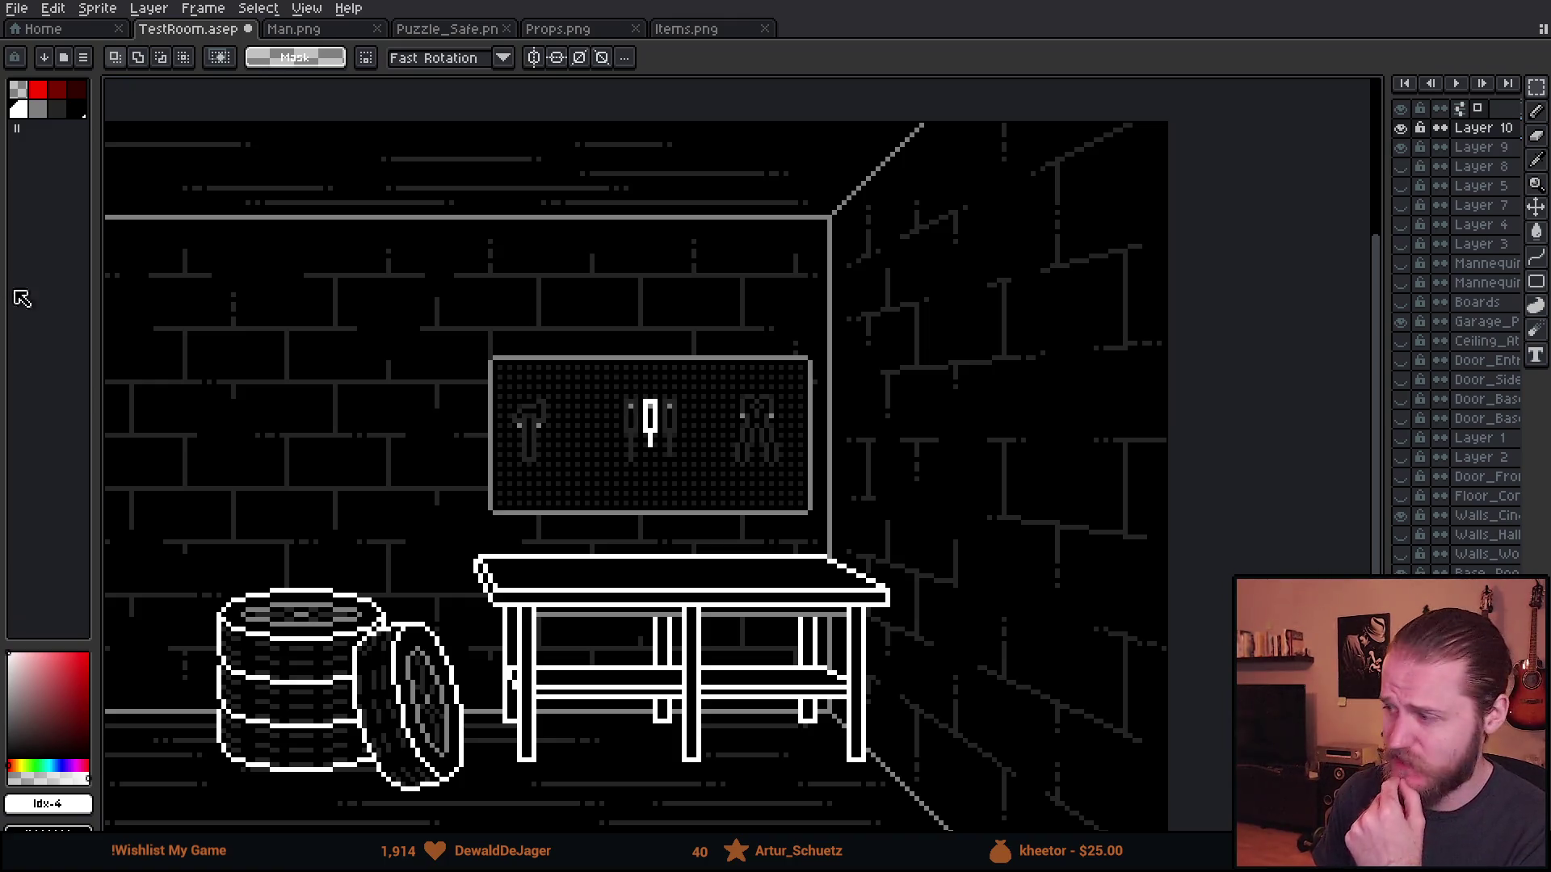
scroll(548, 474, "down", 2)
scroll(589, 363, "up", 1)
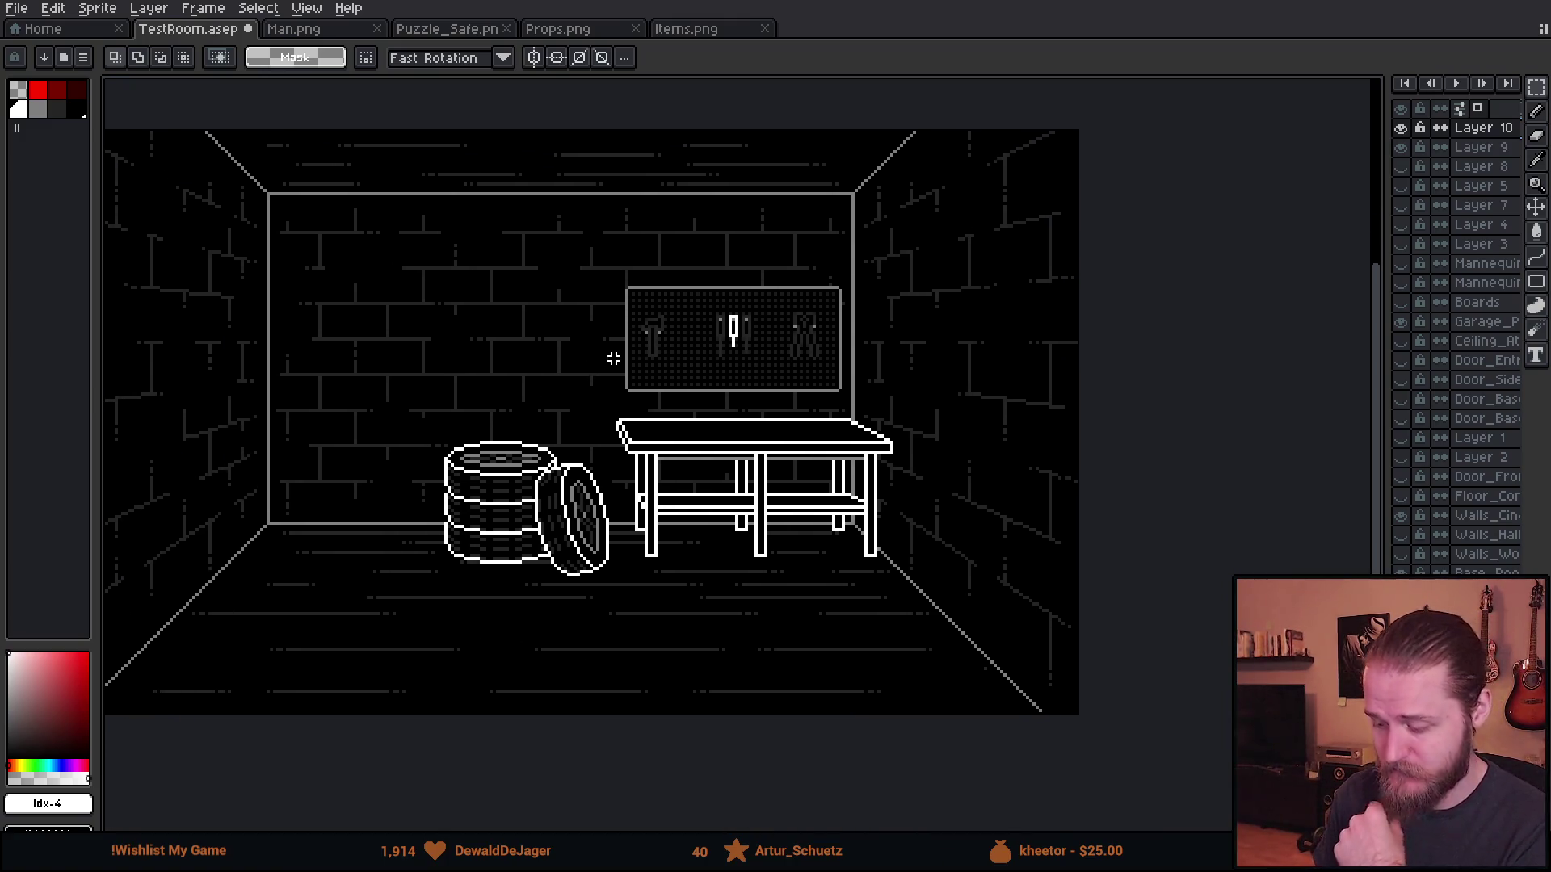
scroll(669, 330, "up", 1)
scroll(669, 330, "down", 1)
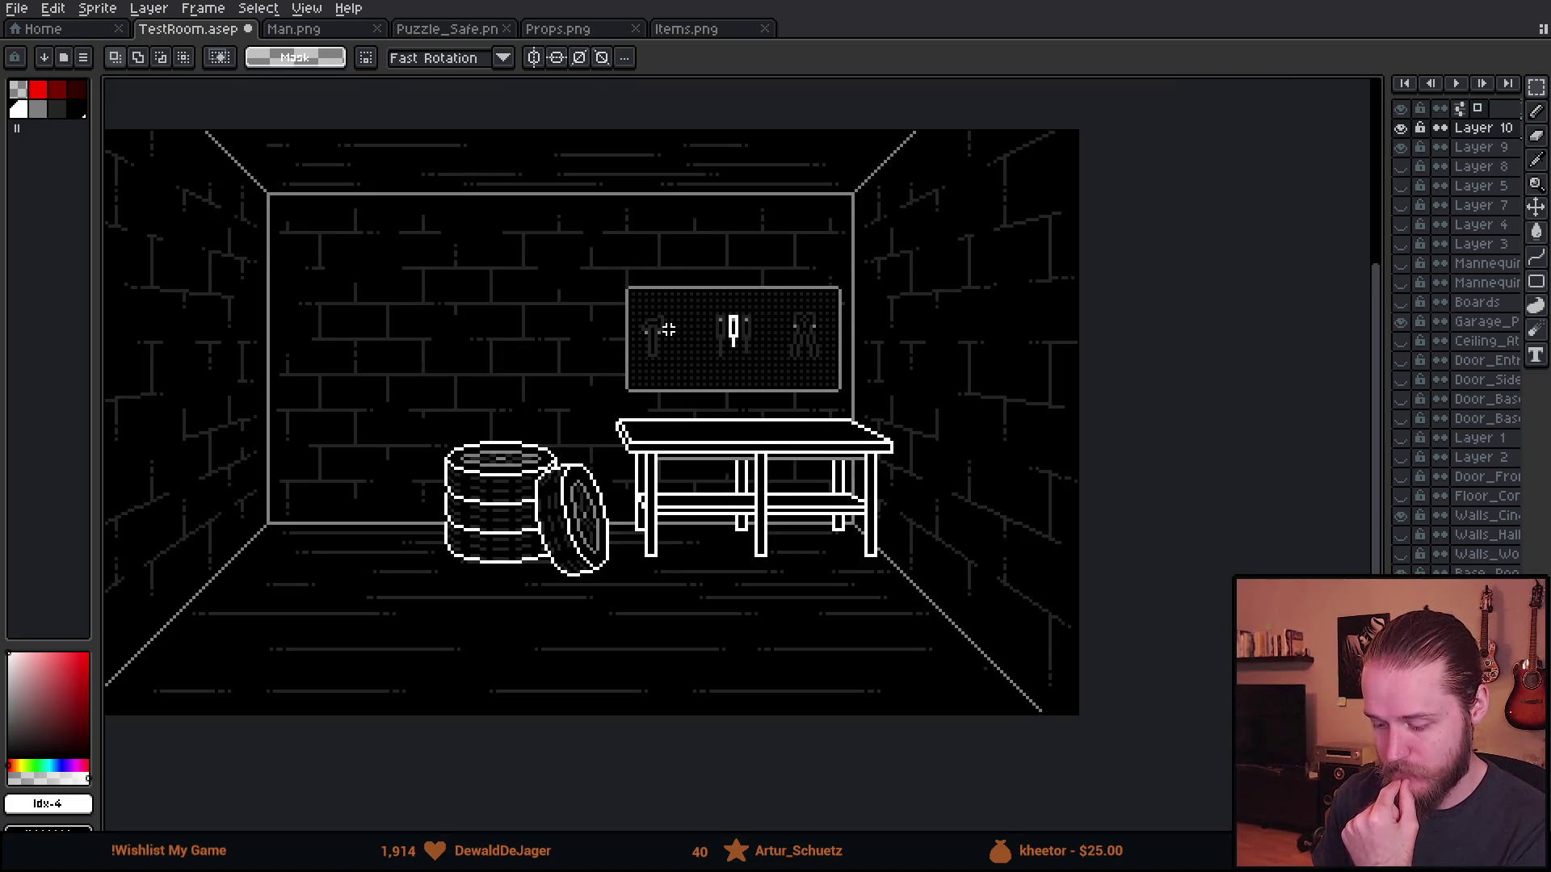
scroll(582, 304, "up", 1)
scroll(773, 354, "up", 1)
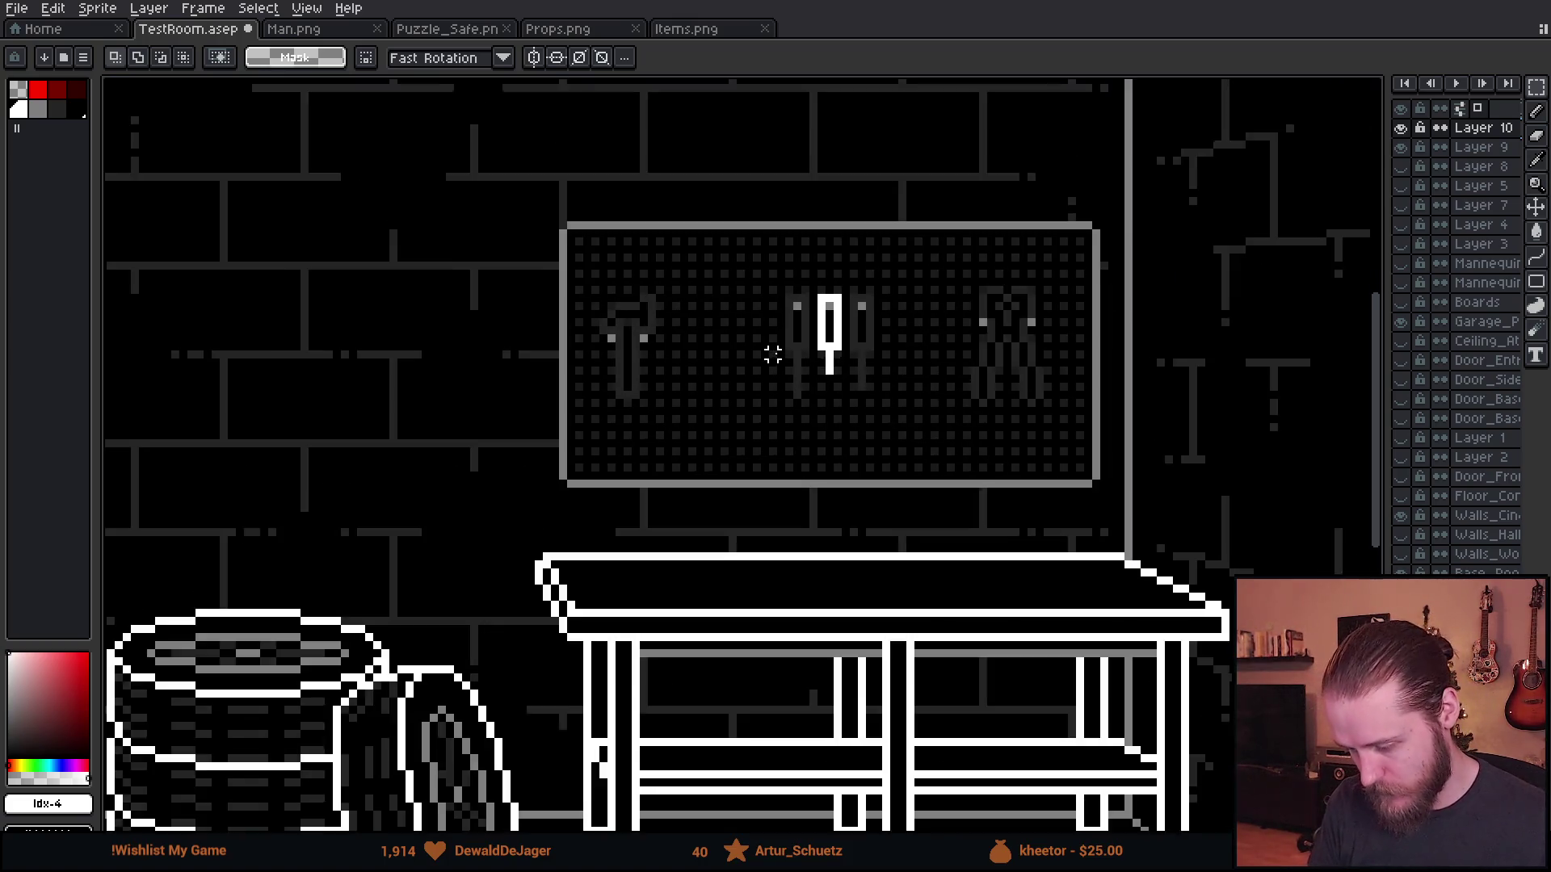
scroll(773, 354, "up", 1)
- Test marquee selections over the empty lower-left area and the gap beside the hammer
left_click_drag(617, 422, 793, 487)
left_click(888, 508)
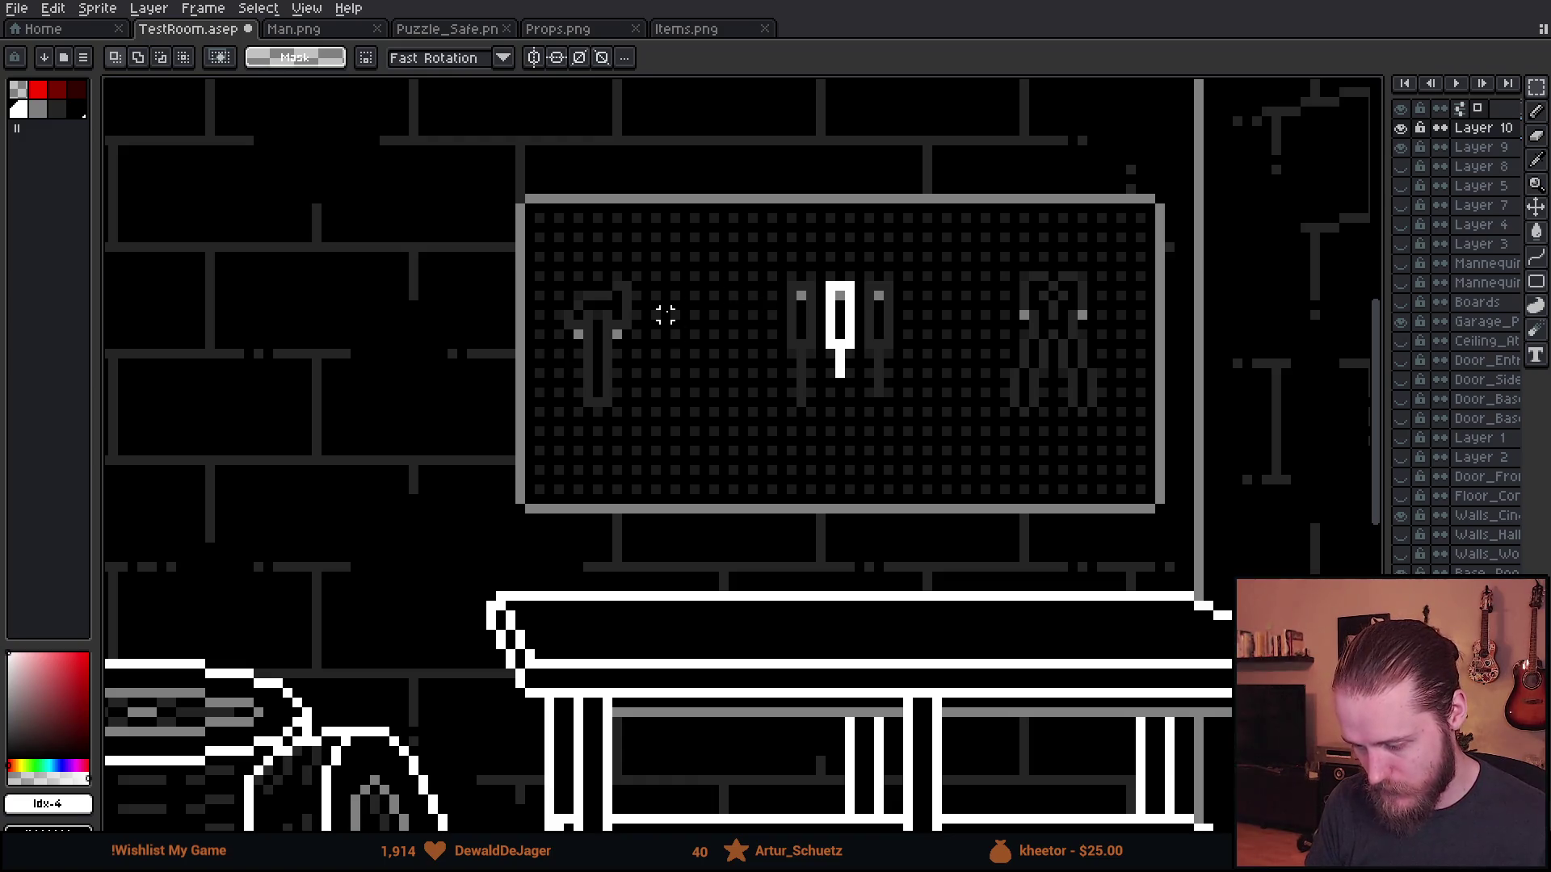
scroll(986, 311, "up", 1)
left_click_drag(838, 215, 1115, 537)
left_click(622, 481)
scroll(623, 482, "down", 2)
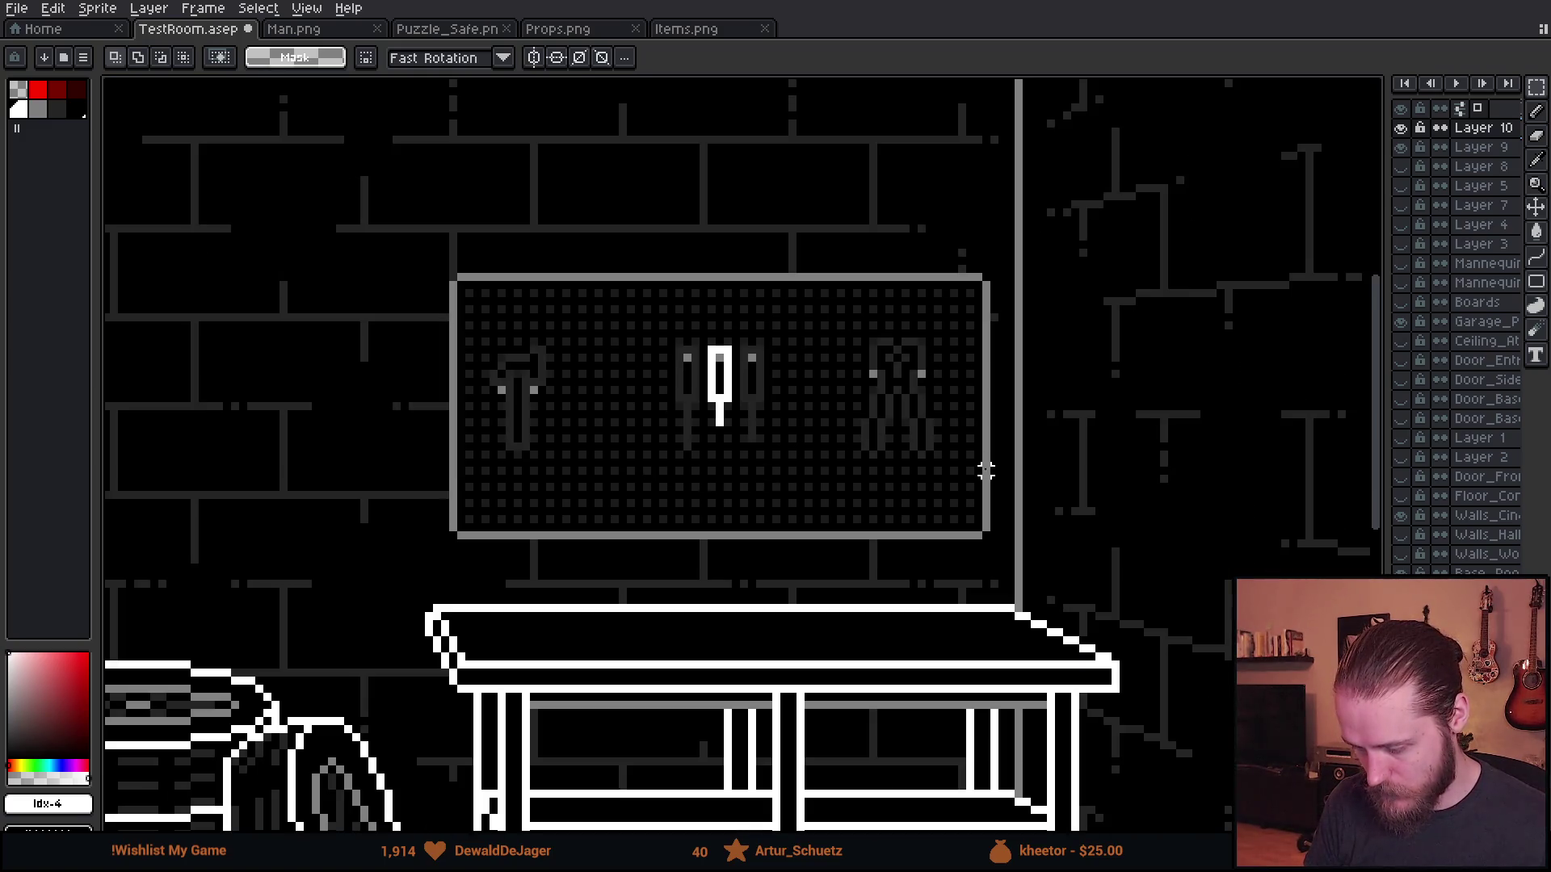
scroll(945, 430, "up", 2)
scroll(945, 430, "down", 2)
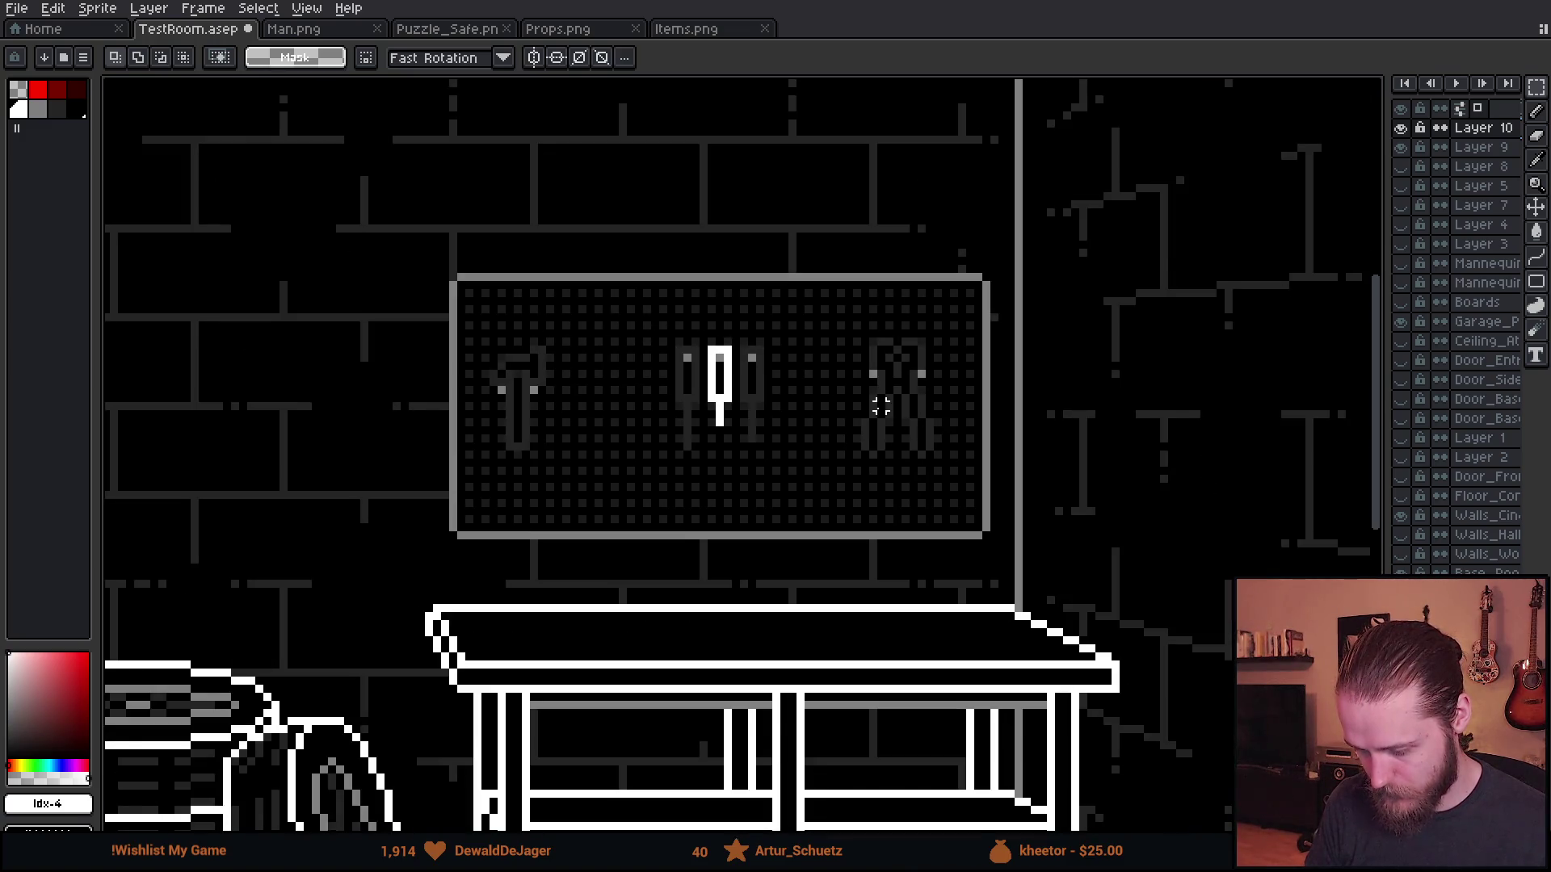
scroll(880, 407, "up", 3)
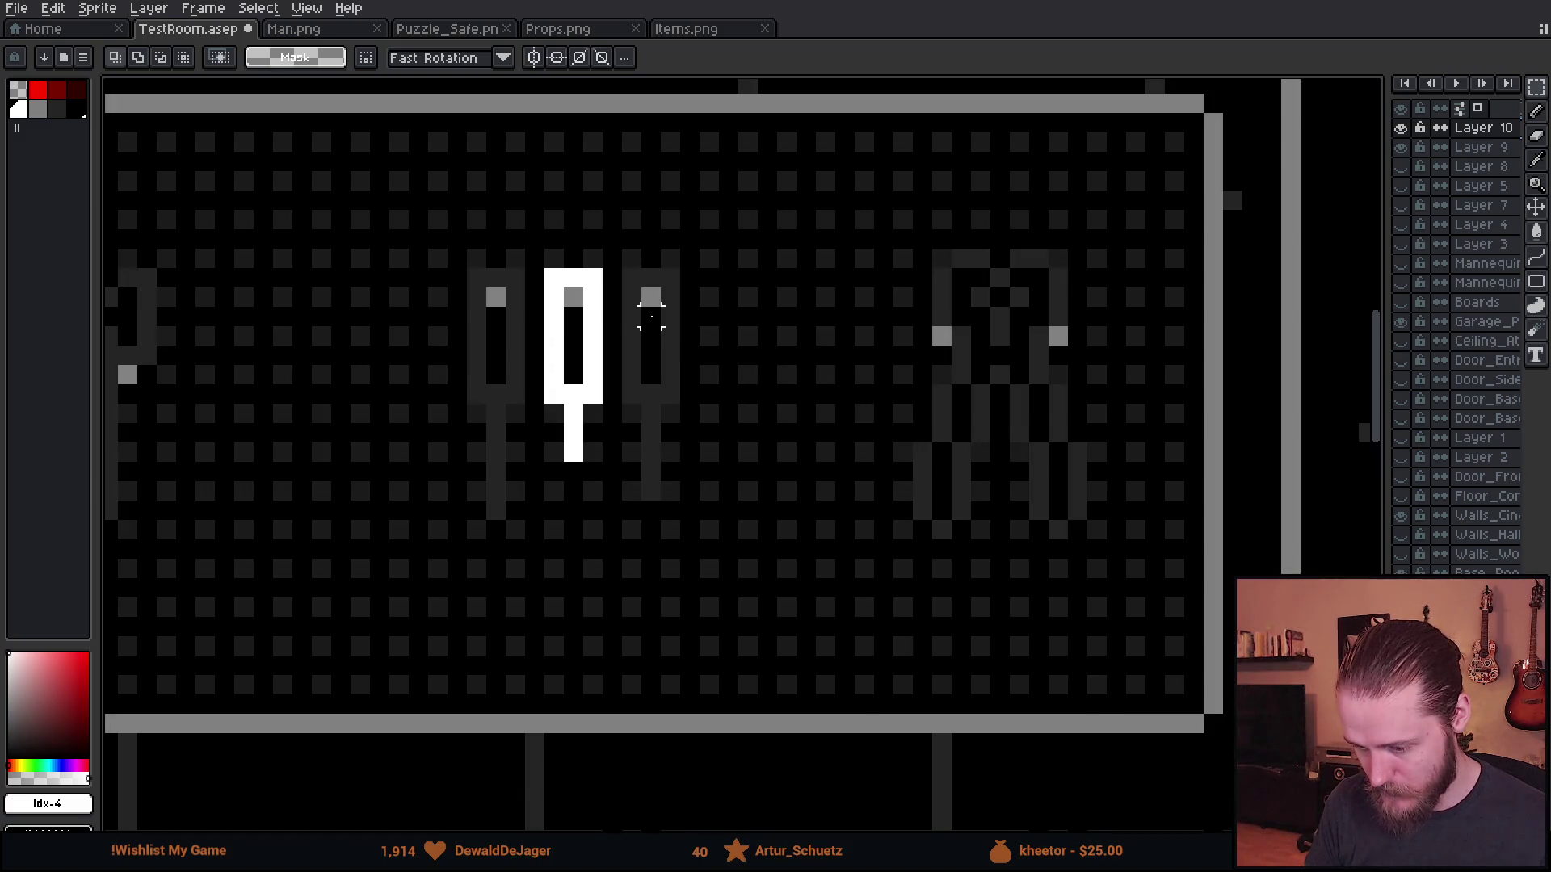
- Switch to the Pencil with black (#000000) as the drawing colour
scroll(651, 315, "down", 3)
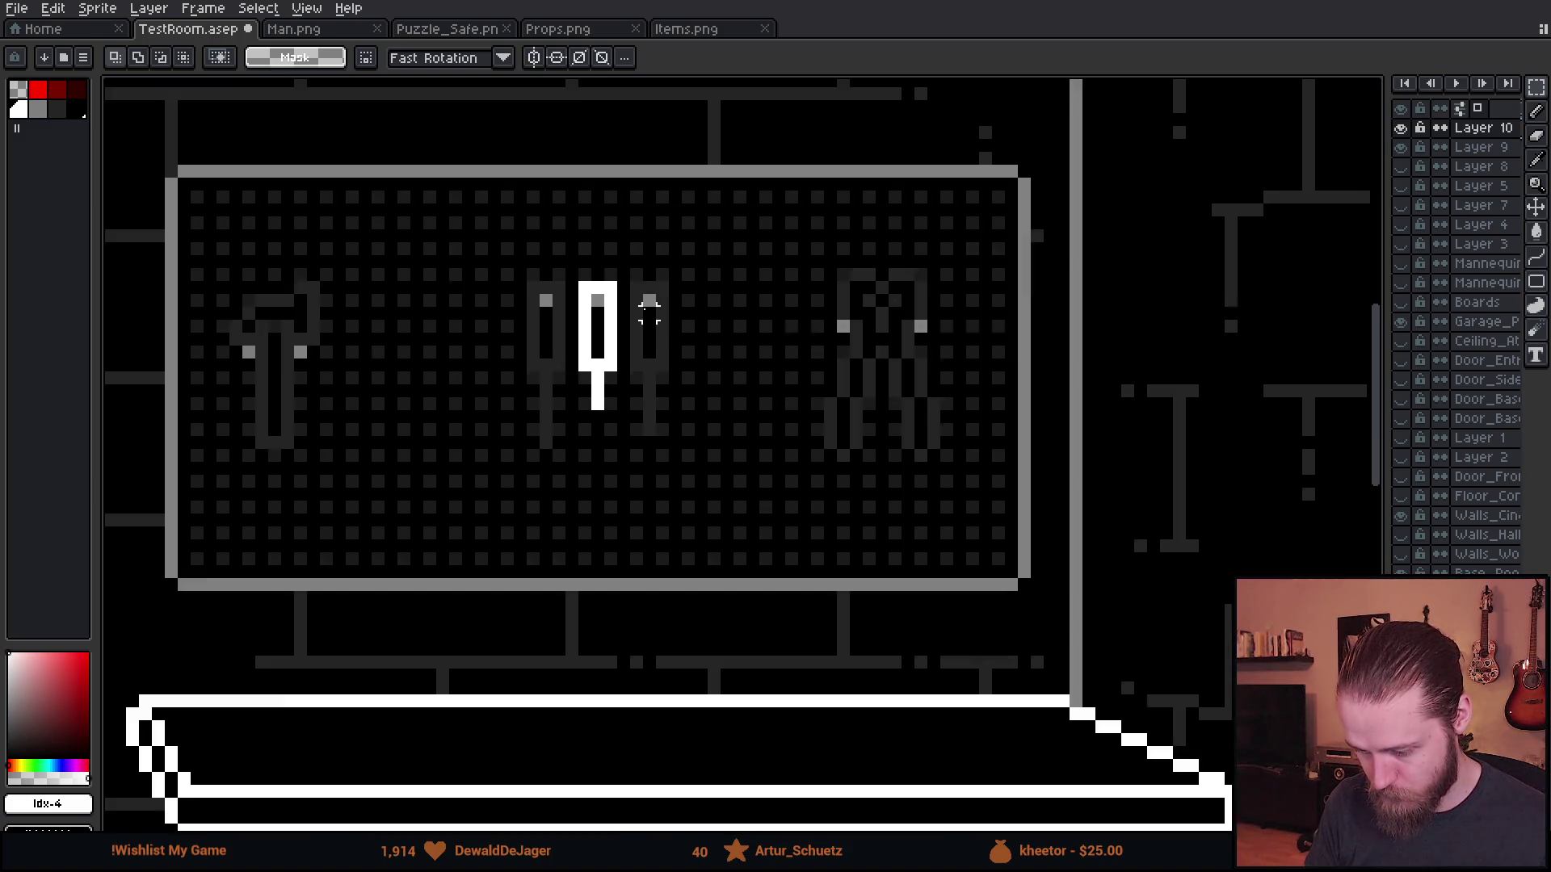
scroll(477, 393, "down", 1)
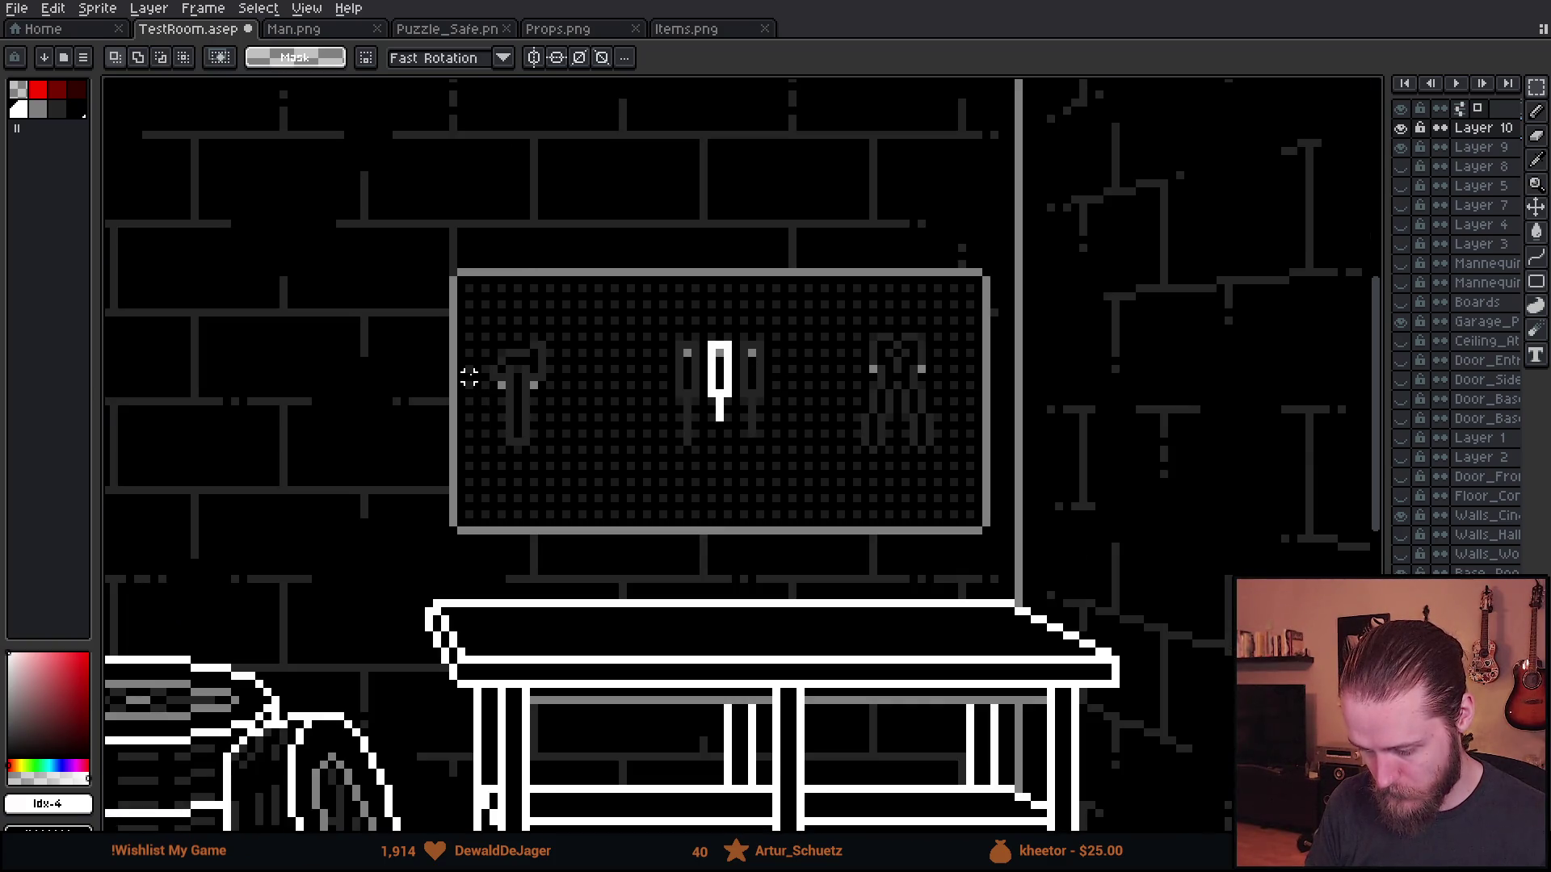
scroll(469, 377, "down", 1)
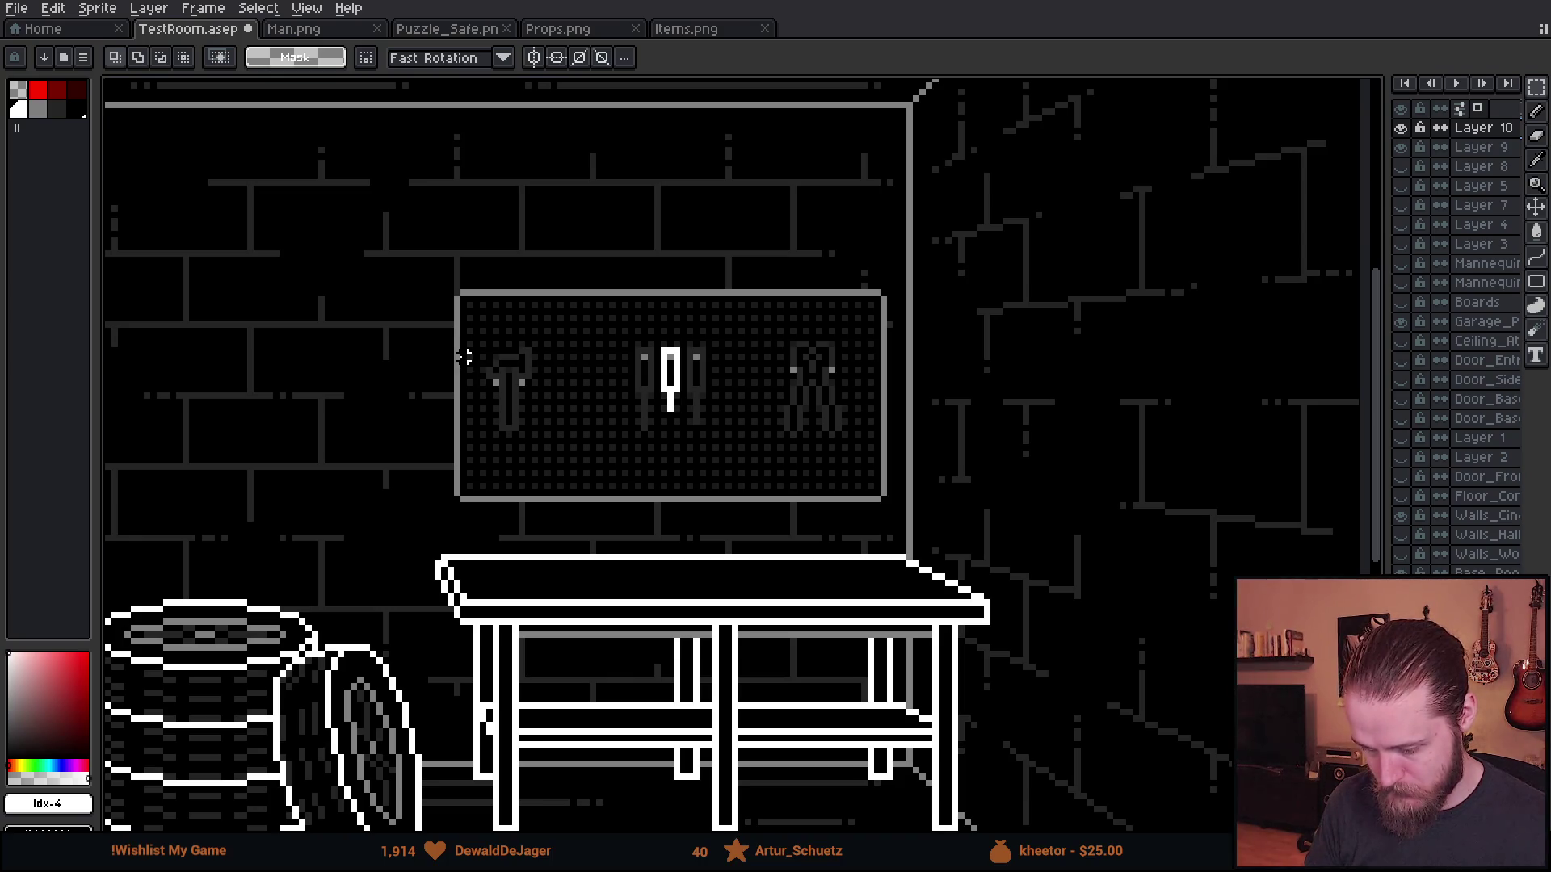
scroll(465, 357, "down", 1)
scroll(495, 343, "down", 1)
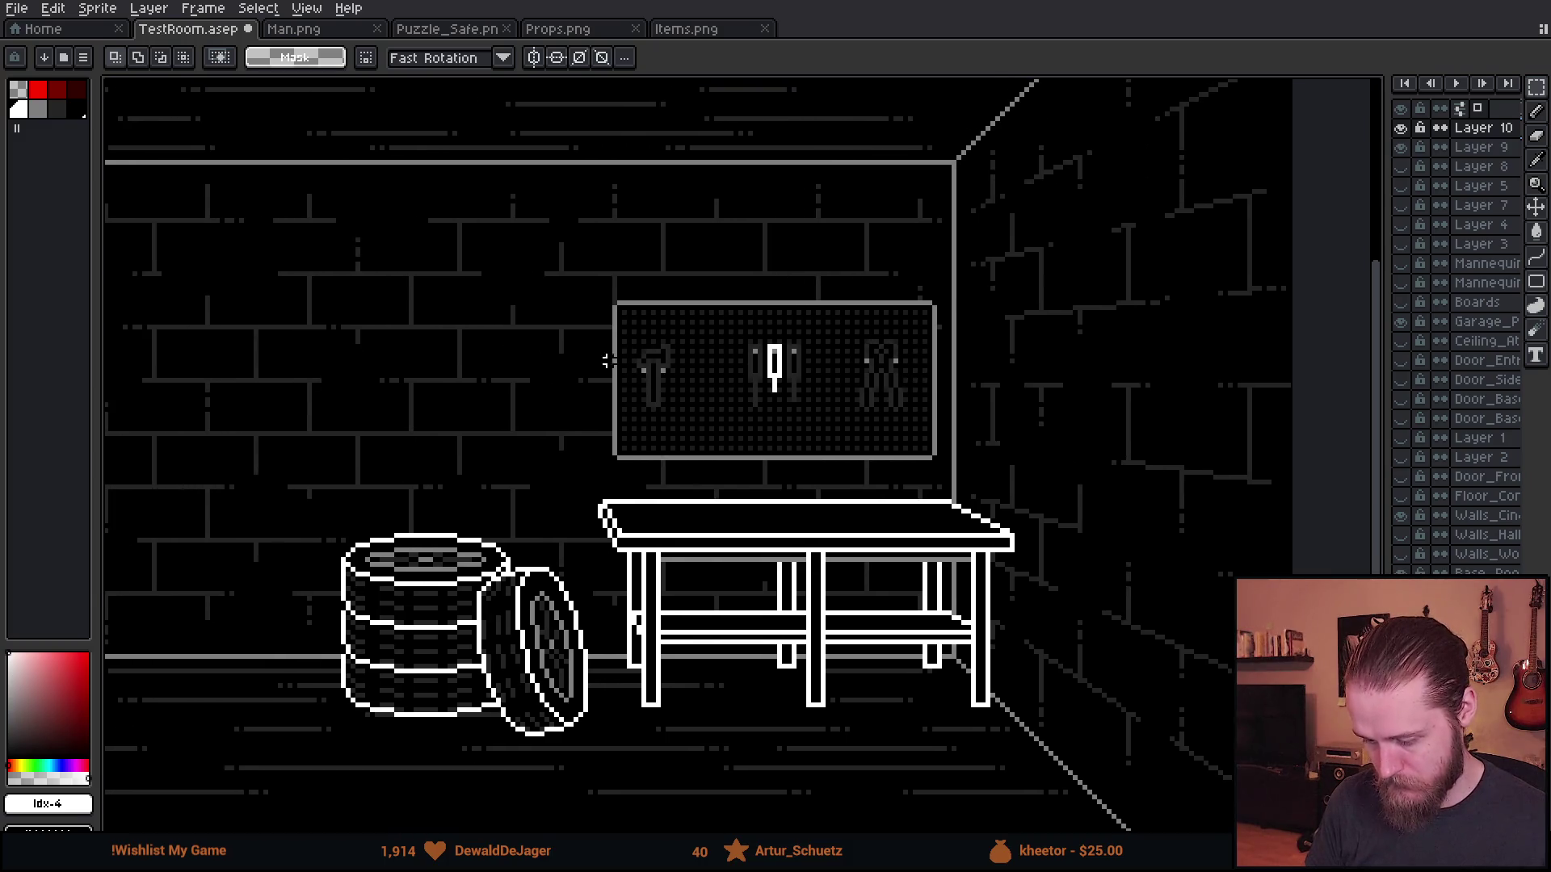
scroll(622, 382, "up", 5)
key("b")
left_click(777, 319, "alt")
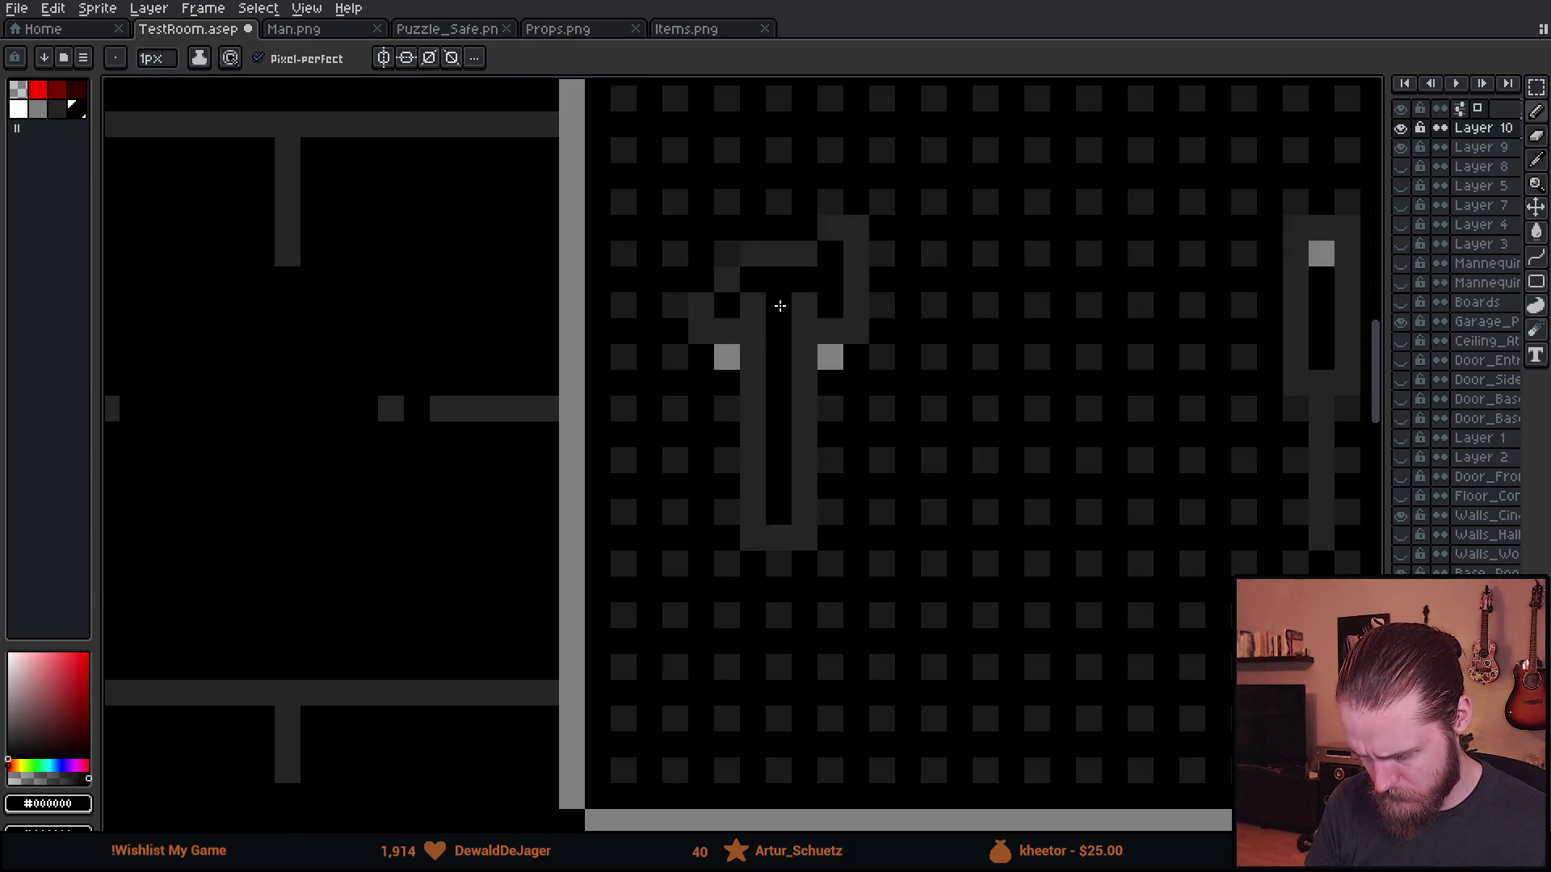
scroll(777, 296, "right", 5)
scroll(525, 417, "down", 5)
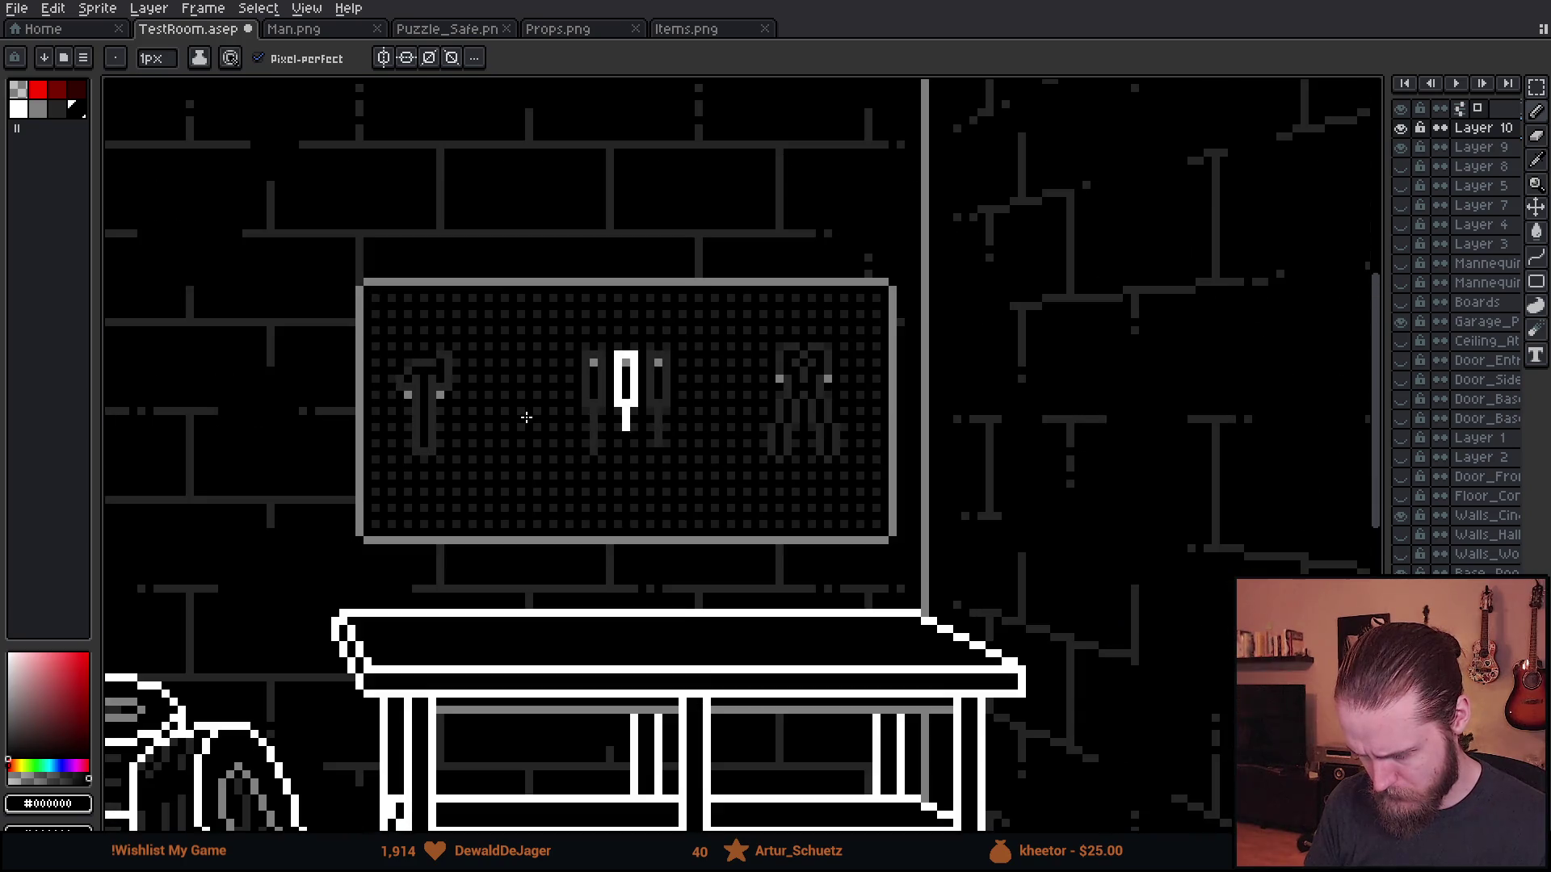
scroll(502, 519, "left", 3)
scroll(553, 522, "down", 1)
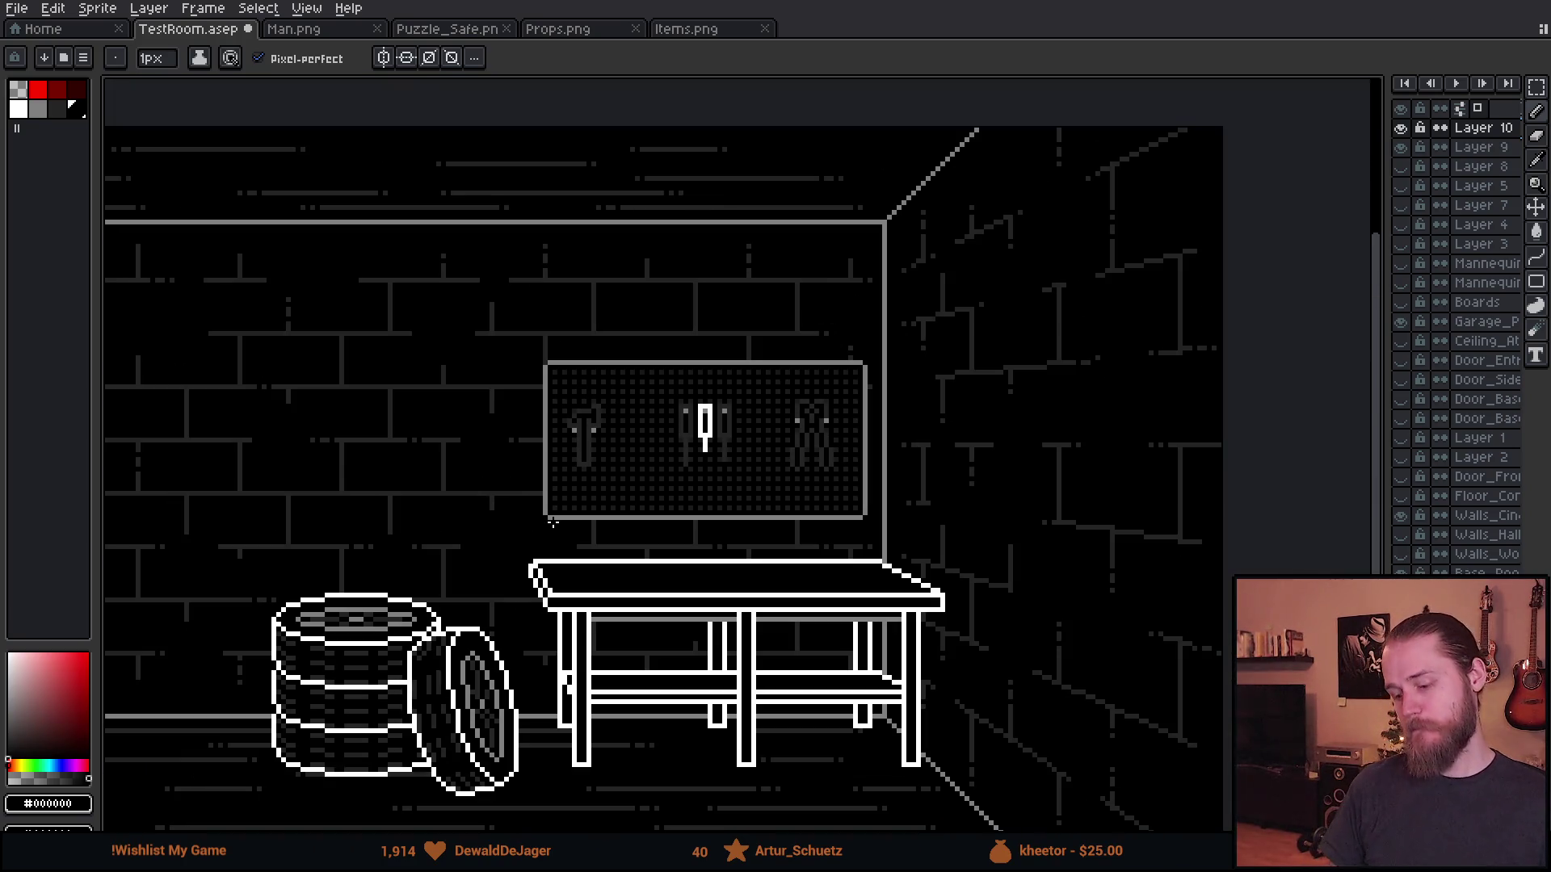